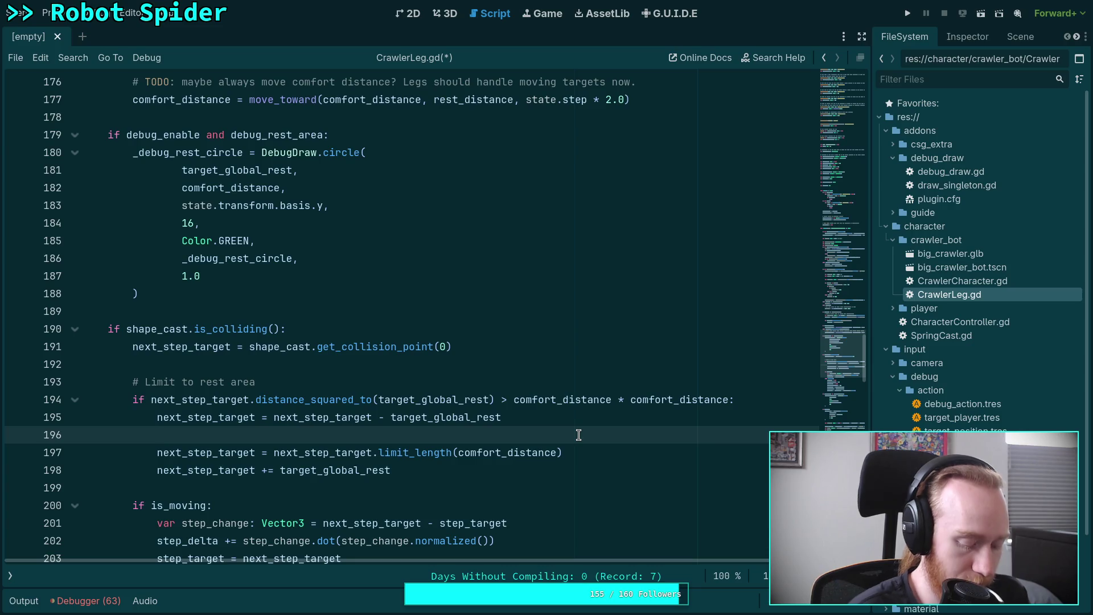
Declare var vertical_part: Vector3 = shape_cast.target_position.normalized() on line 196, then begin line 197 with vertical_part.
{"action": "type", "text": "var "}
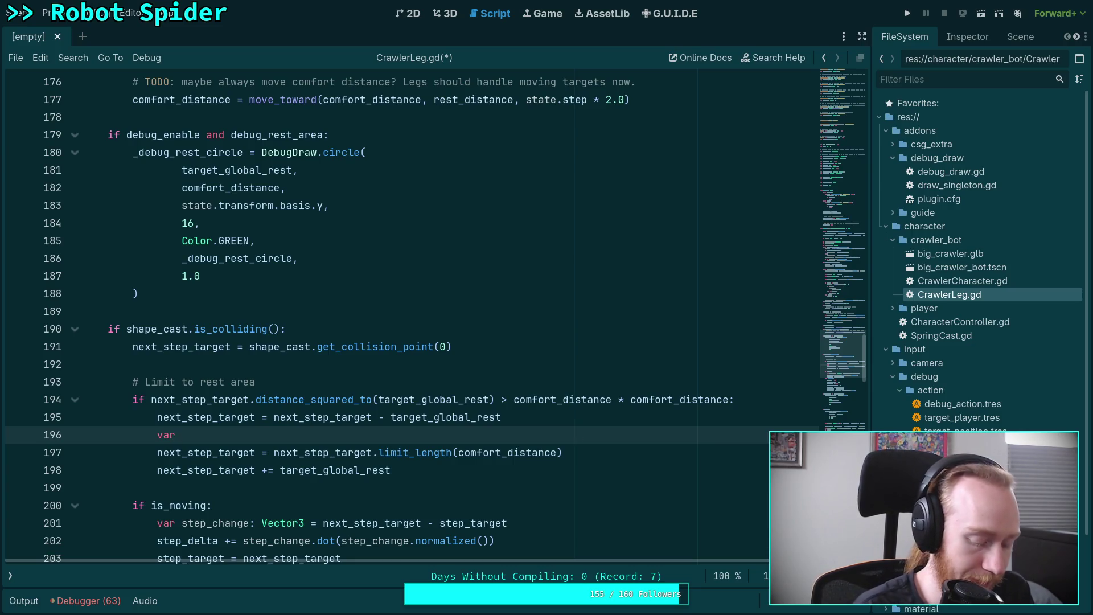
{"action": "type", "text": "vert"}
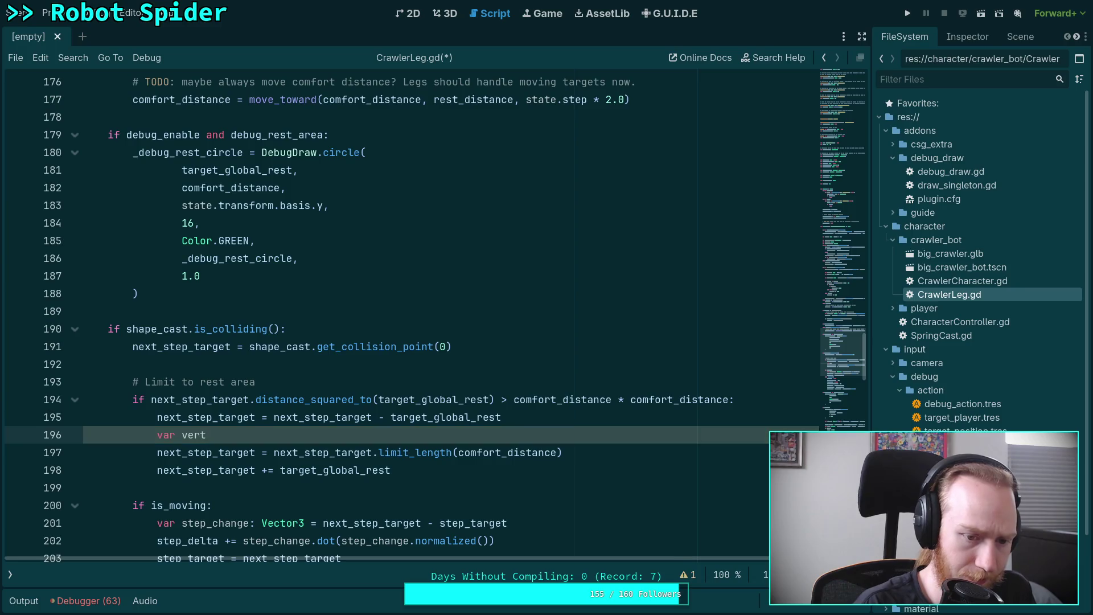
{"action": "key", "text": "BackSpace"}
{"action": "key", "text": "BackSpace"}
{"action": "key", "text": "BackSpace"}
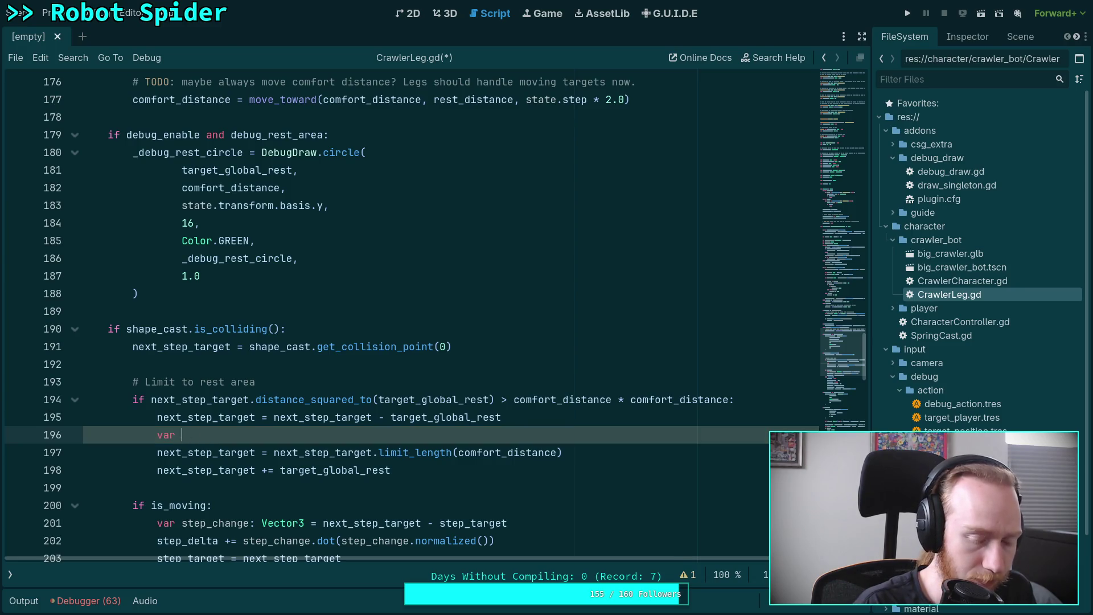
{"action": "type", "text": "vertical"}
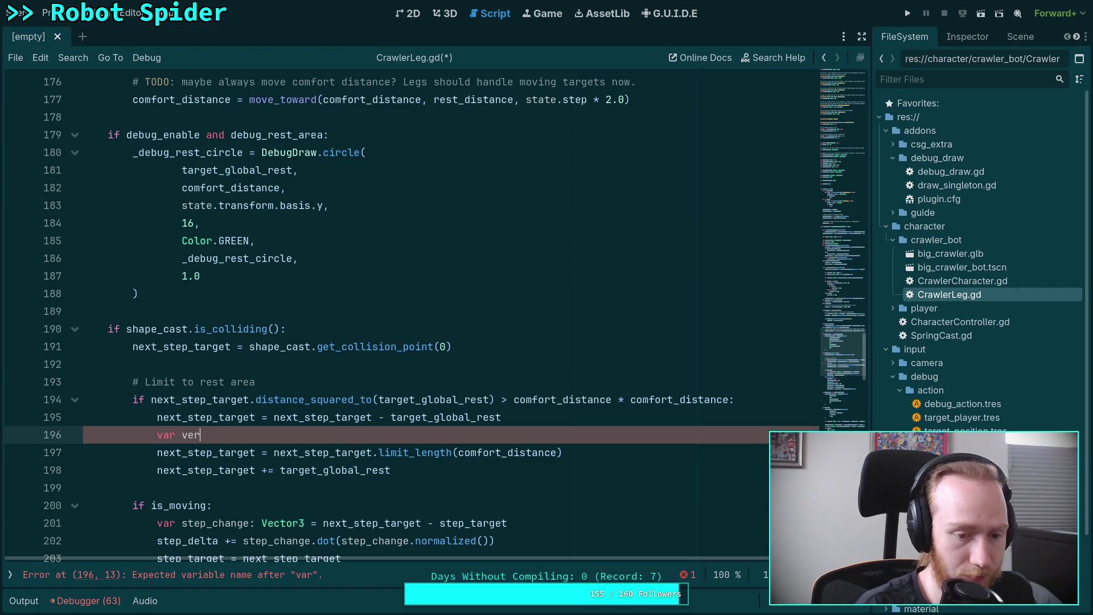
{"action": "type", "text": "_part: V"}
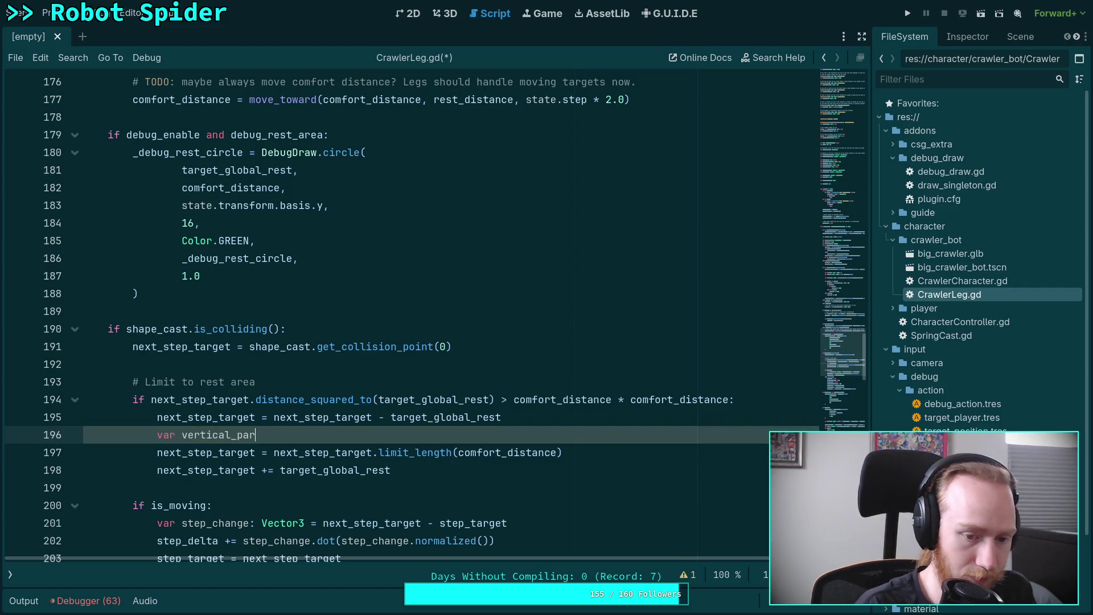
{"action": "type", "text": "ector3 = "}
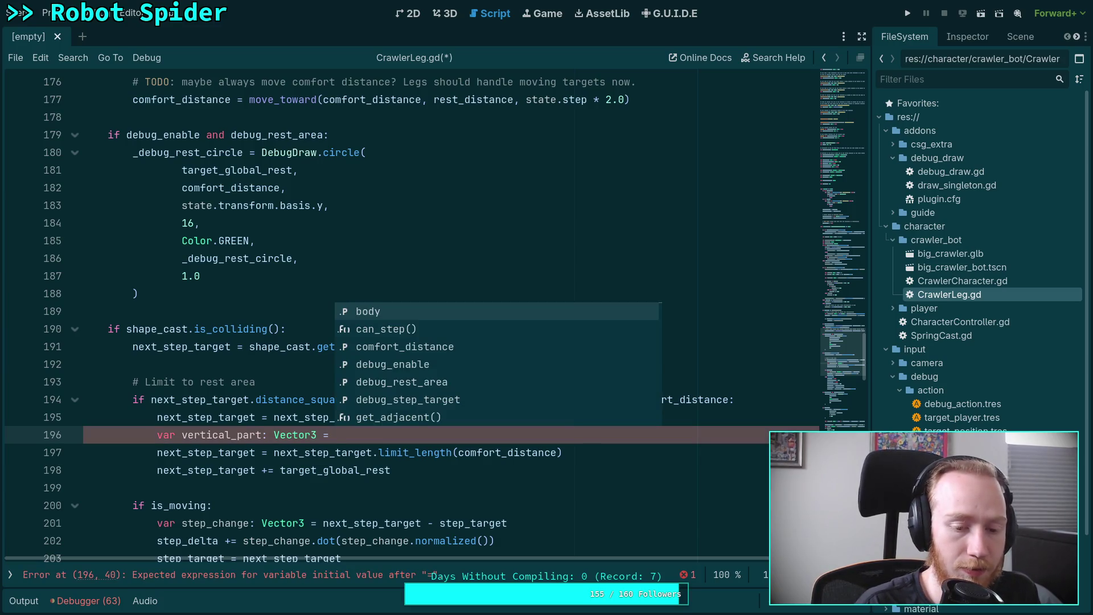
{"action": "type", "text": "shape_cast."}
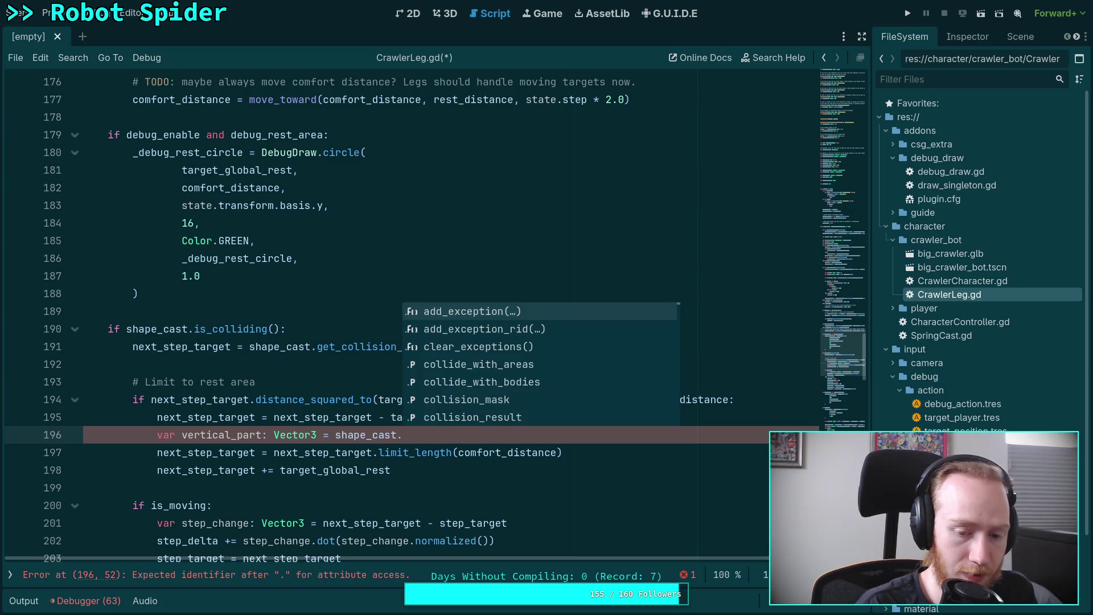
{"action": "type", "text": "ta"}
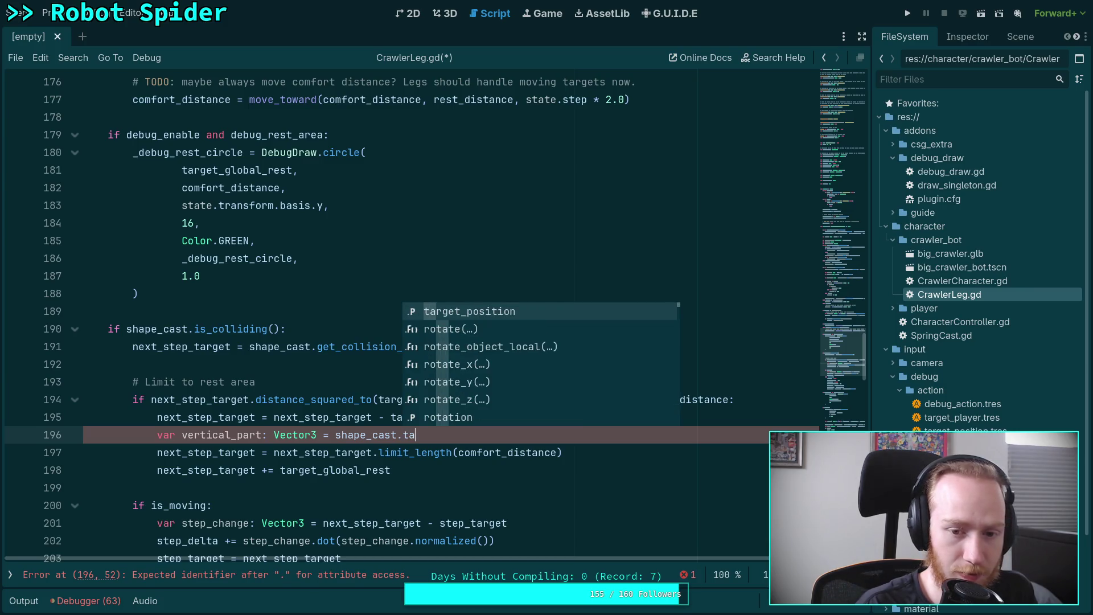
{"action": "key", "text": "Return"}
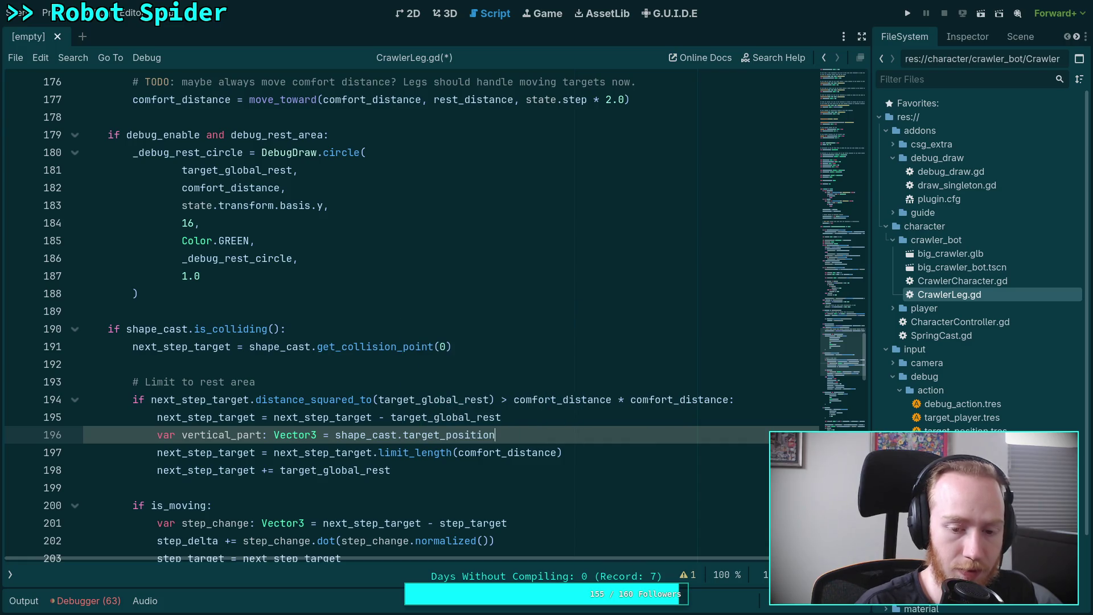
{"action": "mouse_move", "coordinate": [448, 438]}
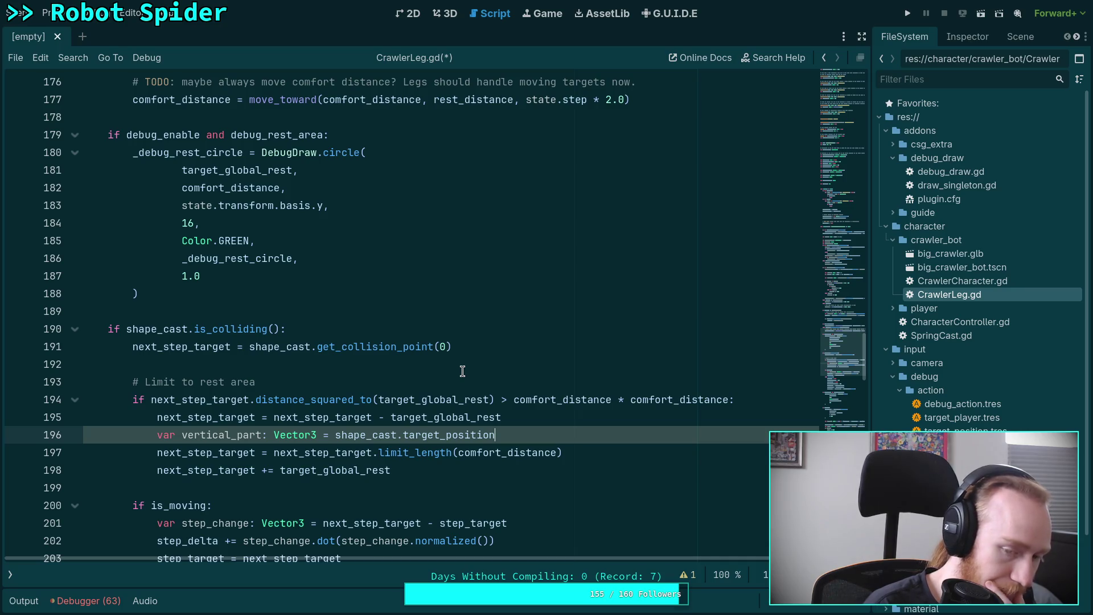
{"action": "type", "text": "."}
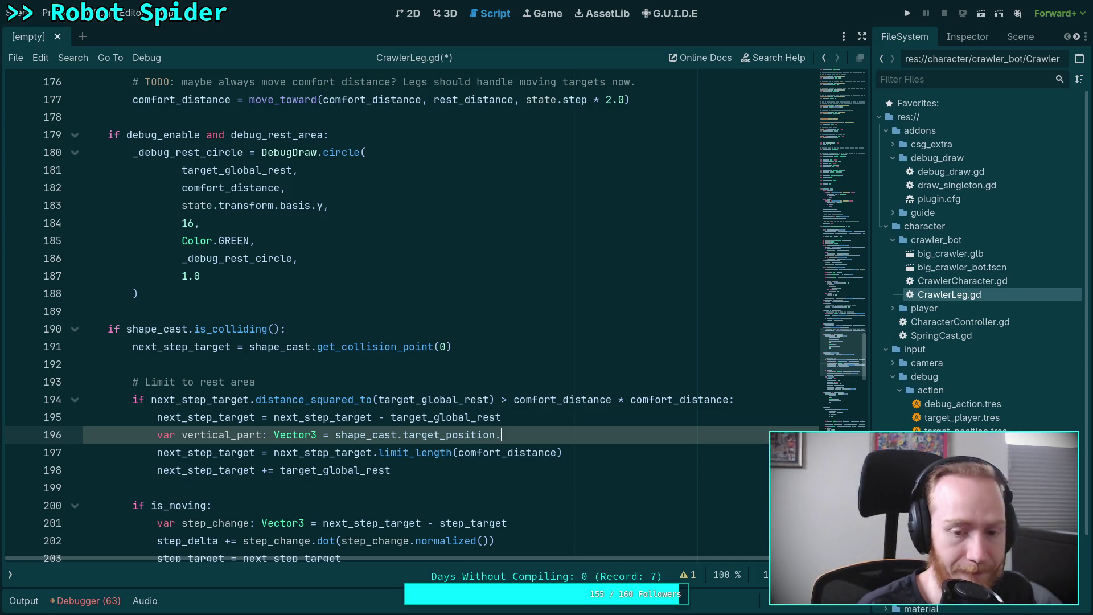
{"action": "type", "text": "nor"}
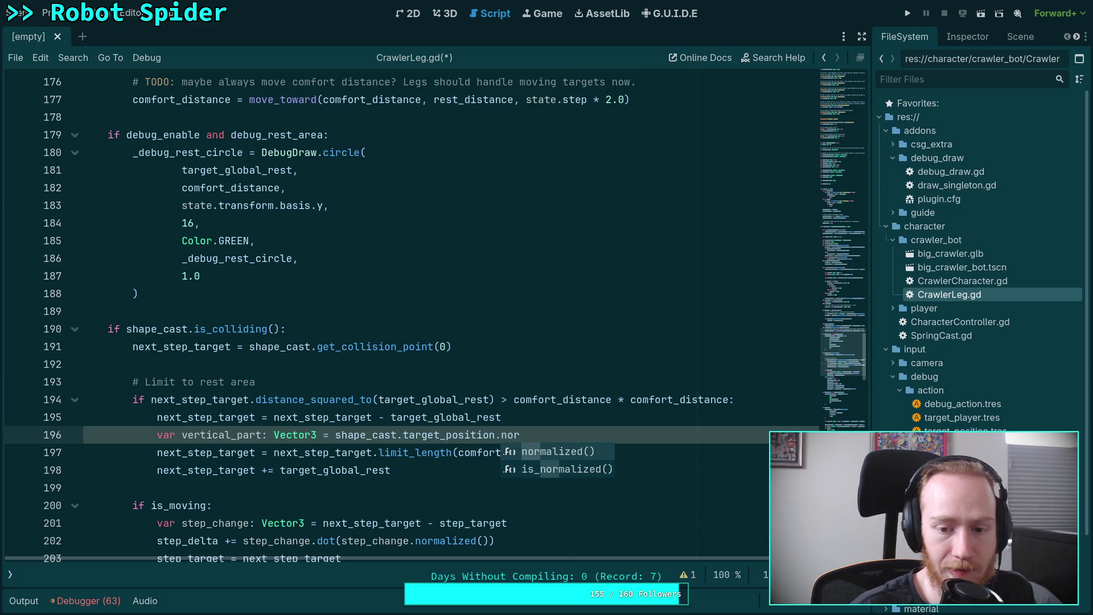
{"action": "key", "text": "Return"}
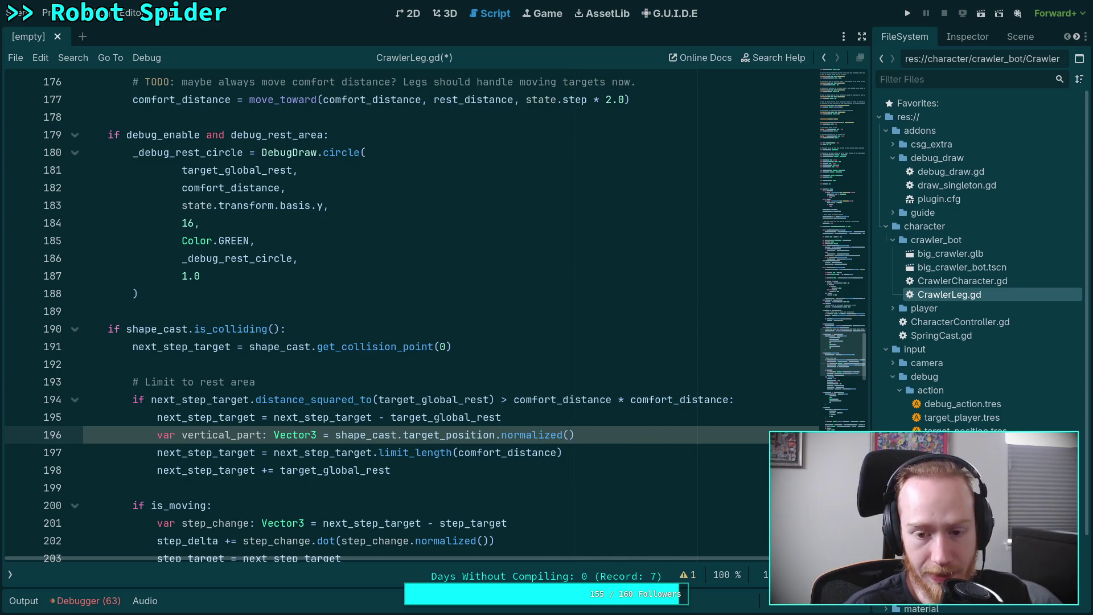
{"action": "key", "text": "Return"}
{"action": "type", "text": "vert"}
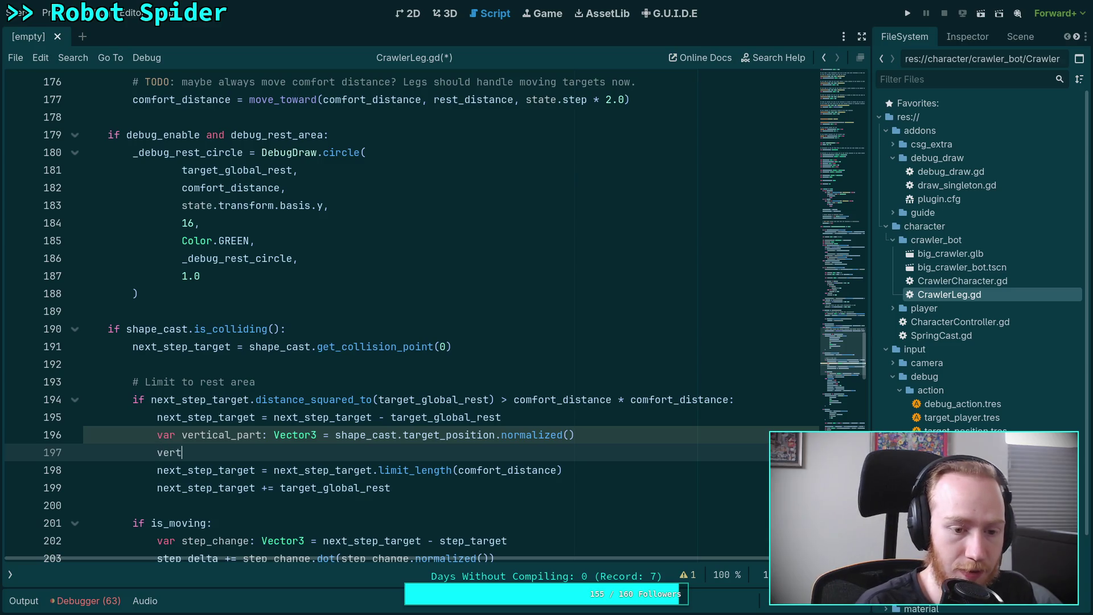
{"action": "key", "text": "Return"}
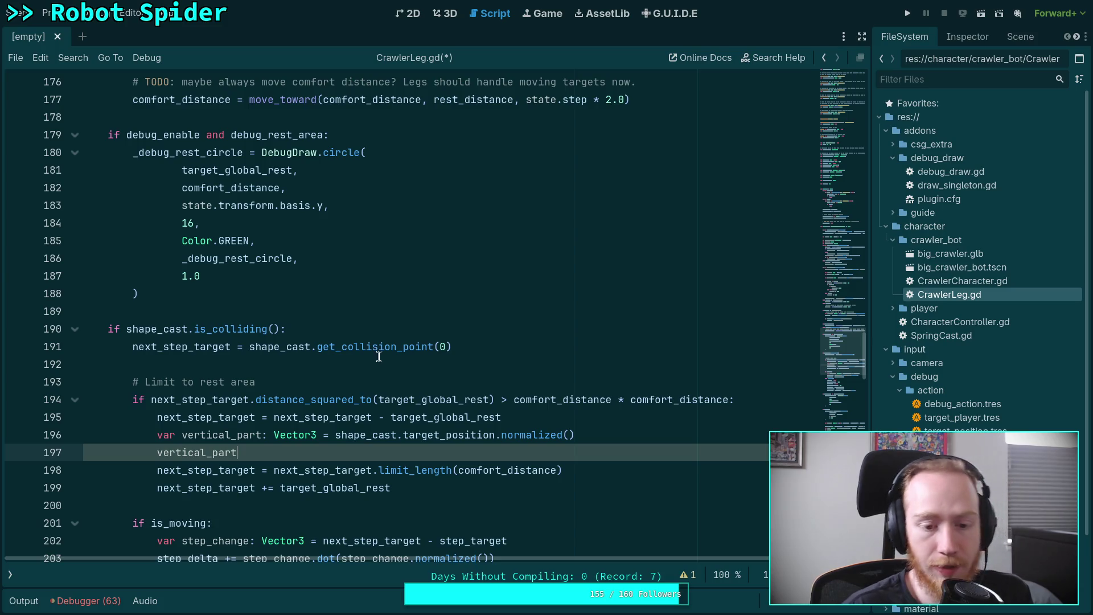
Cut shape_cast.target_position.normalized() out of the vertical_part declaration on line 196.
{"action": "left_click", "coordinate": [530, 424]}
{"action": "scroll", "coordinate": [308, 436], "scroll_direction": "up", "scroll_amount": 3}
{"action": "scroll", "coordinate": [313, 429], "scroll_direction": "down", "scroll_amount": 3}
{"action": "left_click_drag", "start_coordinate": [336, 435], "coordinate": [575, 437]}
{"action": "right_click", "coordinate": [415, 433]}
{"action": "left_click", "coordinate": [447, 410]}
Scroll up to the member variables, highlighting target_rest_position and placing the caret after shape_rid.
{"action": "scroll", "coordinate": [339, 401], "scroll_direction": "up", "scroll_amount": 20}
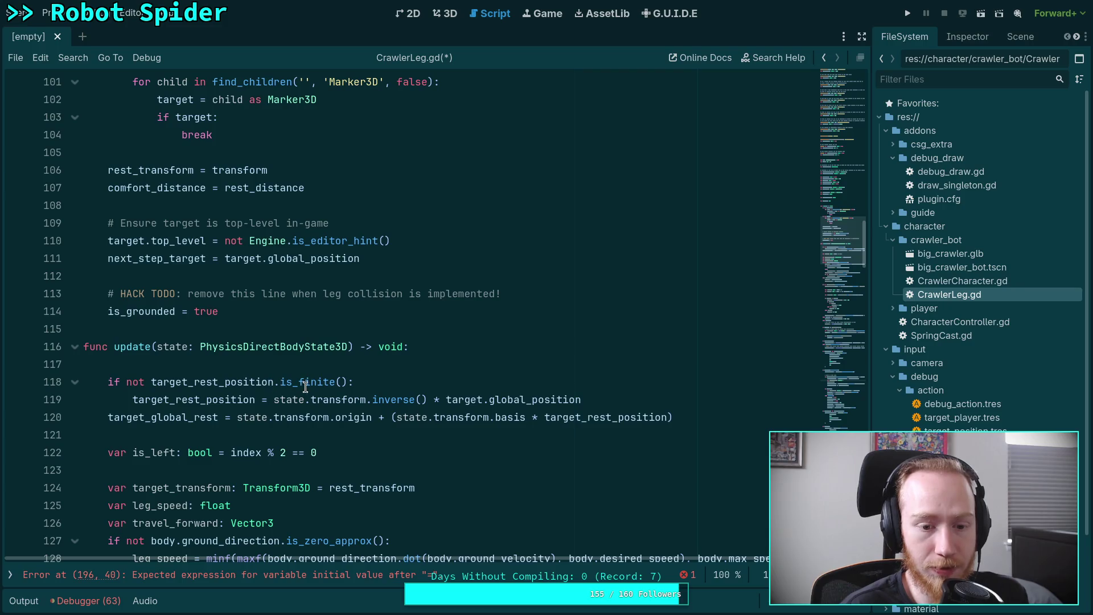
{"action": "left_click", "coordinate": [236, 405]}
{"action": "double_click", "coordinate": [236, 405]}
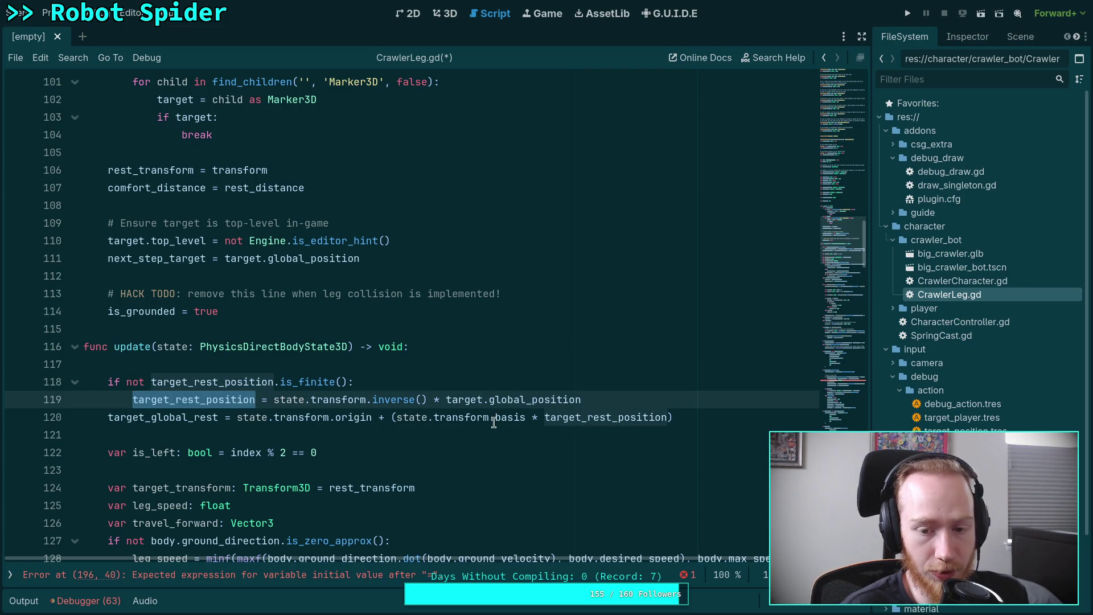
{"action": "scroll", "coordinate": [352, 357], "scroll_direction": "up", "scroll_amount": 2}
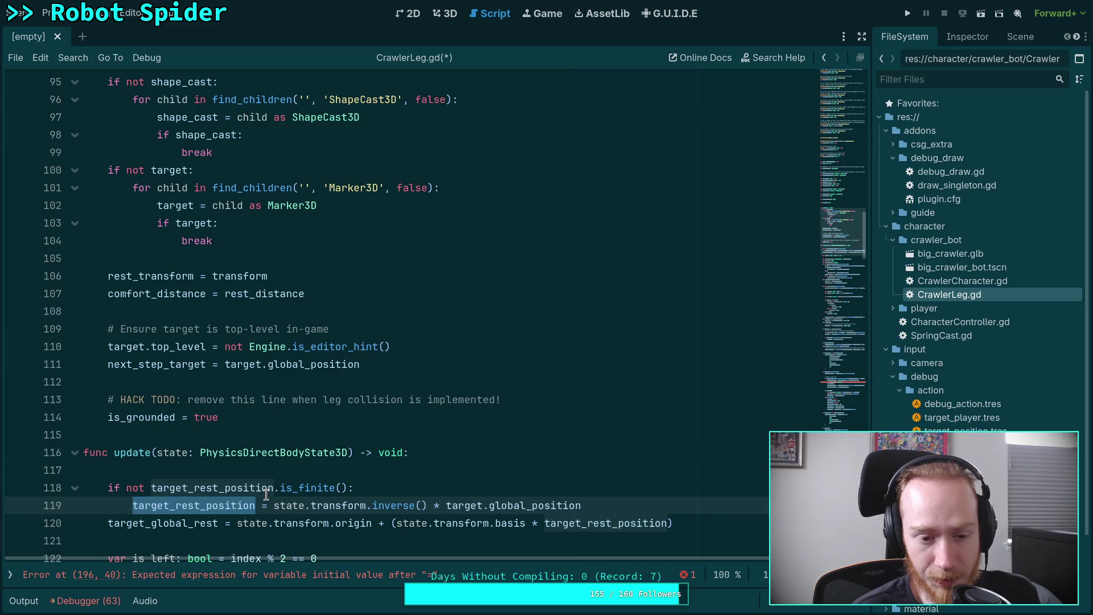
{"action": "scroll", "coordinate": [240, 472], "scroll_direction": "up", "scroll_amount": 8}
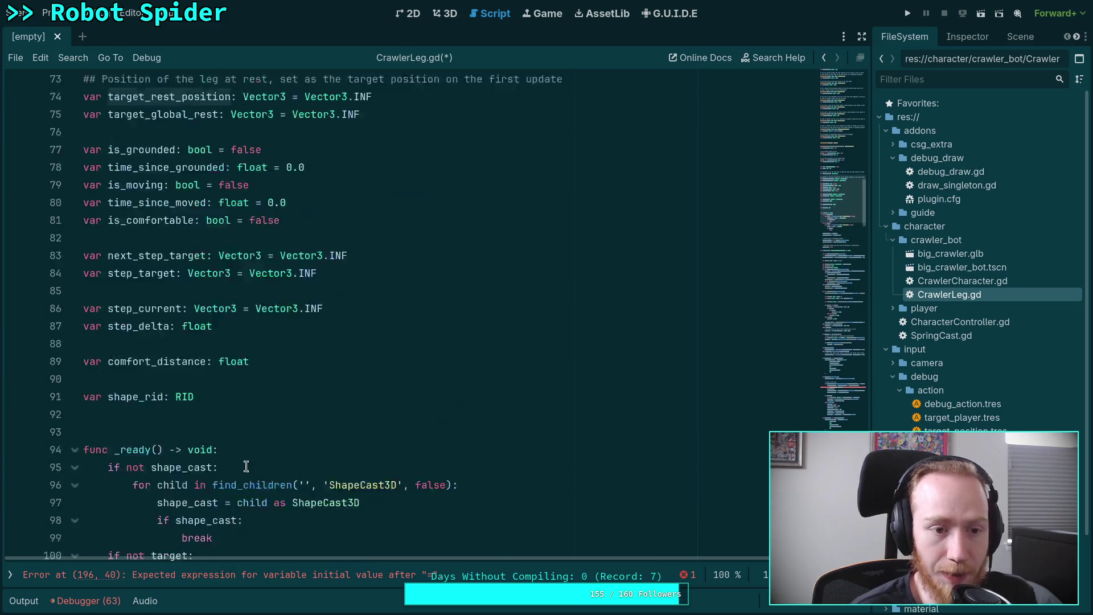
{"action": "scroll", "coordinate": [240, 440], "scroll_direction": "down", "scroll_amount": 1}
{"action": "left_click", "coordinate": [289, 380]}
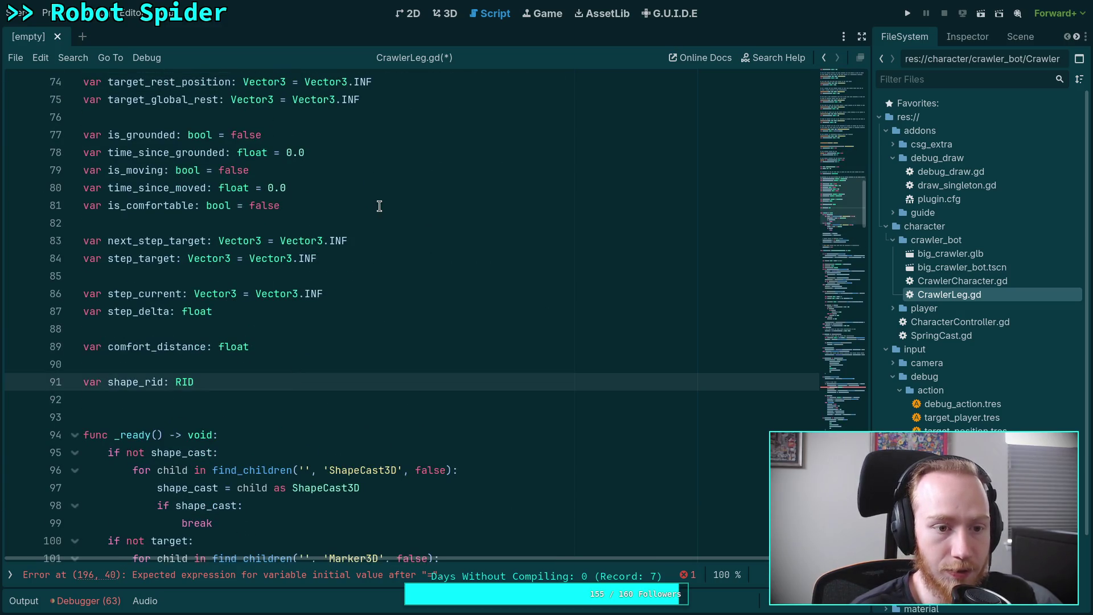
{"action": "scroll", "coordinate": [345, 229], "scroll_direction": "up", "scroll_amount": 2}
{"action": "scroll", "coordinate": [344, 230], "scroll_direction": "up", "scroll_amount": 3}
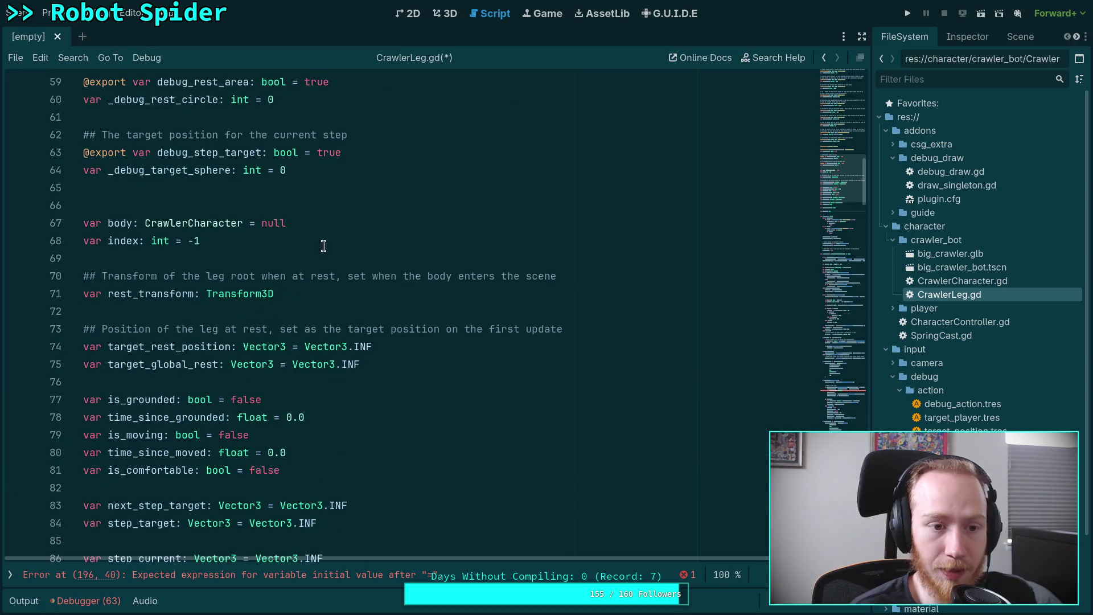
Insert var has_initialized: bool = false as line 69, just below the index declaration.
{"action": "left_click", "coordinate": [350, 242]}
{"action": "left_click", "coordinate": [350, 228]}
{"action": "left_click", "coordinate": [351, 242]}
{"action": "key", "text": "Return"}
{"action": "type", "text": "var "}
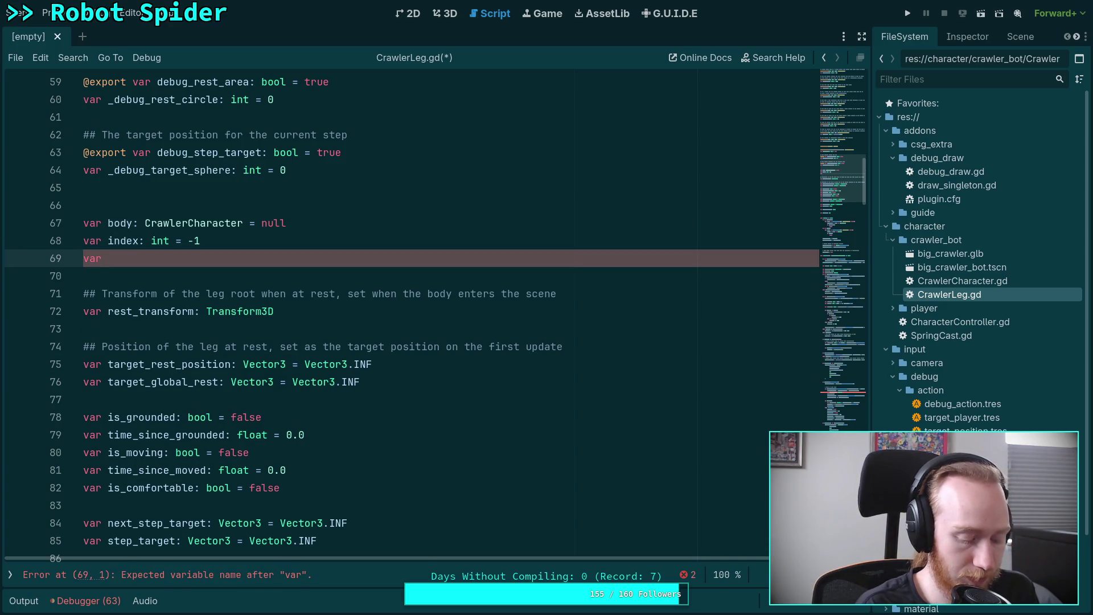
{"action": "type", "text": "fu"}
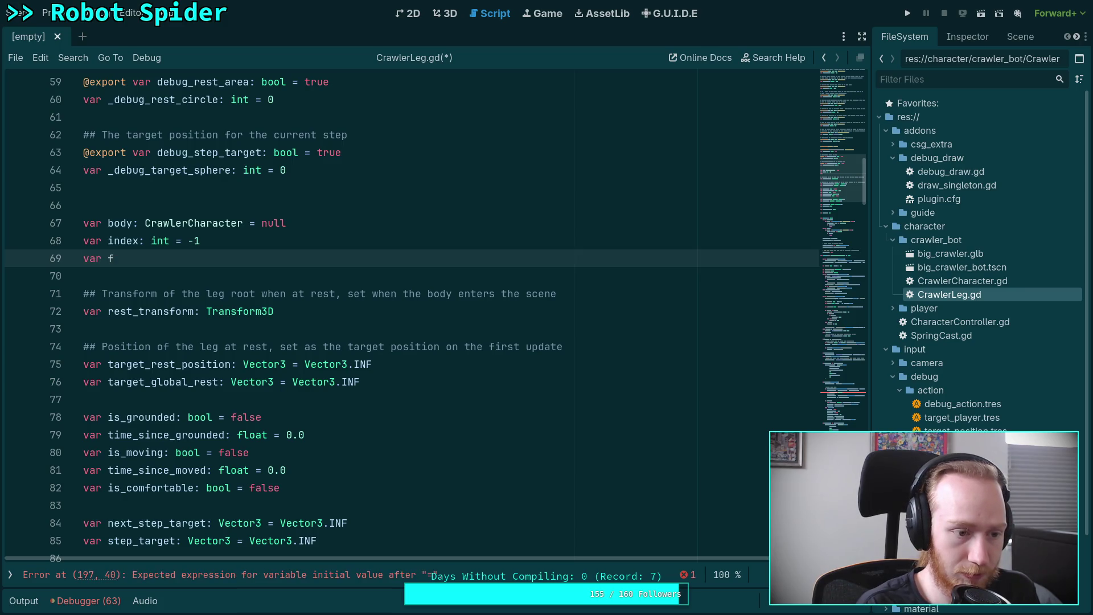
{"action": "key", "text": "BackSpace"}
{"action": "key", "text": "BackSpace"}
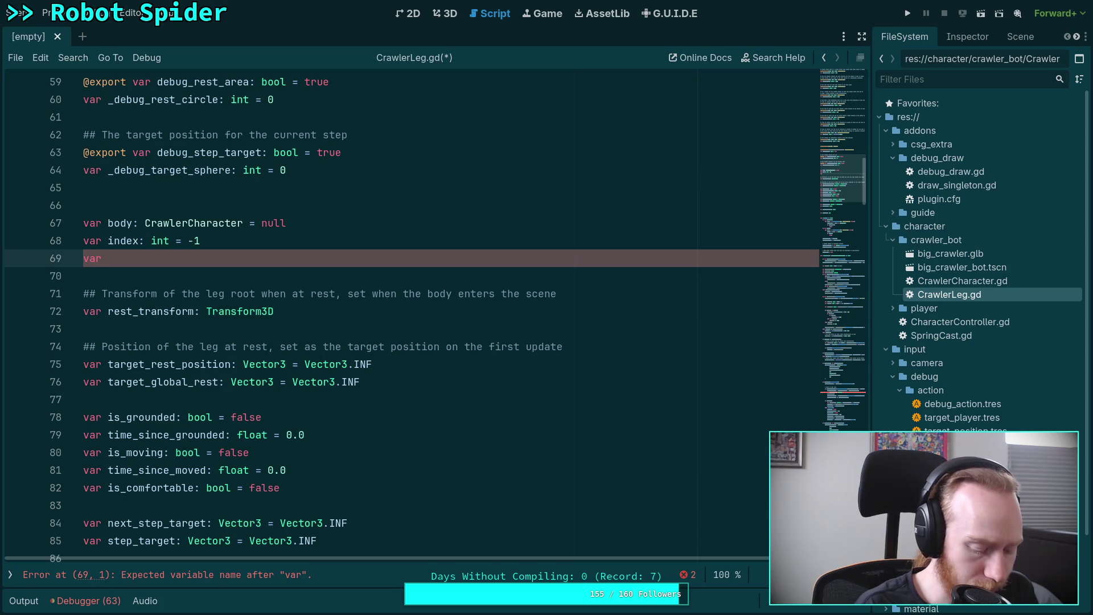
{"action": "type", "text": "has_initialized: bool = false"}
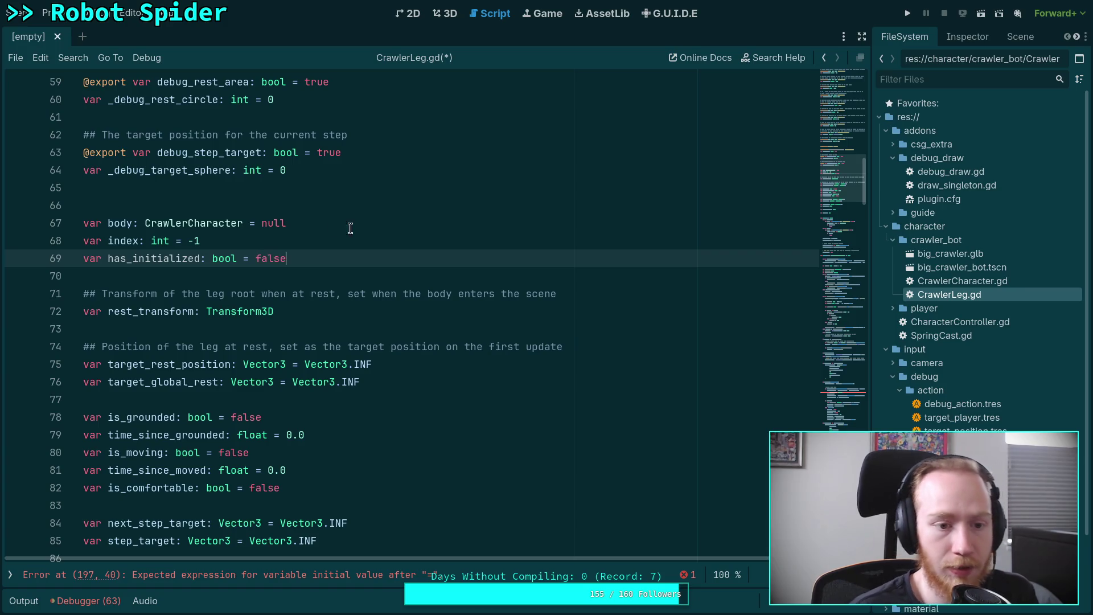
{"action": "scroll", "coordinate": [274, 332], "scroll_direction": "down", "scroll_amount": 12}
{"action": "scroll", "coordinate": [274, 332], "scroll_direction": "down", "scroll_amount": 5}
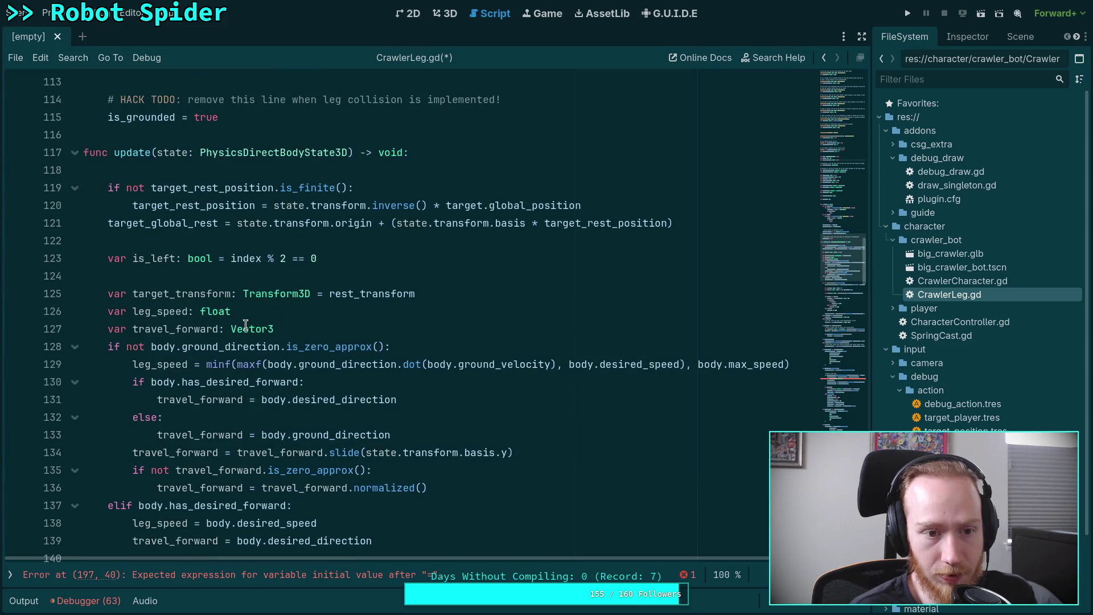
{"action": "left_click_drag", "start_coordinate": [151, 188], "coordinate": [347, 187]}
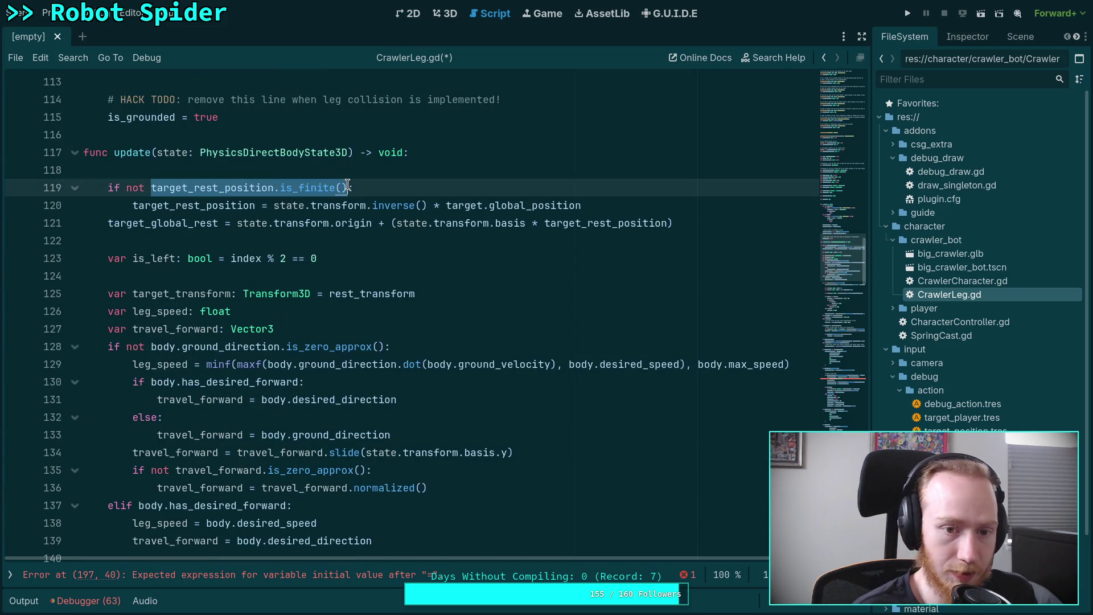
{"action": "type", "text": "has:"}
{"action": "key", "text": "Return"}
{"action": "key", "text": "Down"}
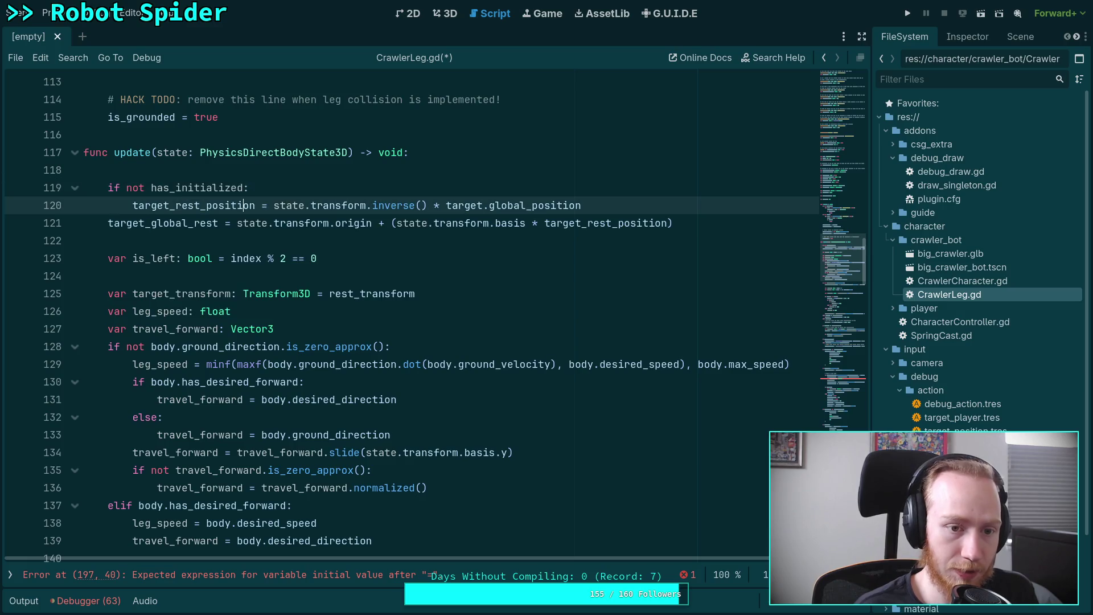
{"action": "scroll", "coordinate": [432, 318], "scroll_direction": "up", "scroll_amount": 1}
{"action": "key", "text": "Up"}
{"action": "key", "text": "Return"}
{"action": "type", "text": "has"}
{"action": "key", "text": "Return"}
{"action": "type", "text": "= true"}
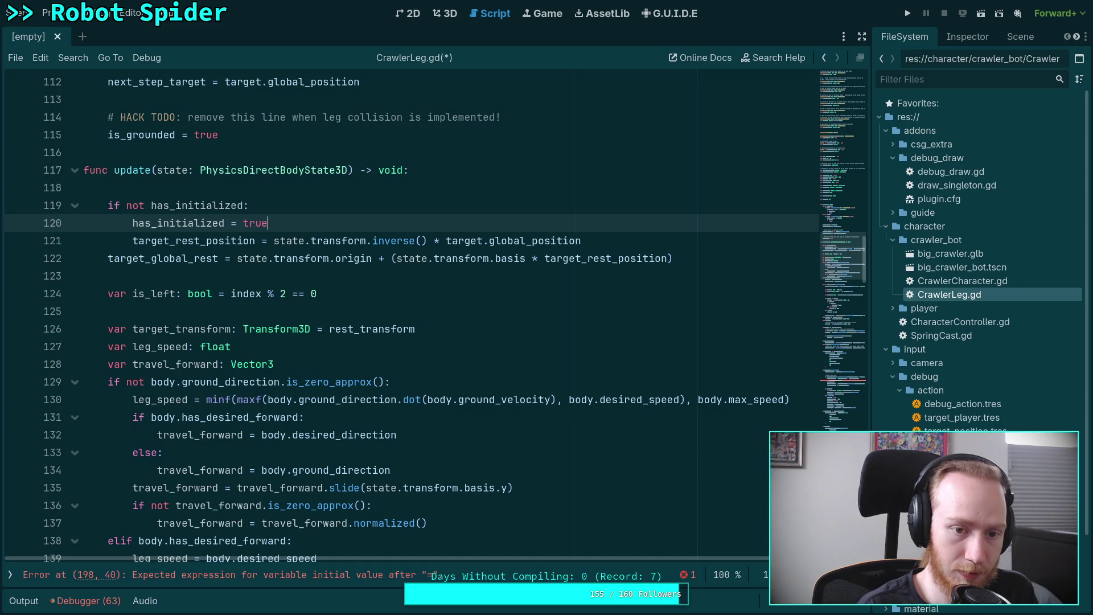
{"action": "key", "text": "Down"}
{"action": "key", "text": "End"}
{"action": "key", "text": "Return"}
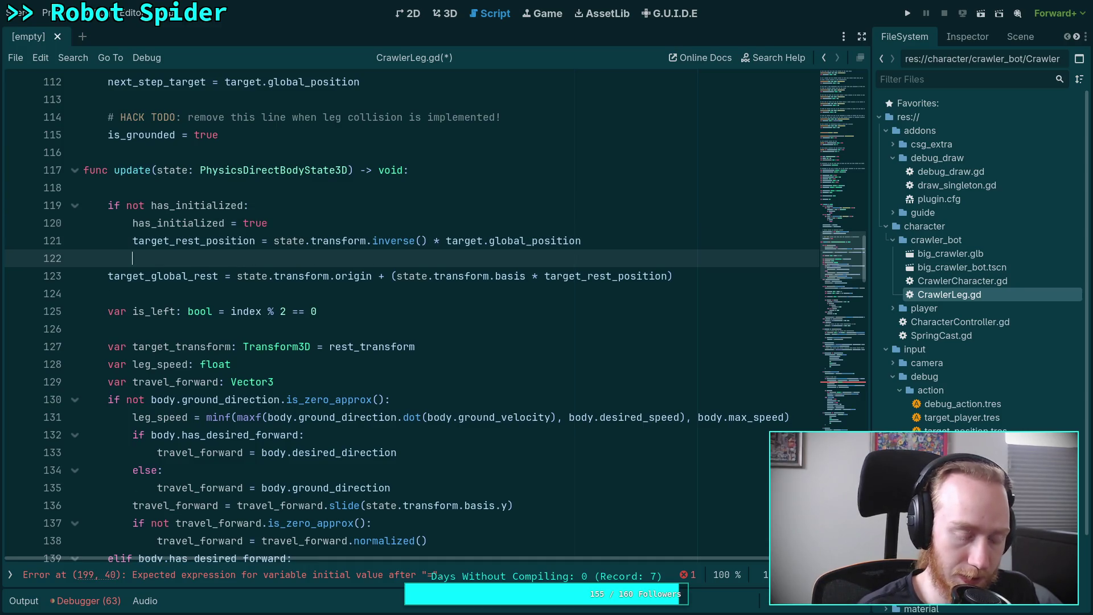
{"action": "scroll", "coordinate": [347, 184], "scroll_direction": "up", "scroll_amount": 13}
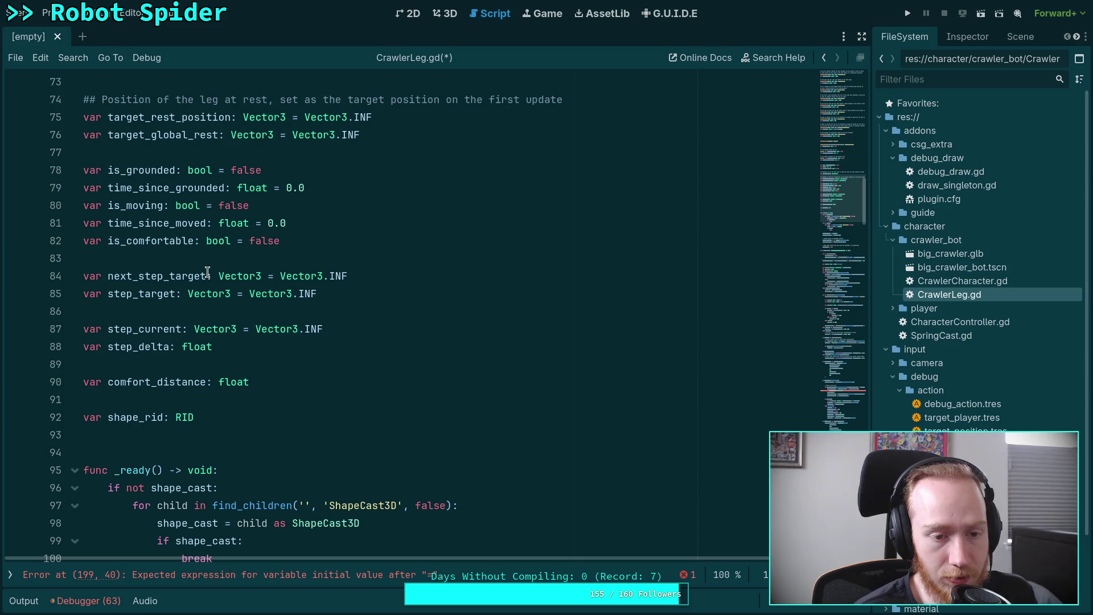
{"action": "scroll", "coordinate": [281, 344], "scroll_direction": "up", "scroll_amount": 1}
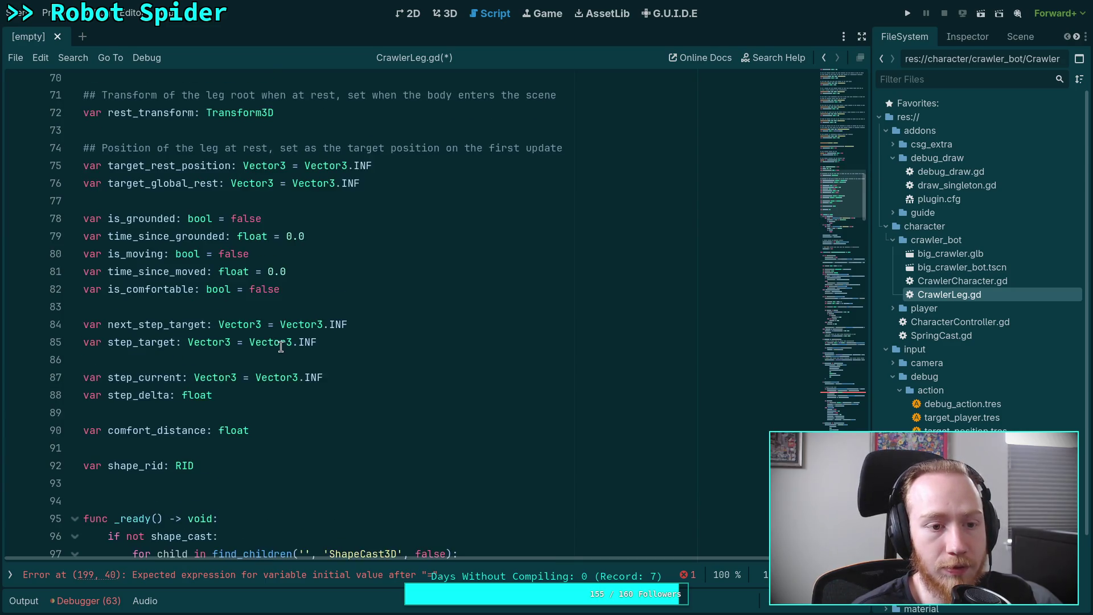
{"action": "scroll", "coordinate": [302, 425], "scroll_direction": "up", "scroll_amount": 1}
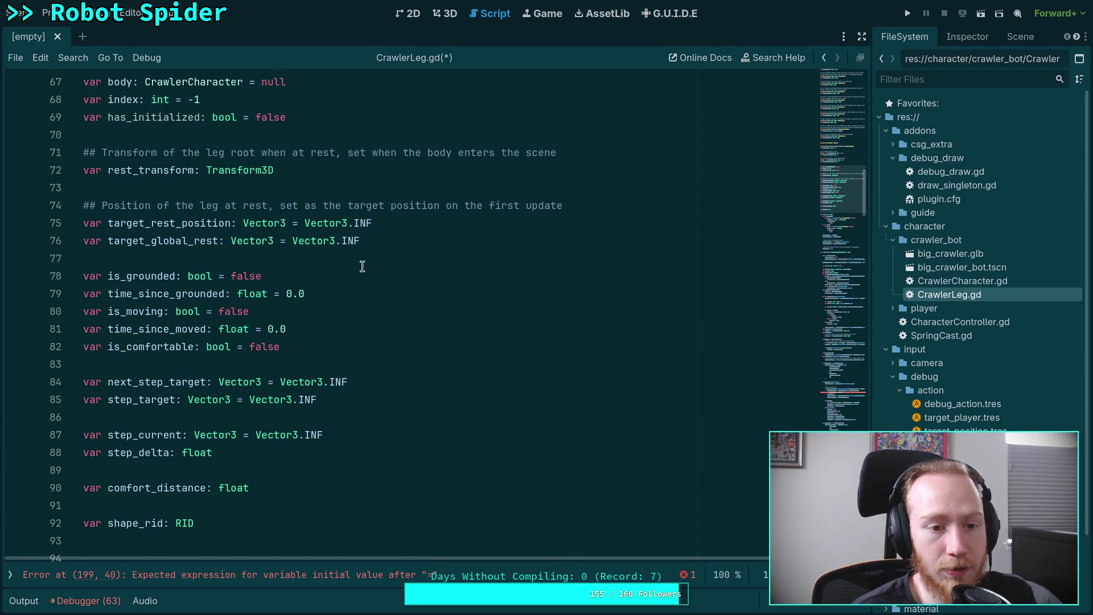
Declare var cast_direction: Vector3 = Vector3.INF after target_global_rest, then move to line 123 in update().
{"action": "left_click", "coordinate": [418, 241]}
{"action": "key", "text": "Return"}
{"action": "type", "text": "var"}
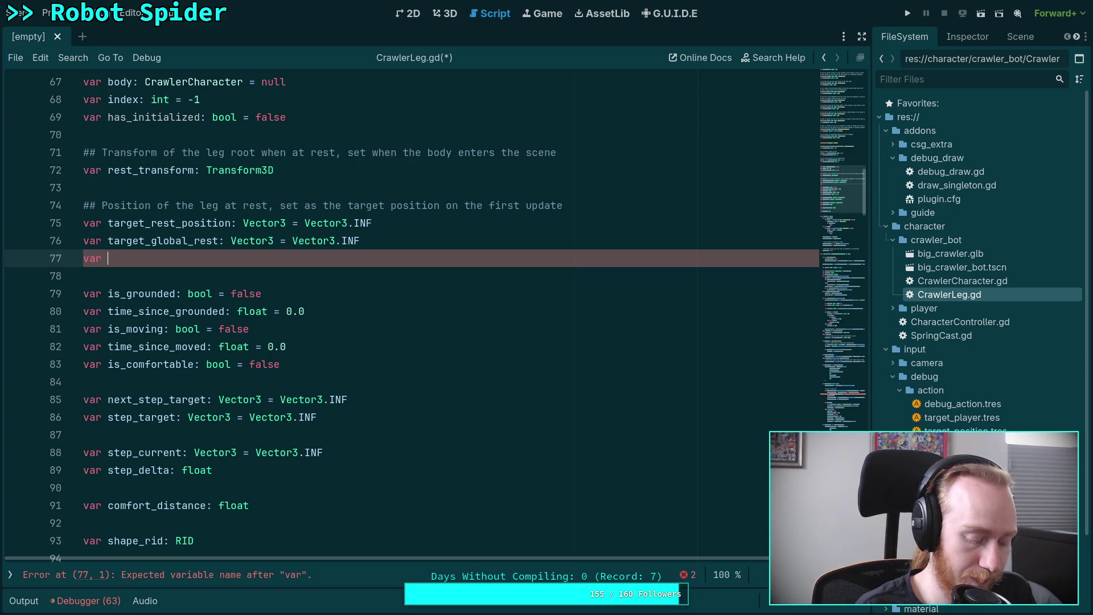
{"action": "type", "text": "cast_"}
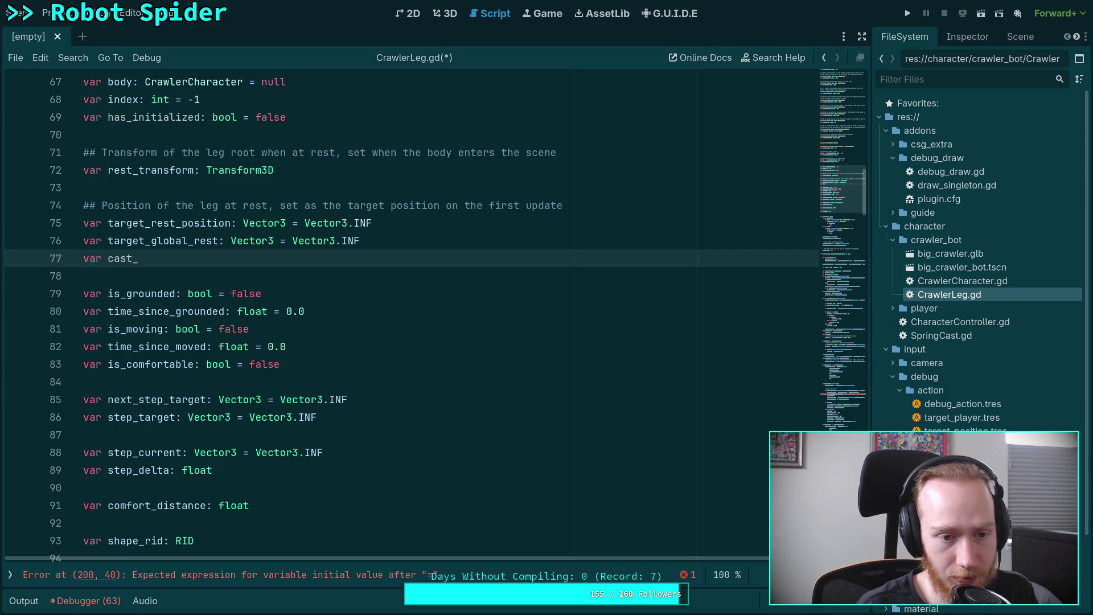
{"action": "type", "text": "direct"}
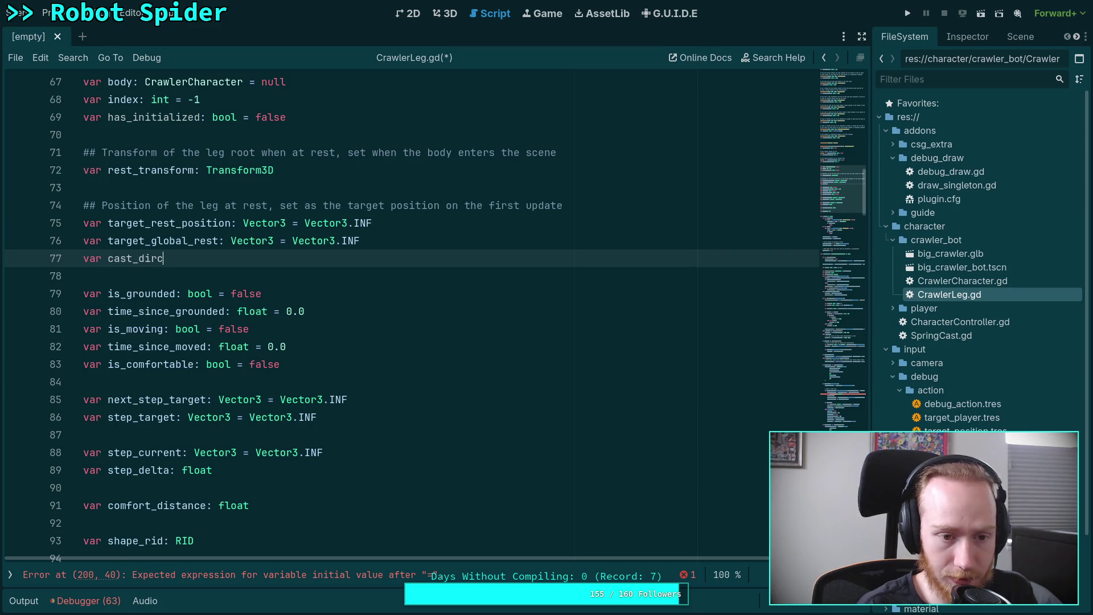
{"action": "type", "text": "ion: Vector3 "}
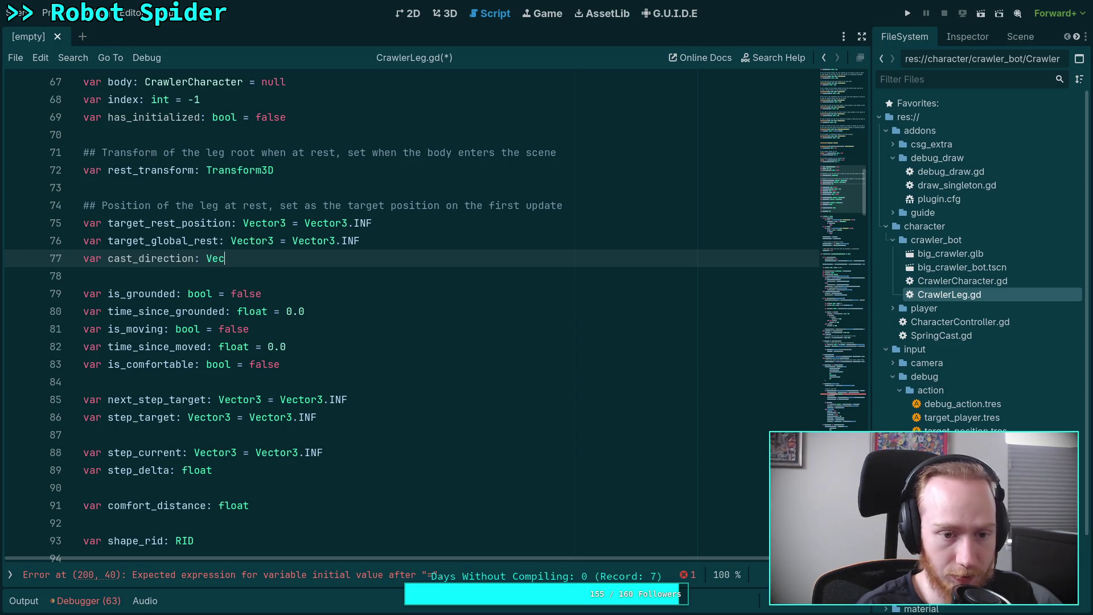
{"action": "type", "text": "= Vec"}
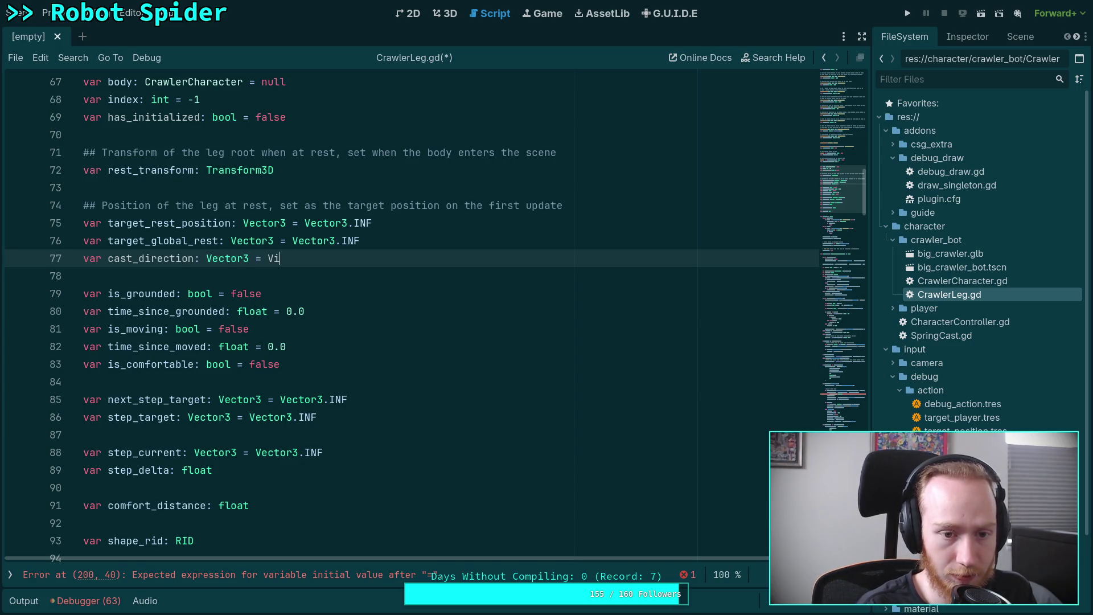
{"action": "type", "text": "tor3.INF"}
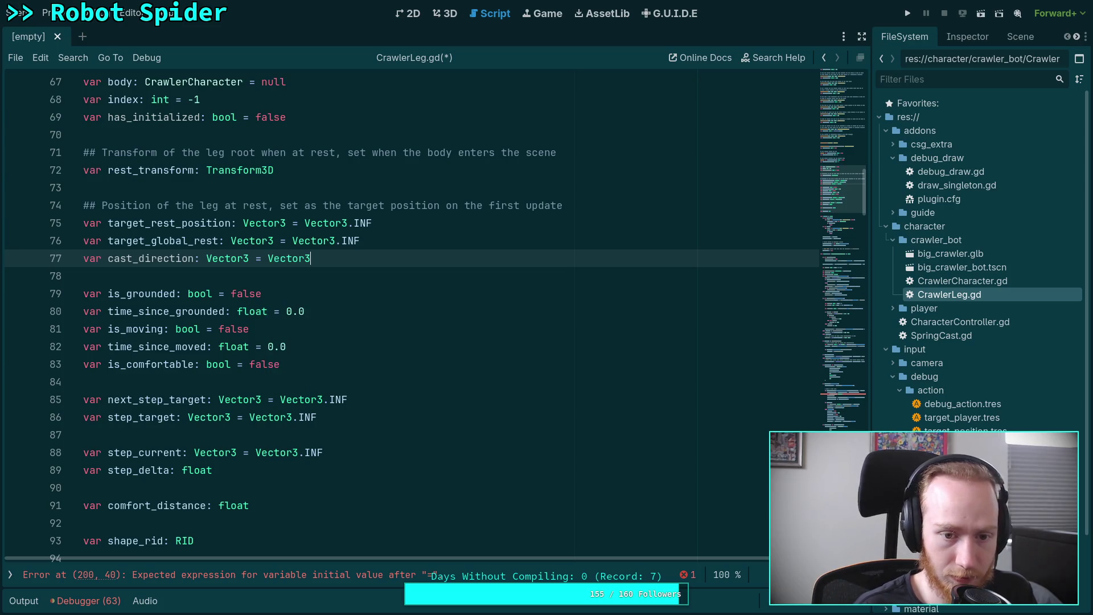
{"action": "scroll", "coordinate": [334, 334], "scroll_direction": "down", "scroll_amount": 14}
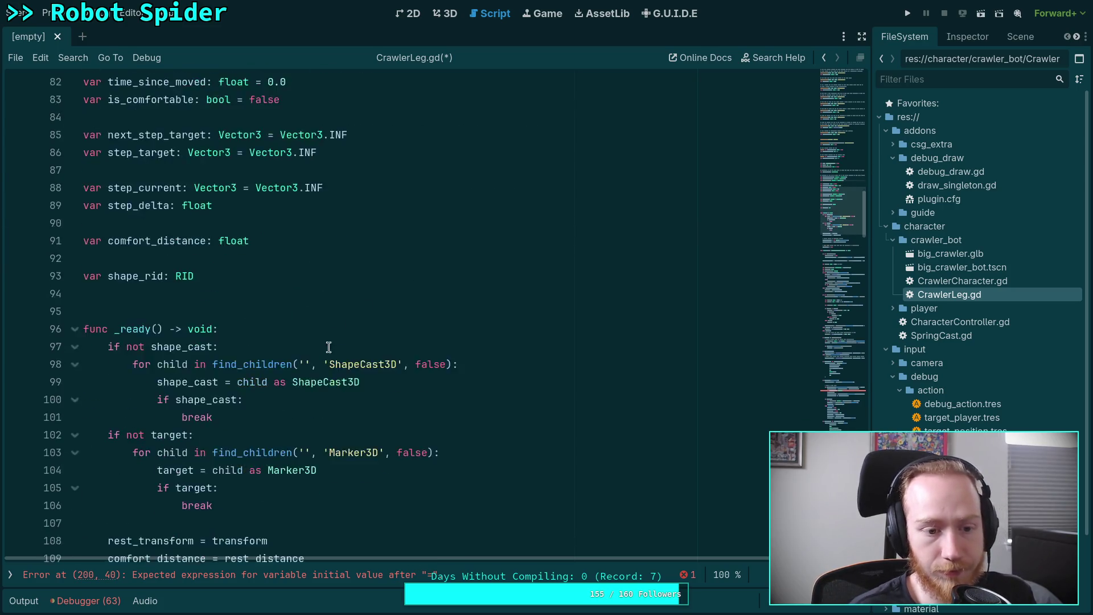
{"action": "left_click", "coordinate": [610, 316]}
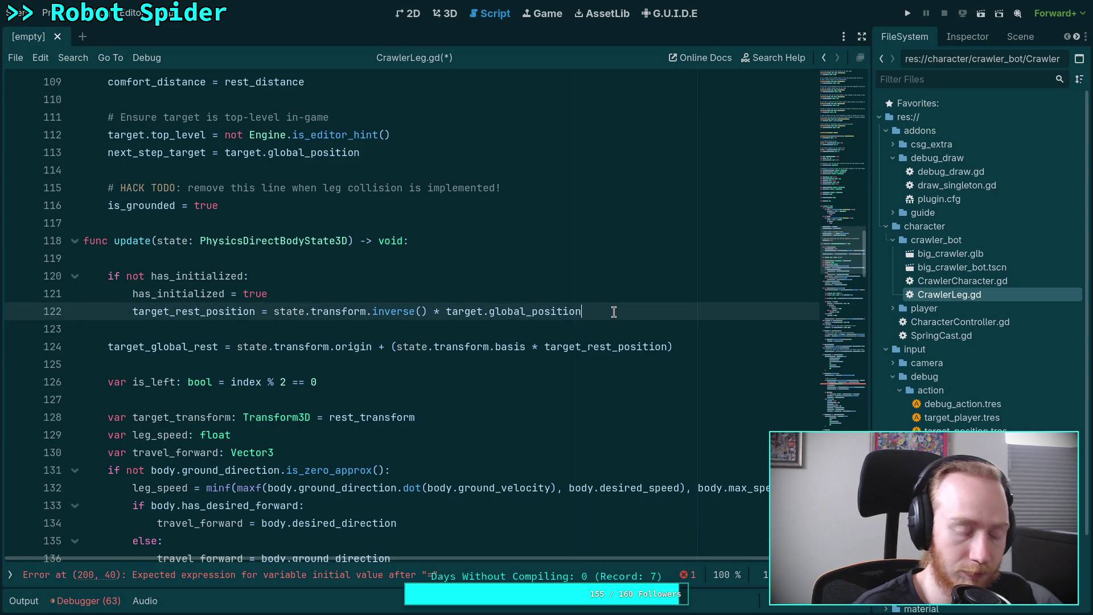
{"action": "key", "text": "Down"}
Assign cast_direction = shape_cast.target_position.normalized() on line 123 and save the script.
{"action": "type", "text": "cast_d"}
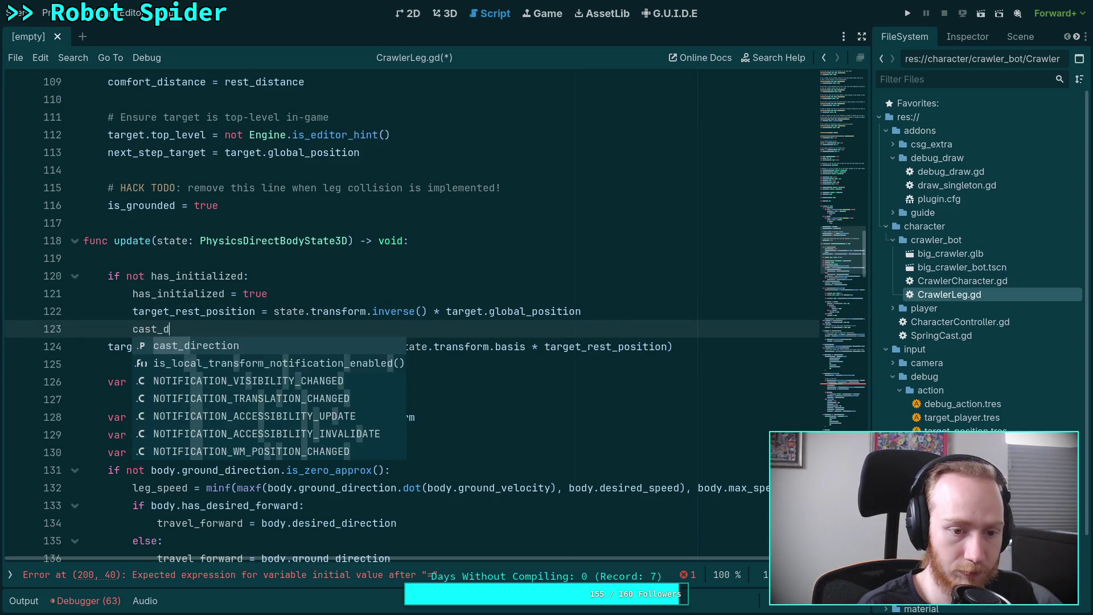
{"action": "key", "text": "Return"}
{"action": "type", "text": "= sh"}
{"action": "key", "text": "Return"}
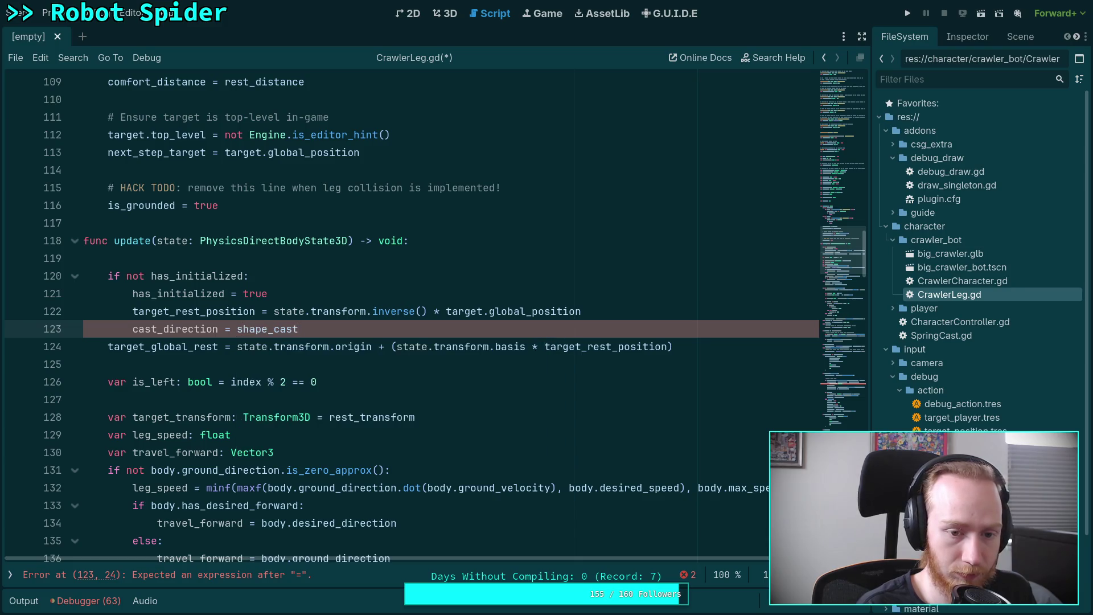
{"action": "type", "text": ".ta"}
{"action": "key", "text": "Return"}
{"action": "type", "text": ".no"}
{"action": "key", "text": "Return"}
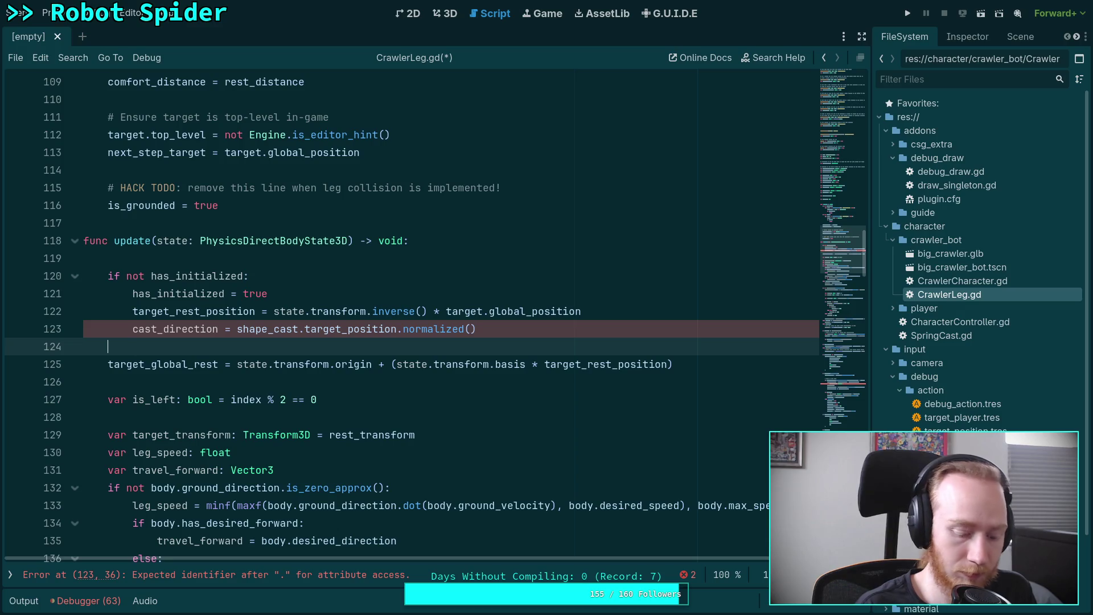
{"action": "key", "text": "ctrl+s"}
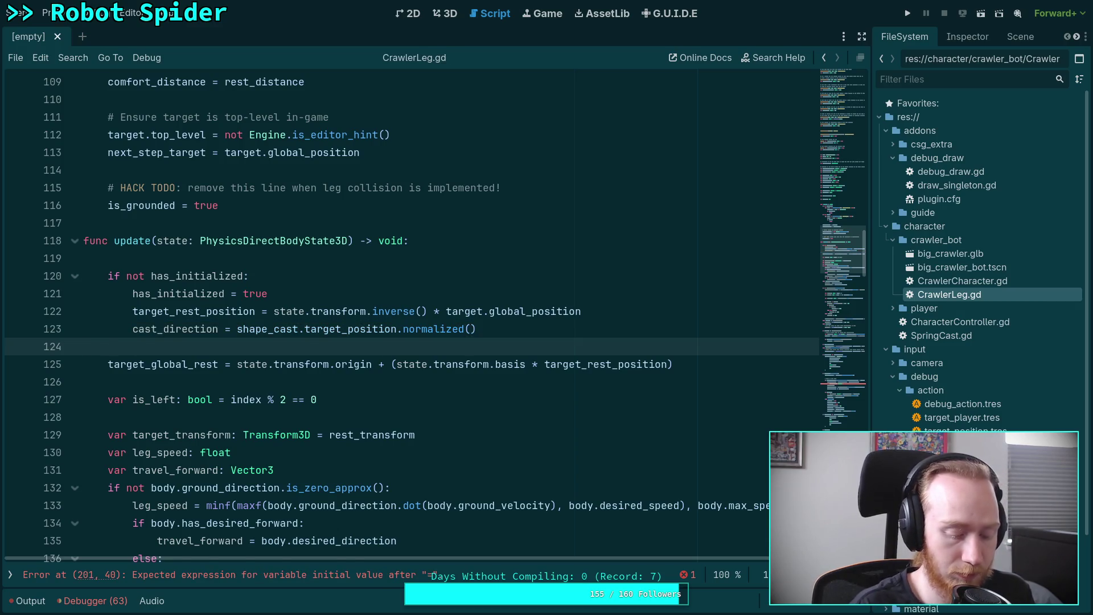
Delete the stray vertical_part text near line 201 and rejoin the broken line.
{"action": "scroll", "coordinate": [622, 315], "scroll_direction": "down", "scroll_amount": 5}
{"action": "scroll", "coordinate": [495, 336], "scroll_direction": "down", "scroll_amount": 14}
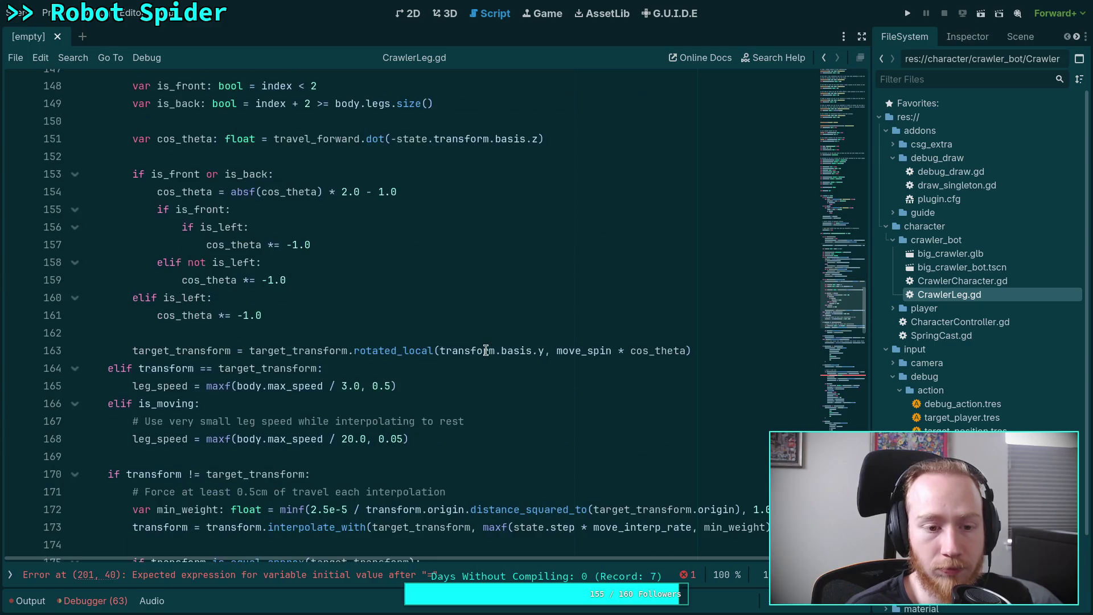
{"action": "scroll", "coordinate": [402, 333], "scroll_direction": "down", "scroll_amount": 8}
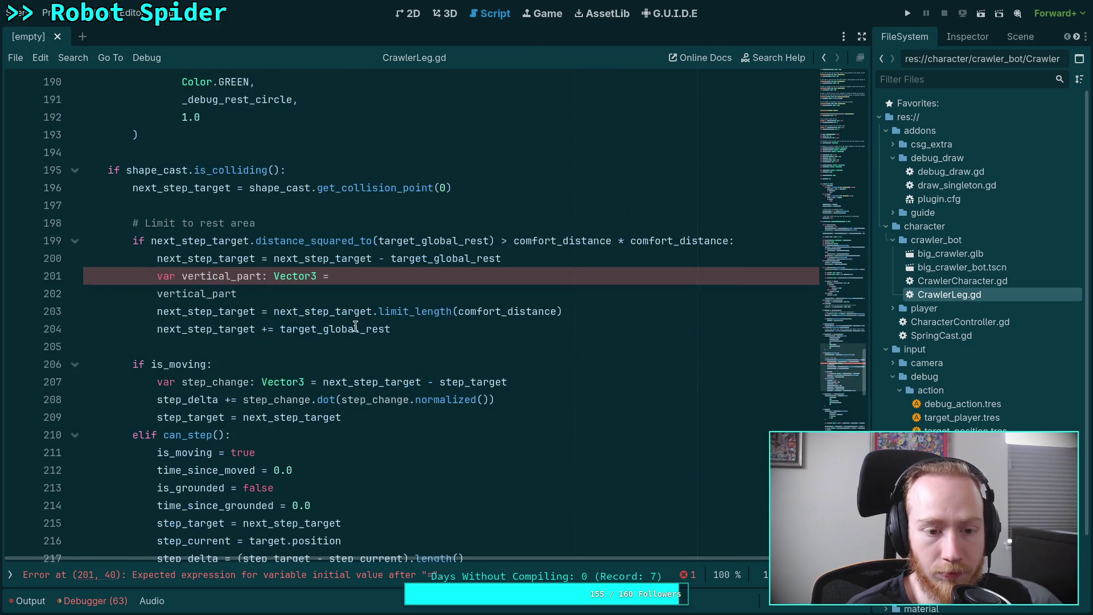
{"action": "mouse_move", "coordinate": [397, 296]}
{"action": "left_mouse_down"}
{"action": "mouse_move", "coordinate": [407, 284]}
{"action": "mouse_move", "coordinate": [385, 278]}
{"action": "left_mouse_up"}
{"action": "key", "text": "BackSpace"}
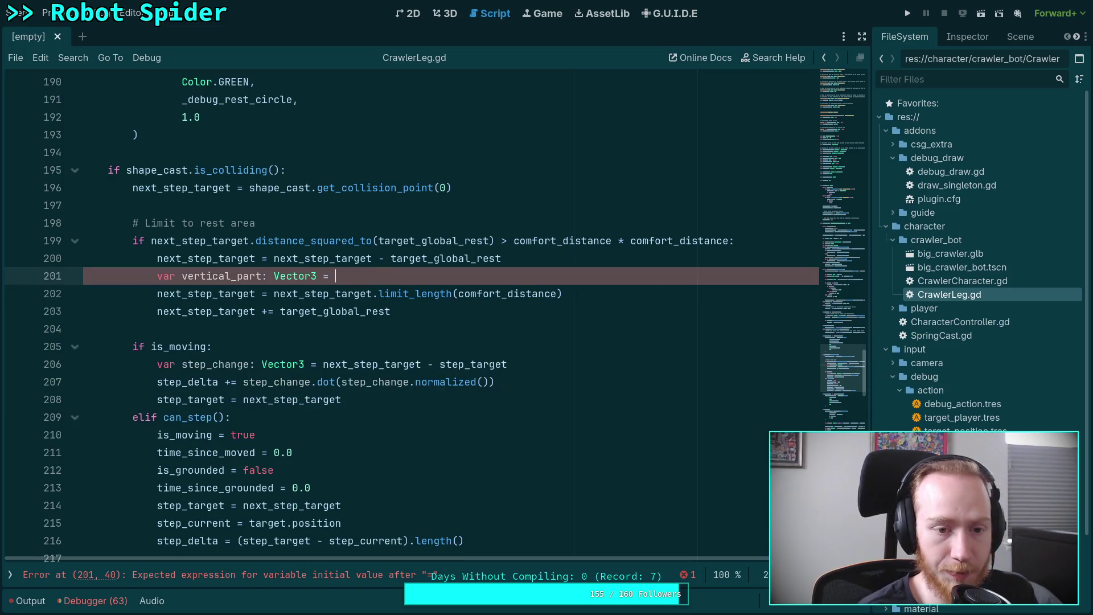
{"action": "key", "text": "ctrl+space"}
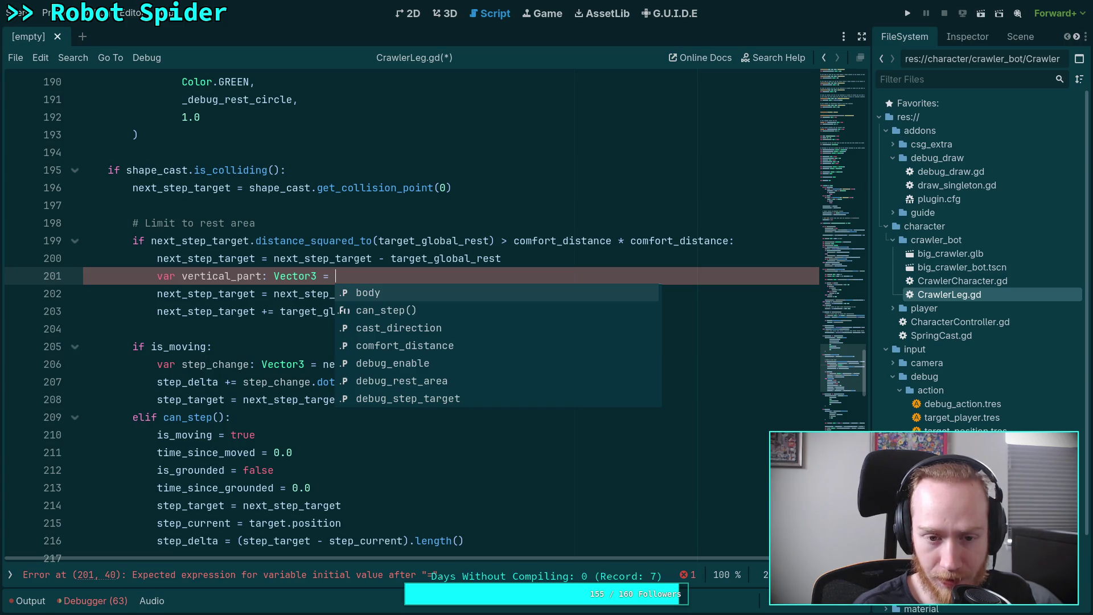
Complete line 201 as vertical_part = cast_direction * cast_direction.dot(next_step_target).
{"action": "type", "text": "ca"}
{"action": "key", "text": "Down"}
{"action": "key", "text": "Return"}
{"action": "type", "text": "* "}
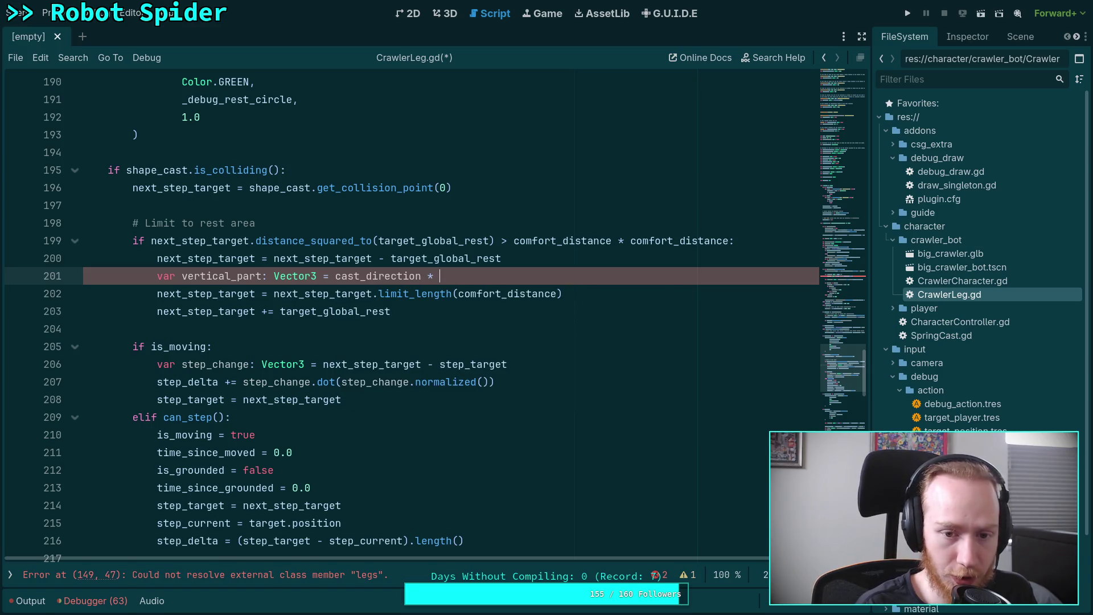
{"action": "type", "text": "ca"}
{"action": "key", "text": "Return"}
{"action": "type", "text": ".dot"}
{"action": "key", "text": "Return"}
{"action": "type", "text": "nex"}
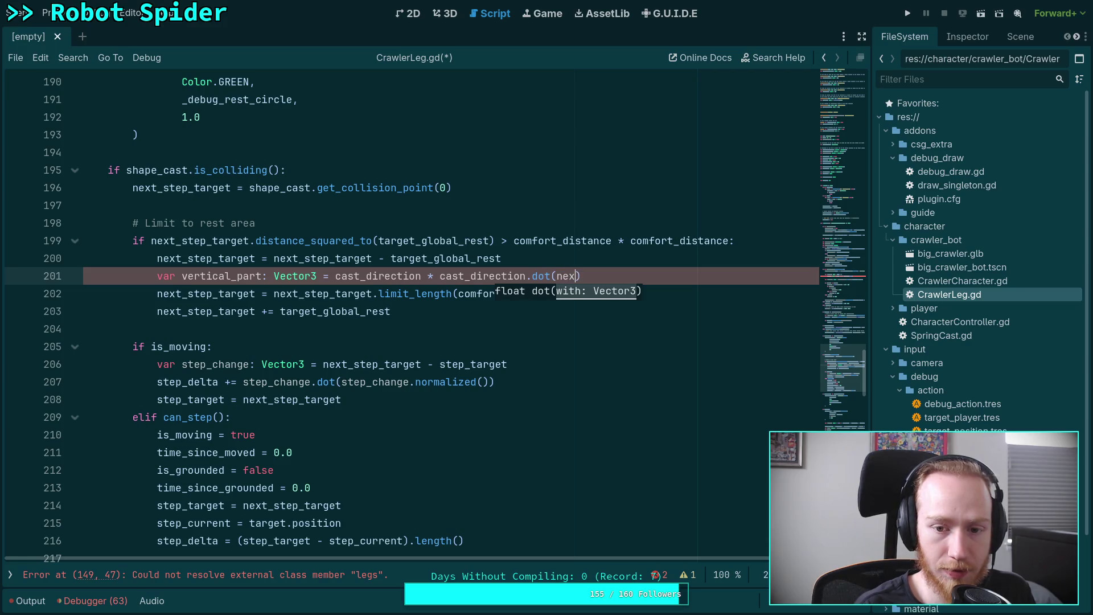
{"action": "key", "text": "Return"}
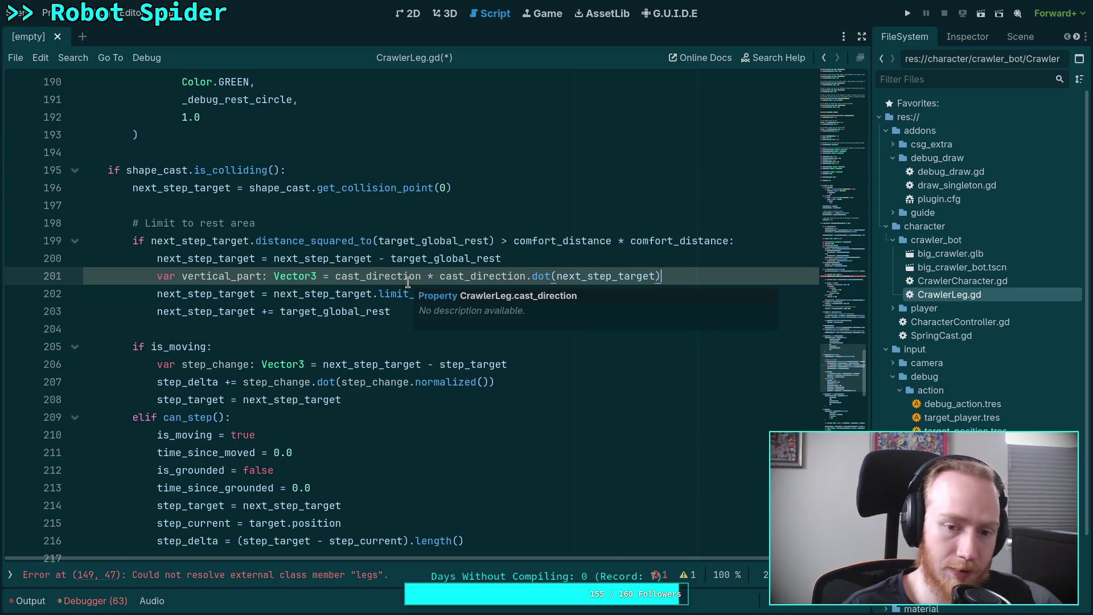
Start a next_step_target.slide() line below line 201, then remove it again.
{"action": "key", "text": "Return"}
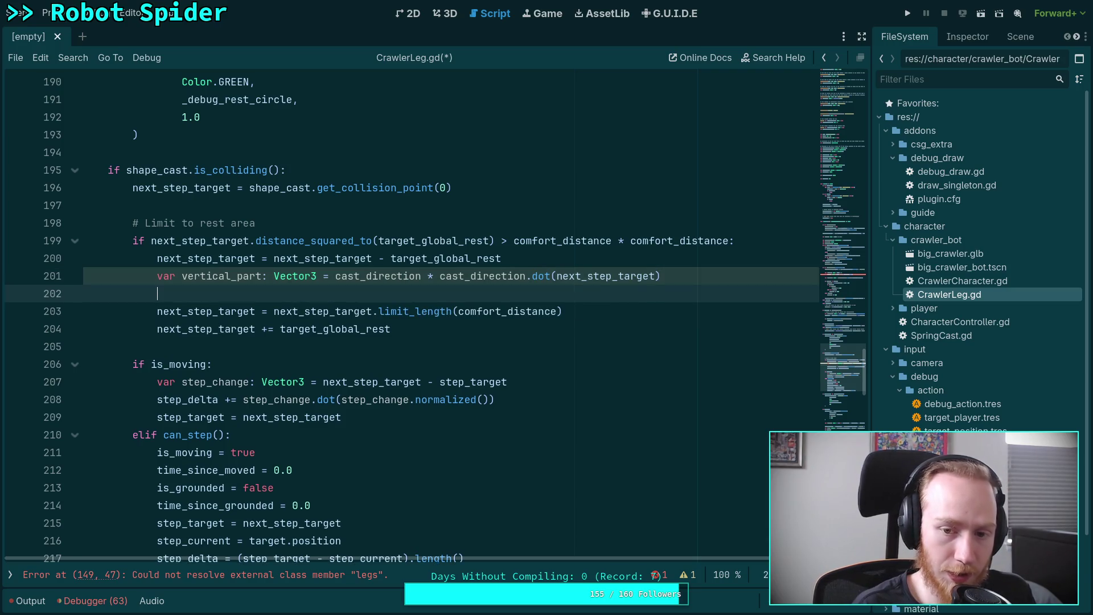
{"action": "type", "text": "e"}
{"action": "key", "text": "Return"}
{"action": "type", "text": ".sli"}
{"action": "key", "text": "Return"}
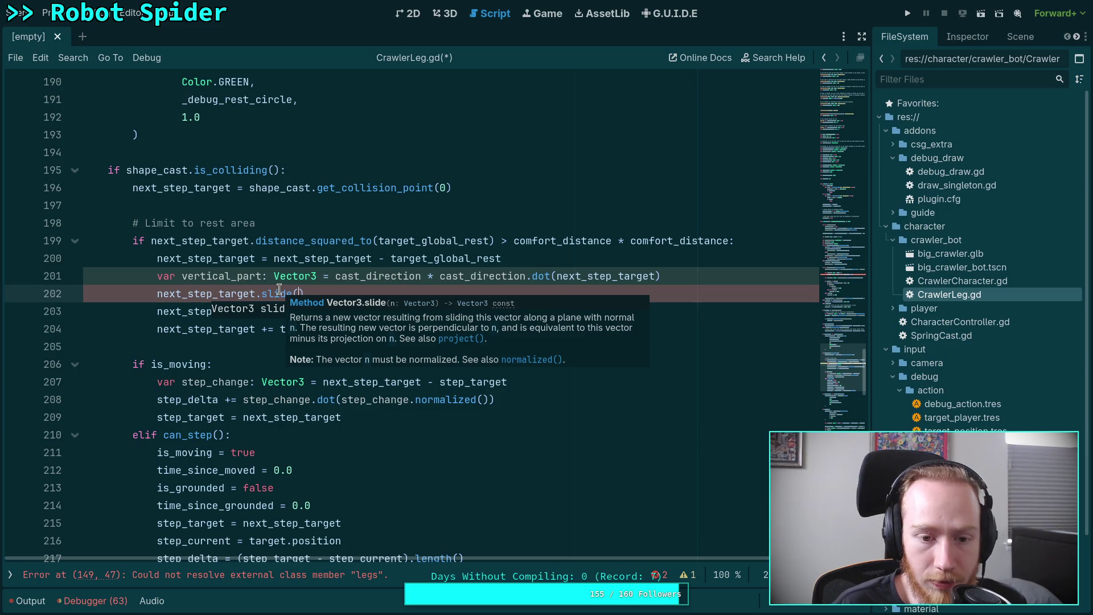
{"action": "left_click_drag", "start_coordinate": [323, 293], "coordinate": [81, 297]}
{"action": "key", "text": "BackSpace"}
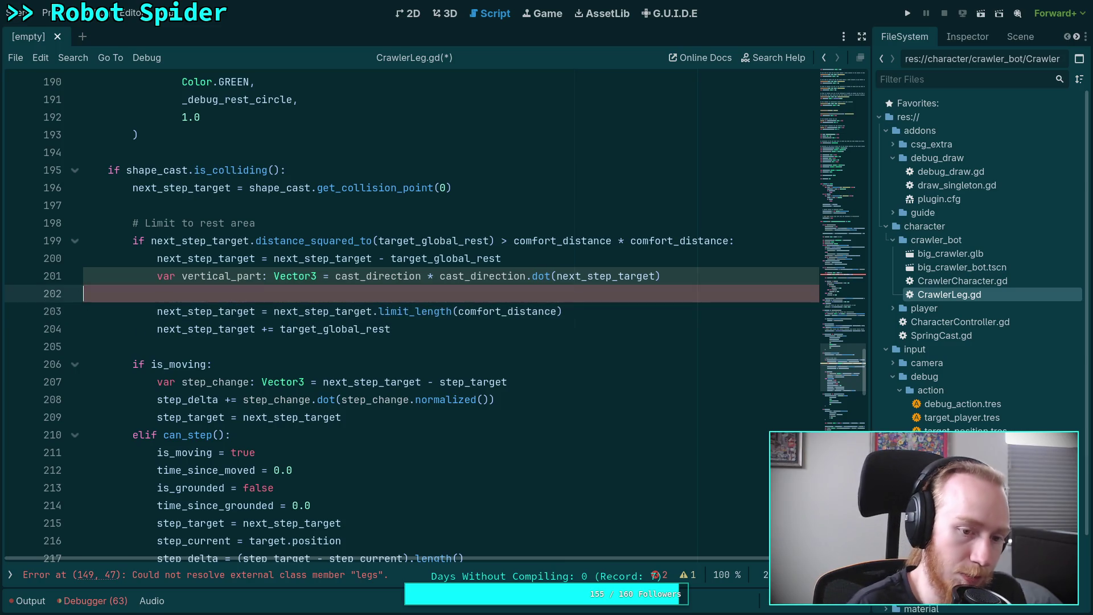
{"action": "key", "text": "BackSpace"}
{"action": "key", "text": "alt+Tab"}
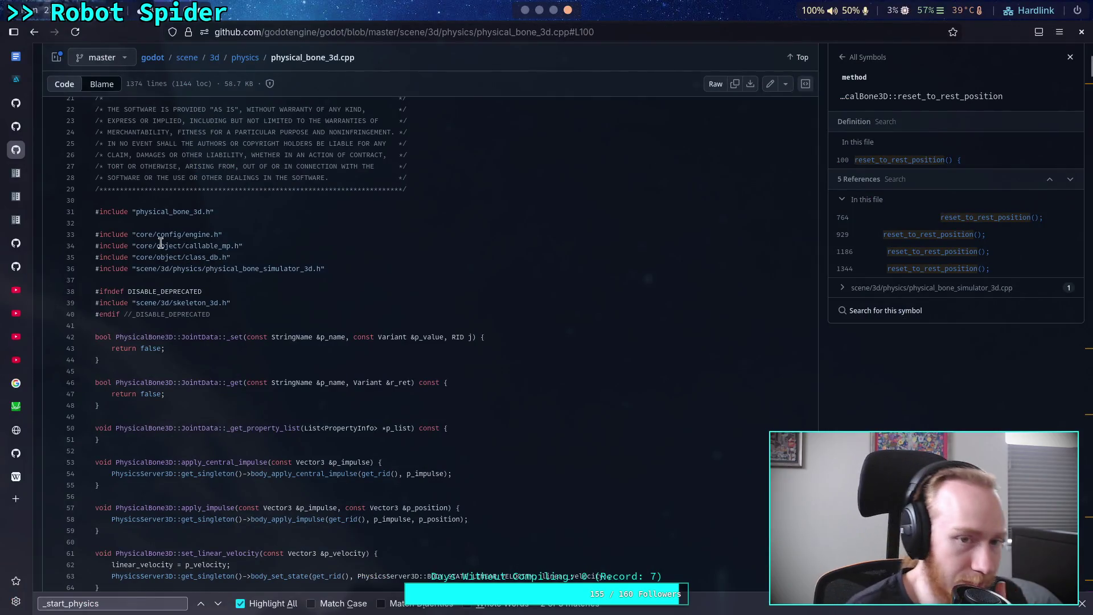
Browse the godot GitHub repository to the core/math/vector3.h source file.
{"action": "left_click", "coordinate": [160, 61]}
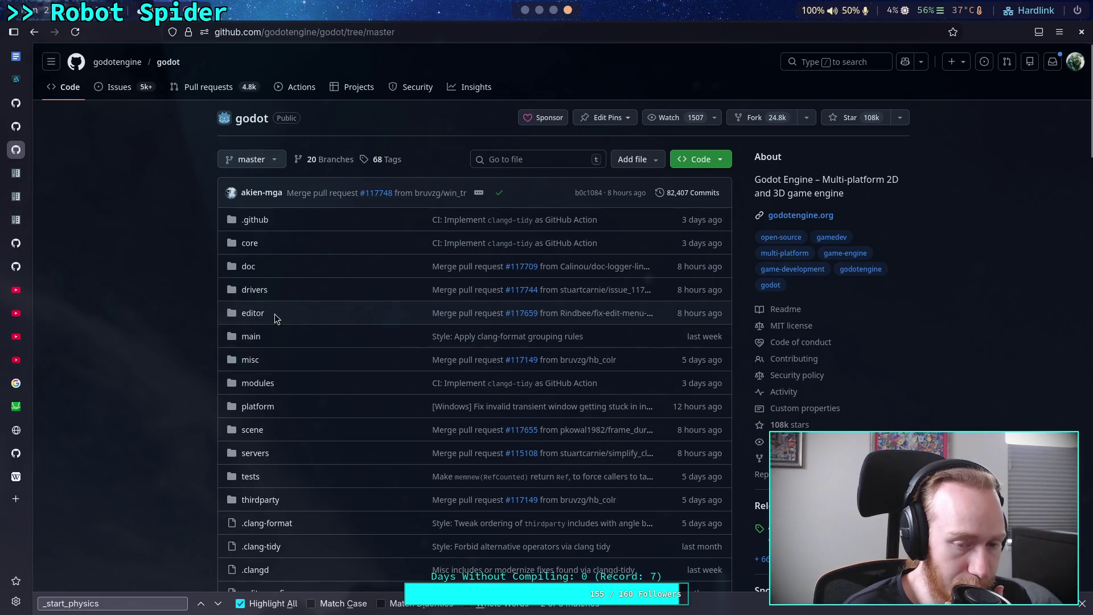
{"action": "left_click", "coordinate": [250, 244]}
{"action": "scroll", "coordinate": [104, 355], "scroll_direction": "down", "scroll_amount": 5}
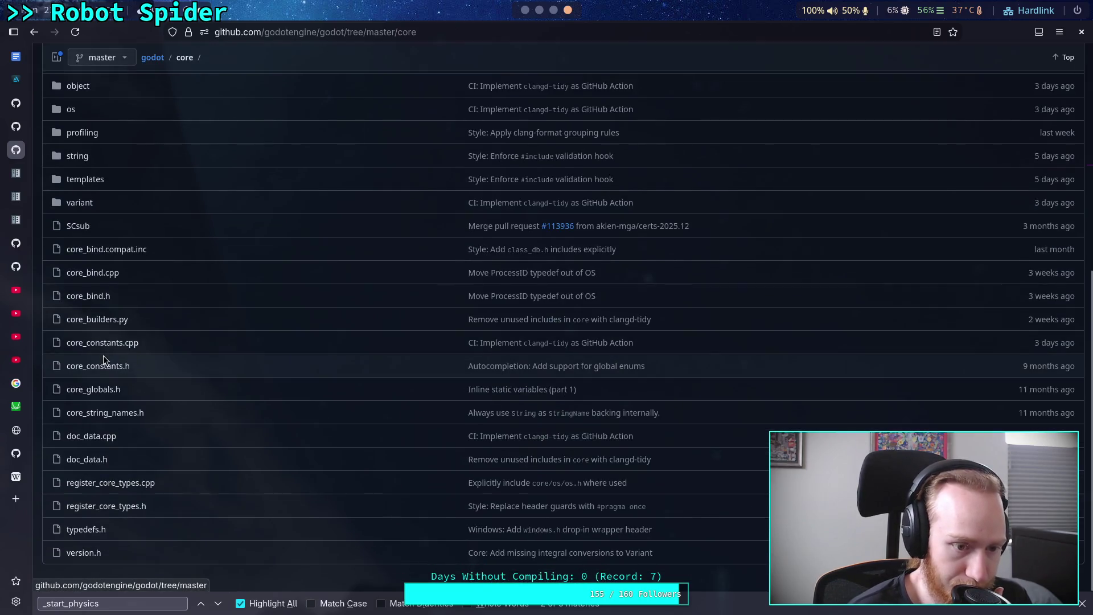
{"action": "scroll", "coordinate": [73, 258], "scroll_direction": "up", "scroll_amount": 1}
{"action": "left_click", "coordinate": [77, 138]}
{"action": "scroll", "coordinate": [134, 266], "scroll_direction": "down", "scroll_amount": 20}
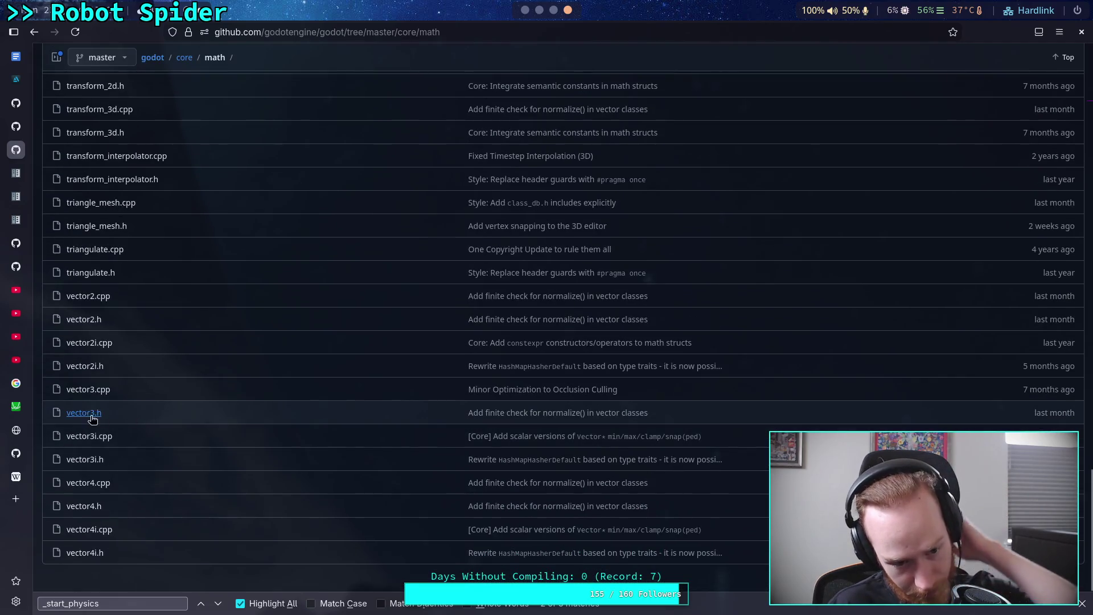
{"action": "left_click", "coordinate": [116, 411]}
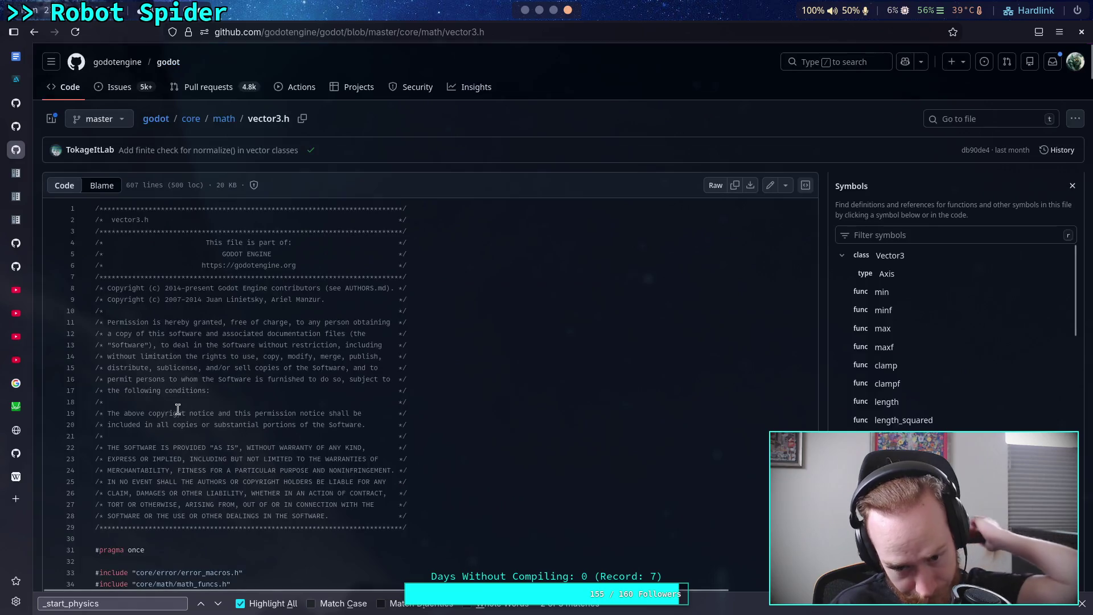
Read the Vector3 slide definition, highlighting its projection term, then return to the Godot editor.
{"action": "scroll", "coordinate": [859, 390], "scroll_direction": "down", "scroll_amount": 10}
{"action": "scroll", "coordinate": [907, 397], "scroll_direction": "up", "scroll_amount": 8}
{"action": "scroll", "coordinate": [740, 398], "scroll_direction": "down", "scroll_amount": 4}
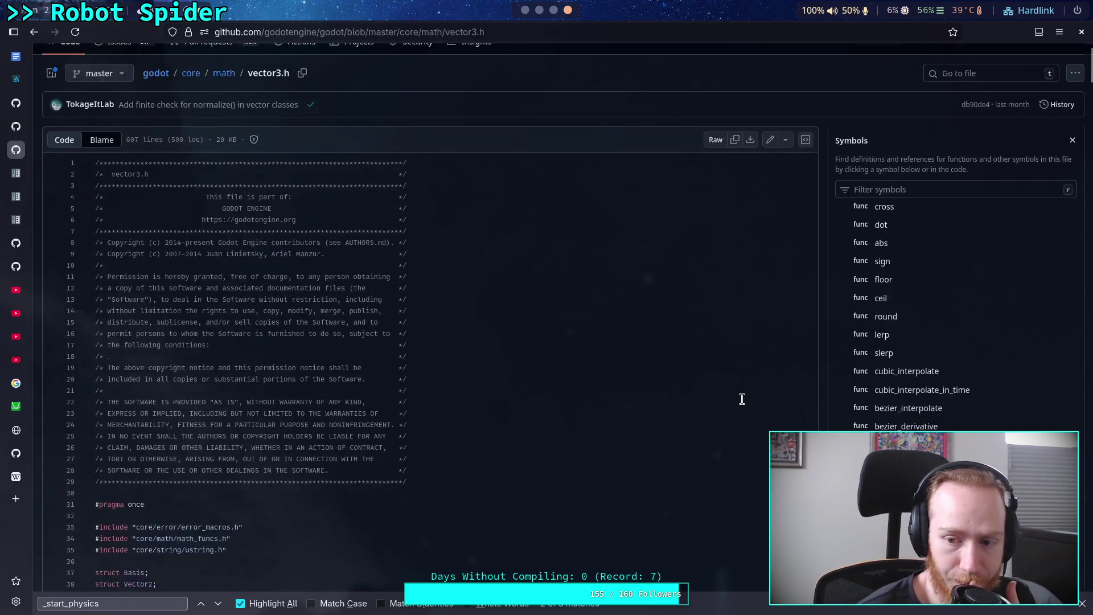
{"action": "scroll", "coordinate": [927, 427], "scroll_direction": "down", "scroll_amount": 4}
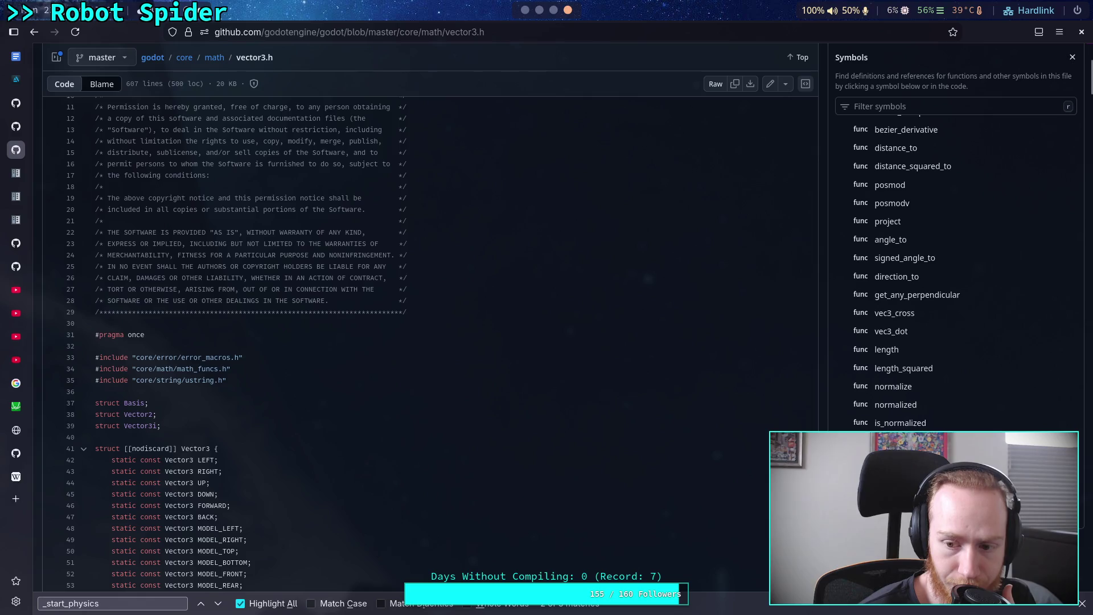
{"action": "left_click", "coordinate": [885, 478]}
{"action": "left_click_drag", "start_coordinate": [172, 373], "coordinate": [288, 370]}
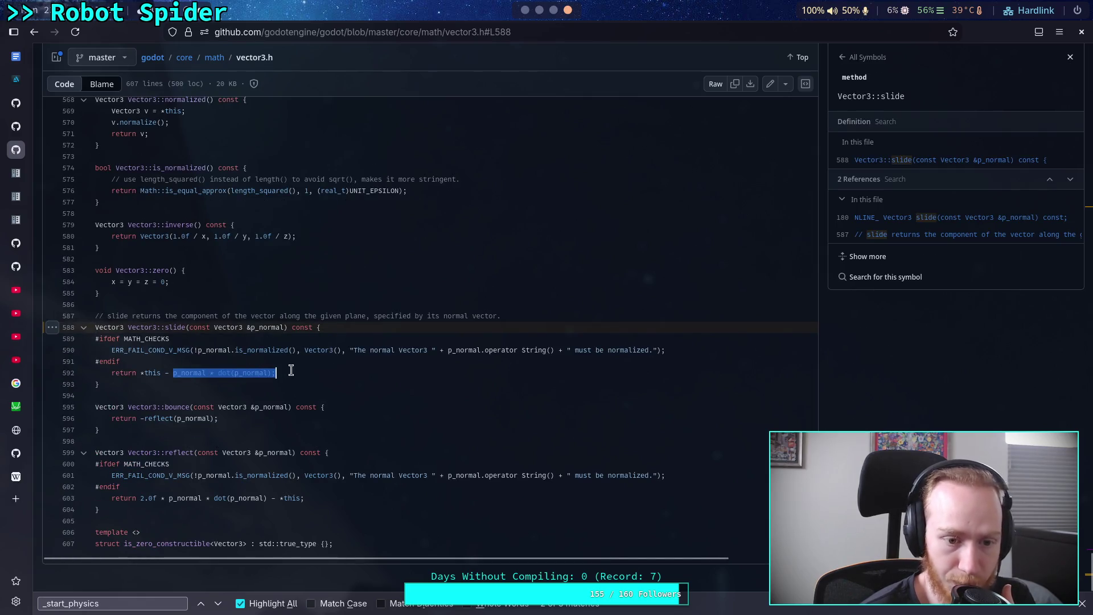
{"action": "left_click", "coordinate": [317, 372]}
{"action": "key", "text": "super+1"}
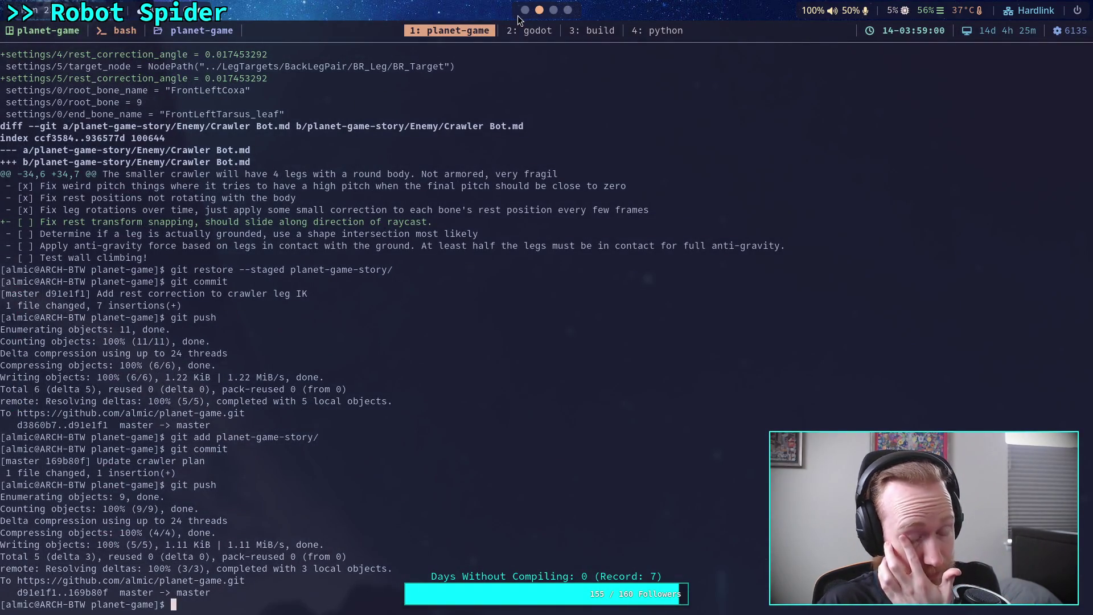
{"action": "key", "text": "super+2"}
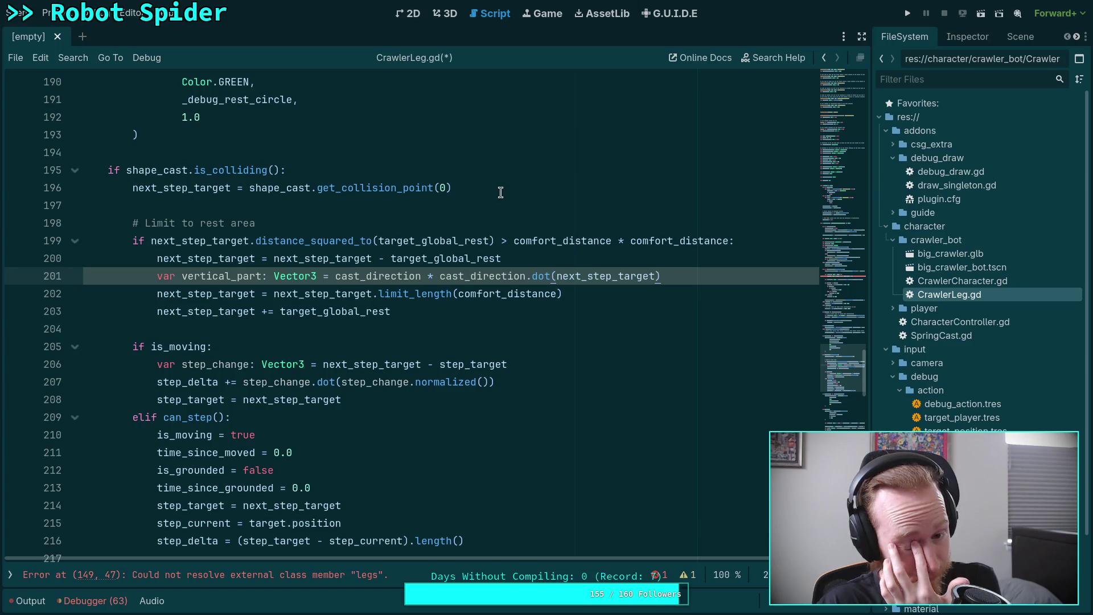
Add next_step_target -= vertical_part on a new line after the vertical_part line.
{"action": "left_click", "coordinate": [540, 316]}
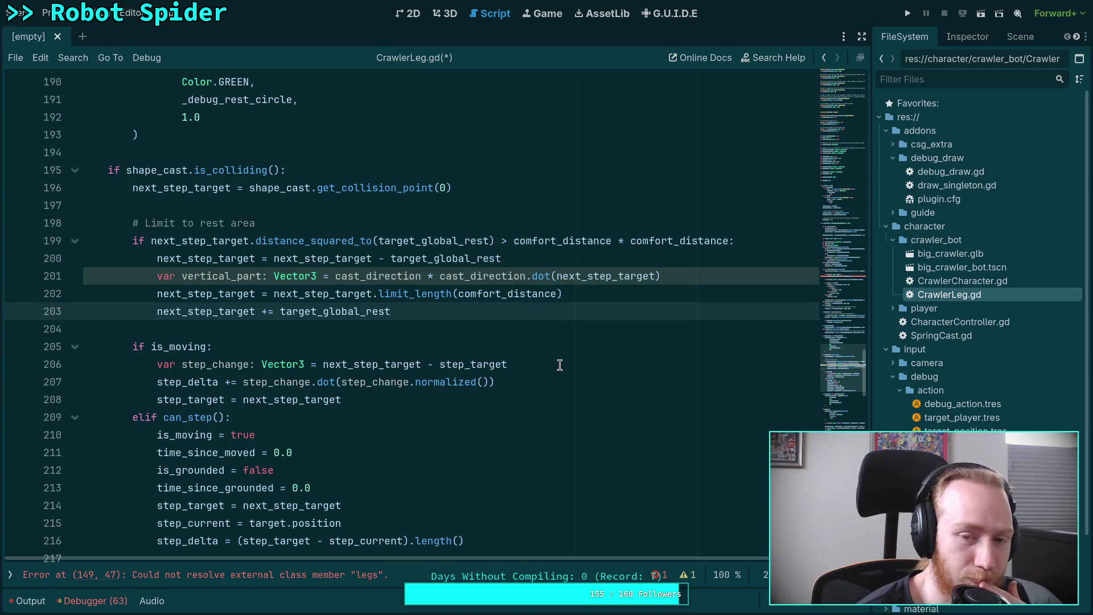
{"action": "scroll", "coordinate": [520, 298], "scroll_direction": "down", "scroll_amount": 1}
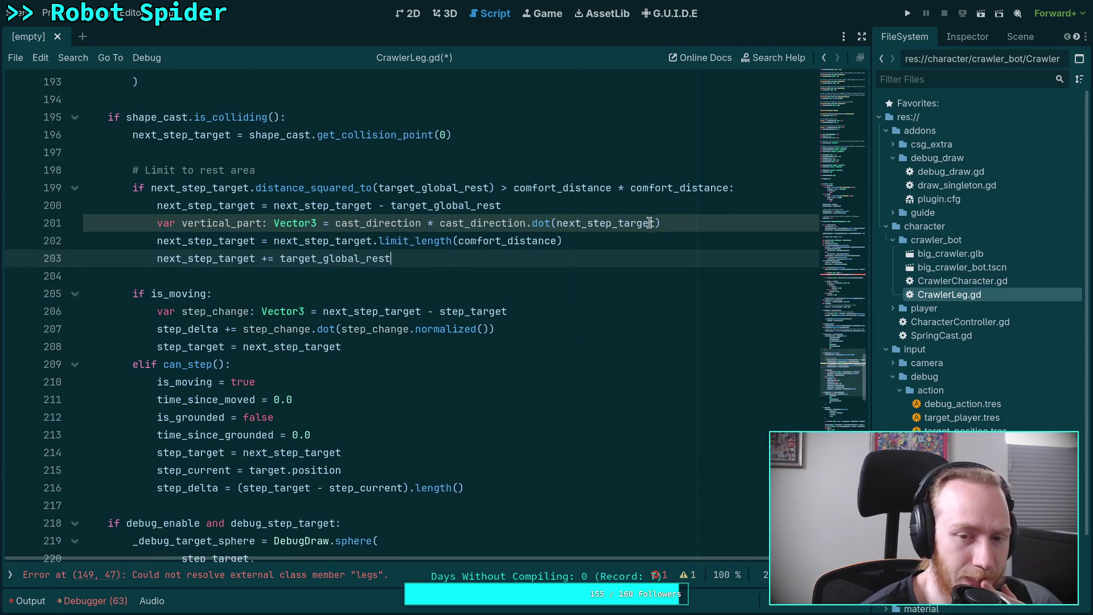
{"action": "left_click", "coordinate": [678, 222]}
{"action": "key", "text": "Return"}
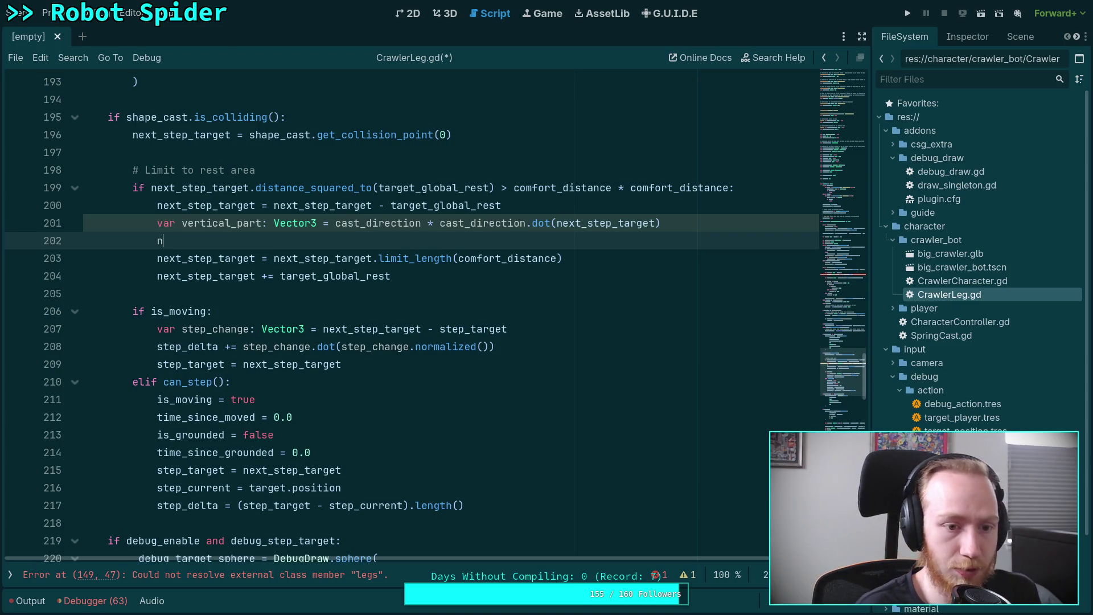
{"action": "type", "text": "ext_step_target."}
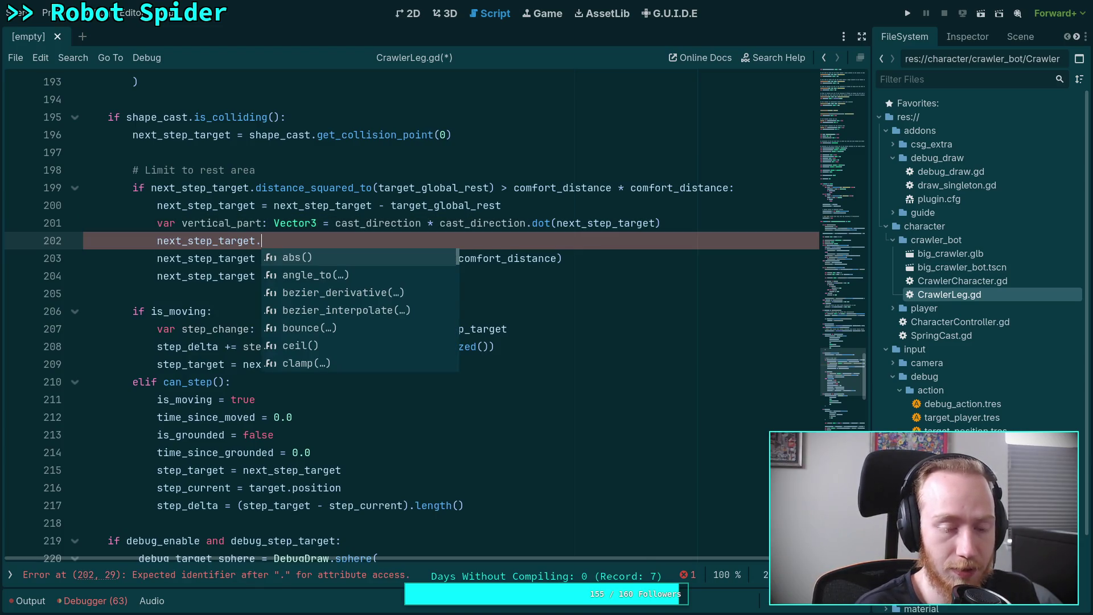
{"action": "key", "text": "BackSpace"}
{"action": "type", "text": "-= vertical_part"}
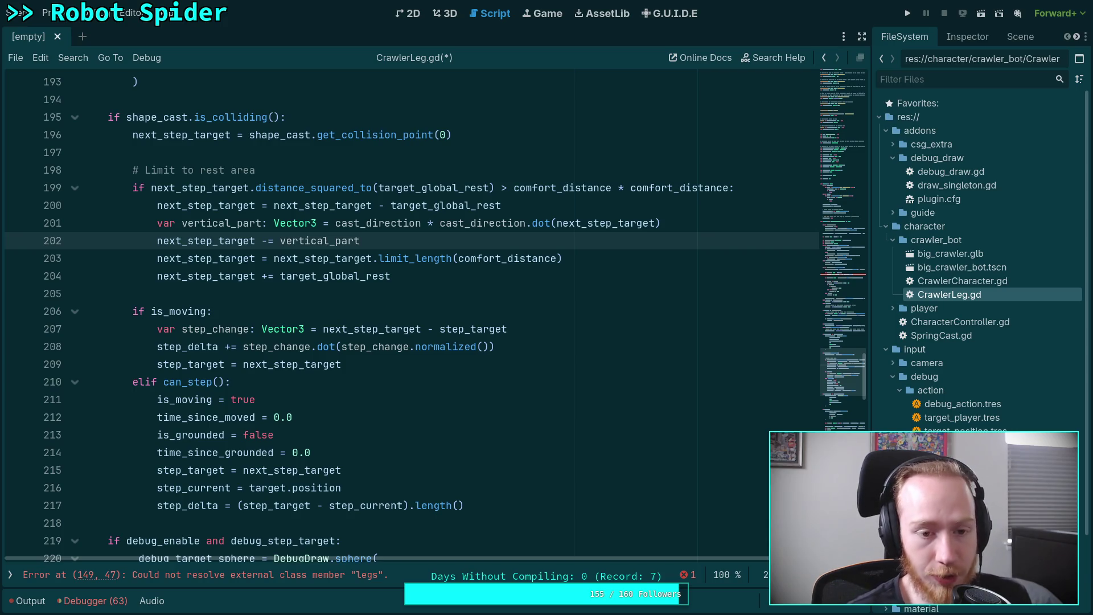
Append + vertical_part to the limit_length line 204 and save CrawlerLeg.gd.
{"action": "left_click", "coordinate": [637, 254]}
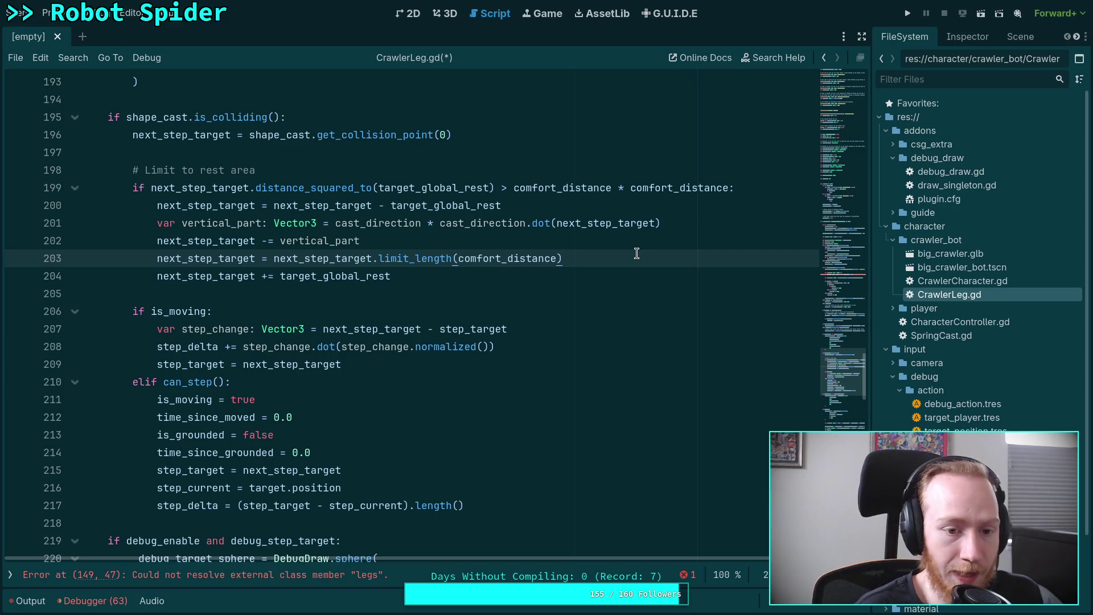
{"action": "left_click", "coordinate": [397, 276]}
{"action": "type", "text": "vertical"}
{"action": "key", "text": "Return"}
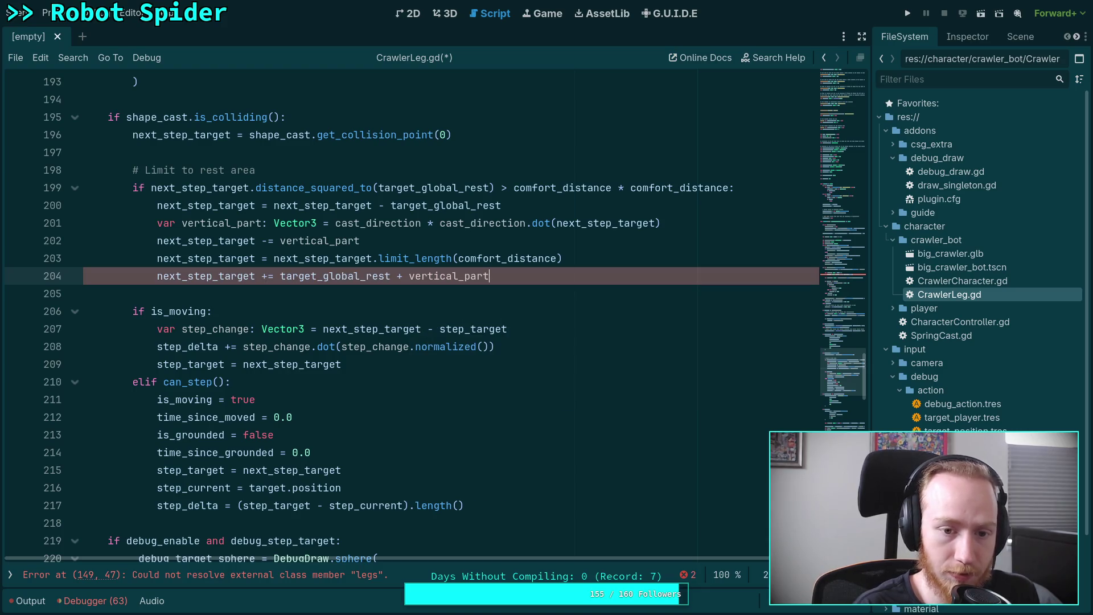
{"action": "key", "text": "ctrl+s"}
{"action": "left_click", "coordinate": [468, 293]}
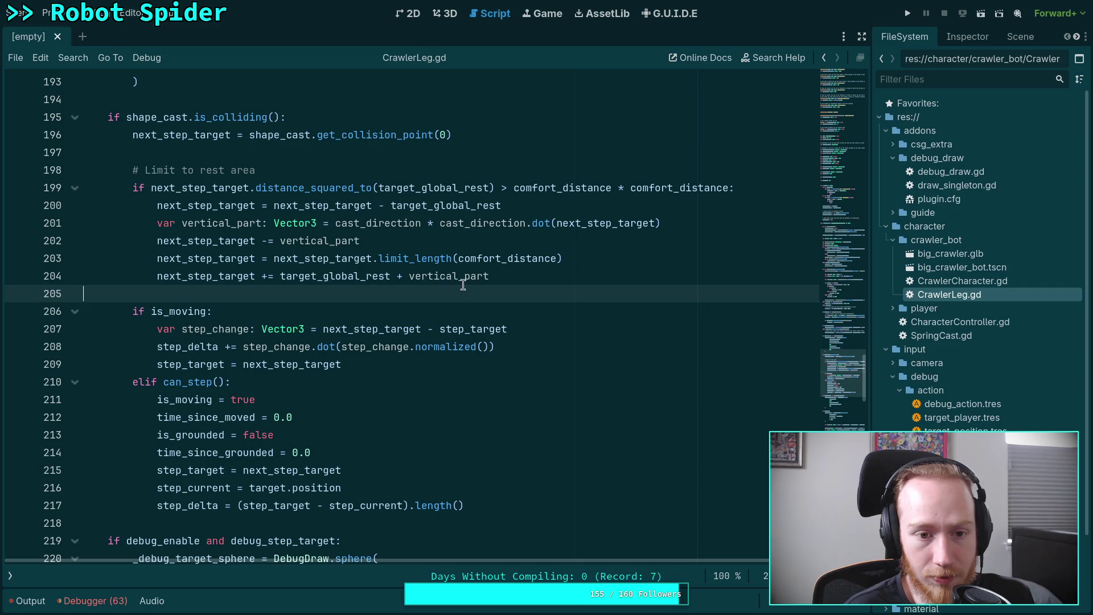
{"action": "left_click", "coordinate": [394, 241]}
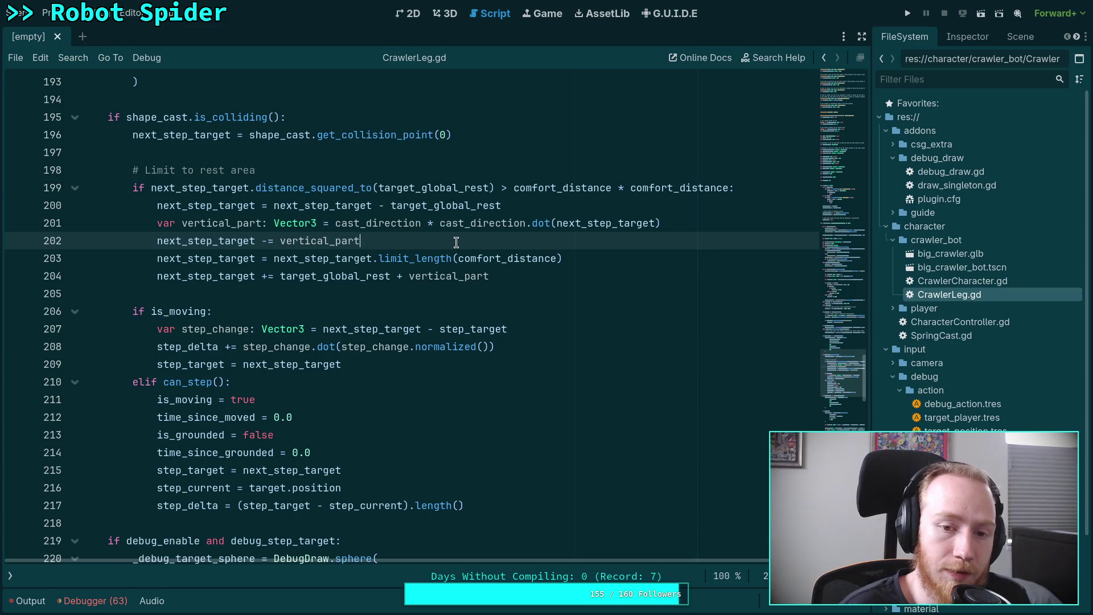
{"action": "left_click_drag", "start_coordinate": [267, 206], "coordinate": [415, 213]}
{"action": "key", "text": "shift+End"}
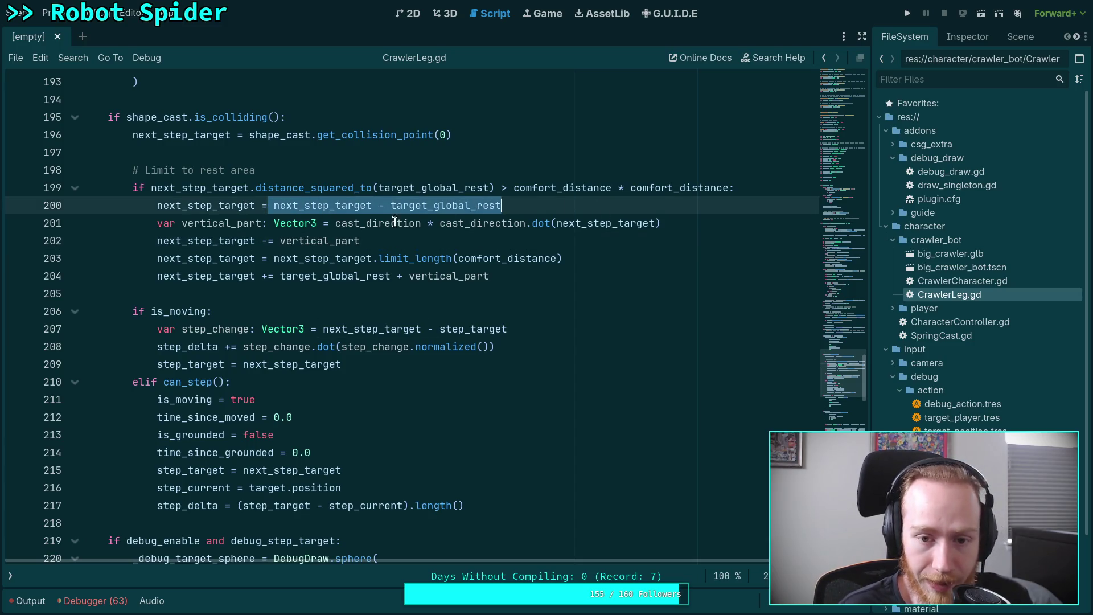
{"action": "left_click", "coordinate": [272, 206]}
{"action": "double_click", "coordinate": [197, 205]}
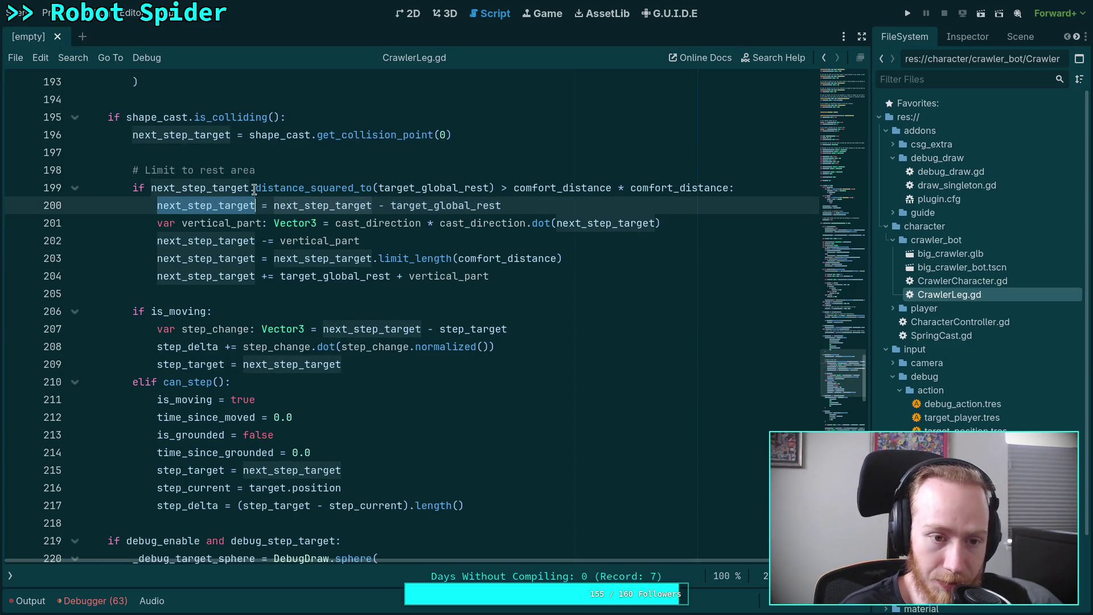
{"action": "double_click", "coordinate": [429, 206]}
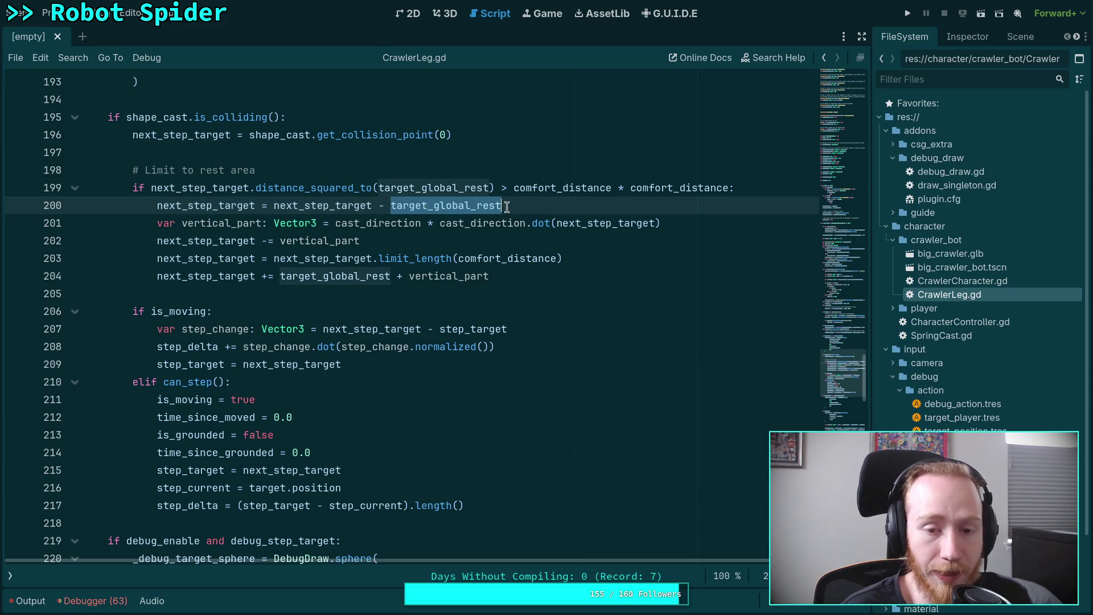
{"action": "mouse_move", "coordinate": [540, 228]}
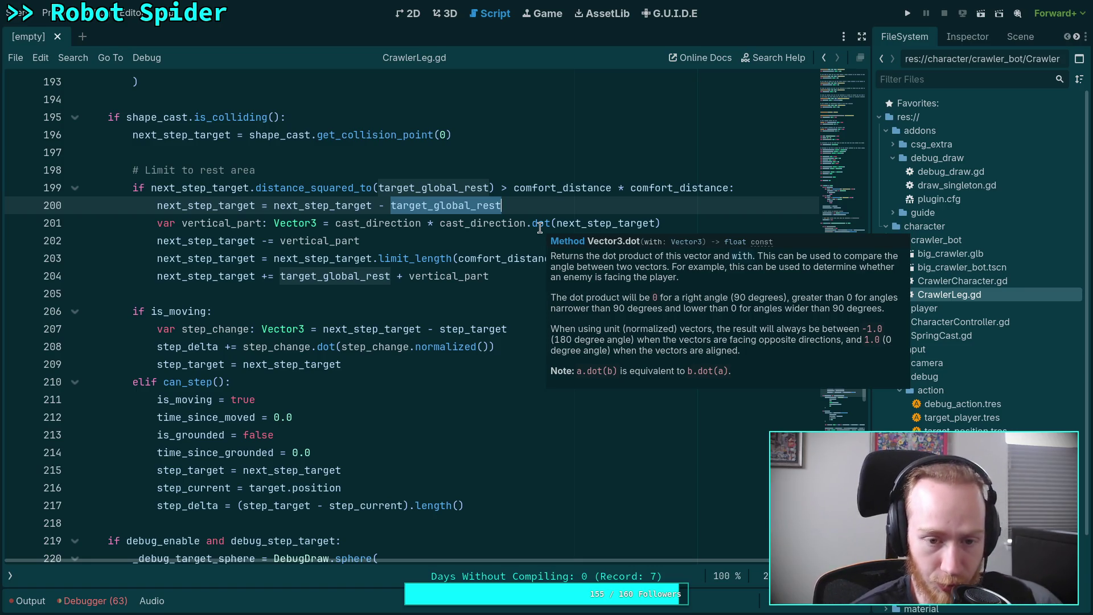
{"action": "left_click", "coordinate": [425, 239]}
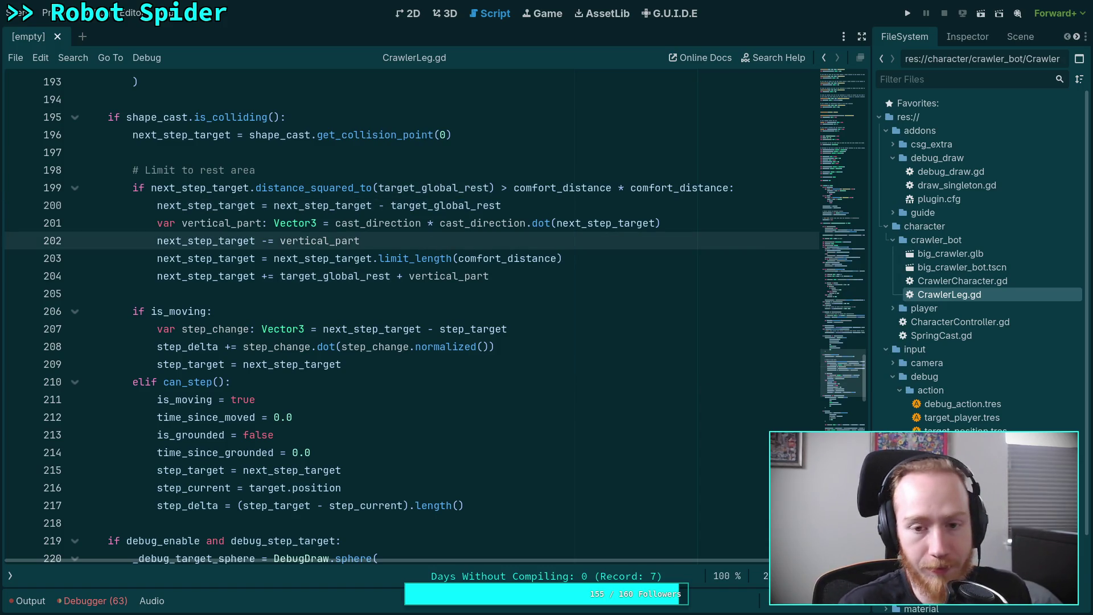
{"action": "left_click", "coordinate": [907, 13]}
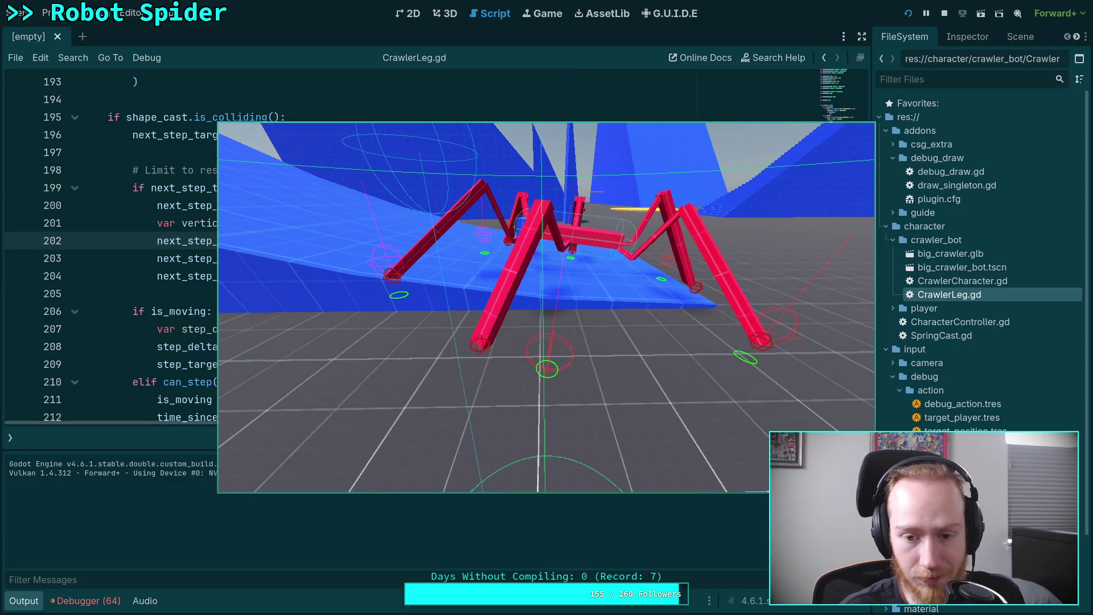
Stop the running crawler test after watching its legs walk.
{"action": "left_click", "coordinate": [945, 13]}
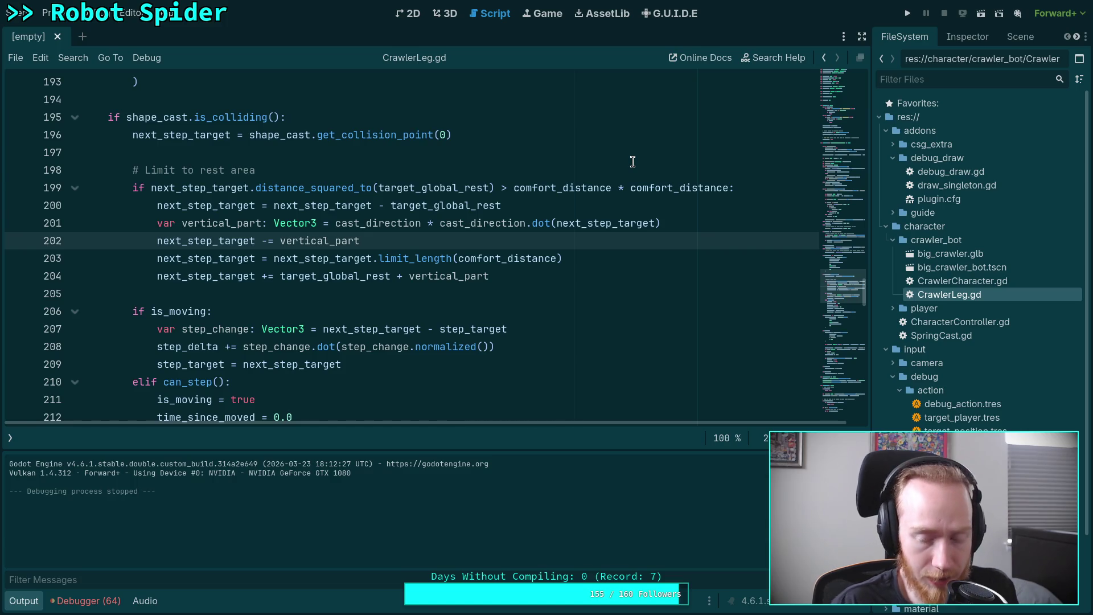
{"action": "left_click", "coordinate": [579, 206]}
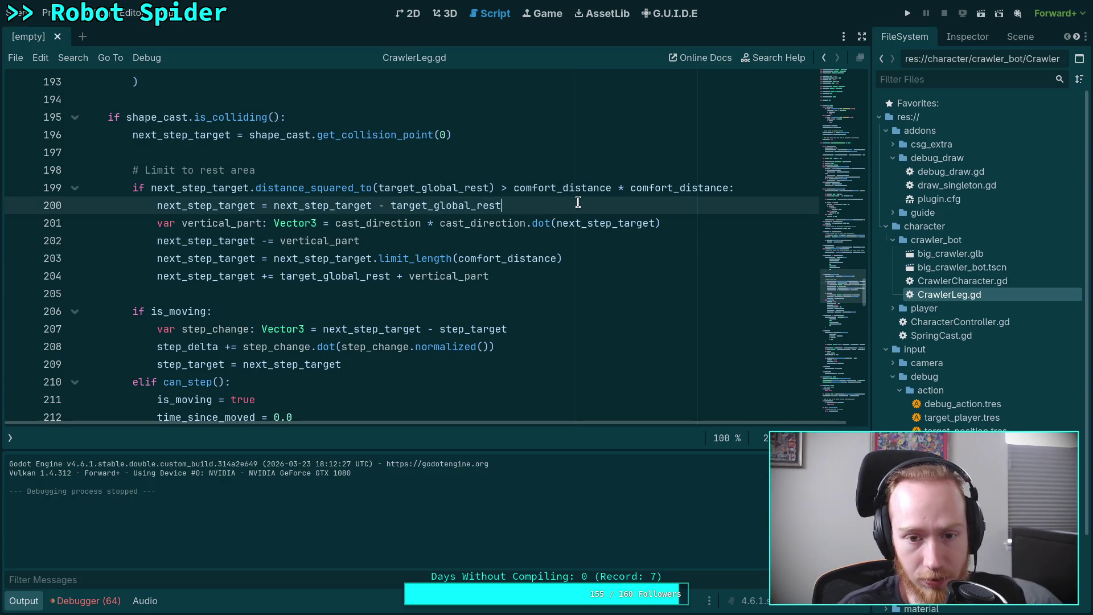
{"action": "scroll", "coordinate": [419, 244], "scroll_direction": "up", "scroll_amount": 13}
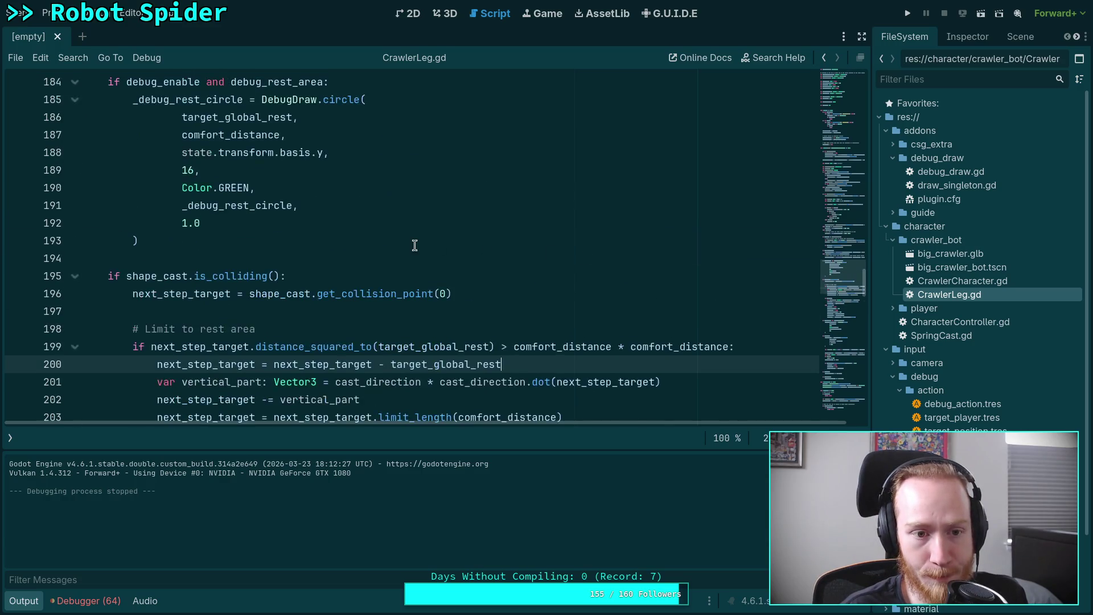
{"action": "scroll", "coordinate": [400, 256], "scroll_direction": "up", "scroll_amount": 14}
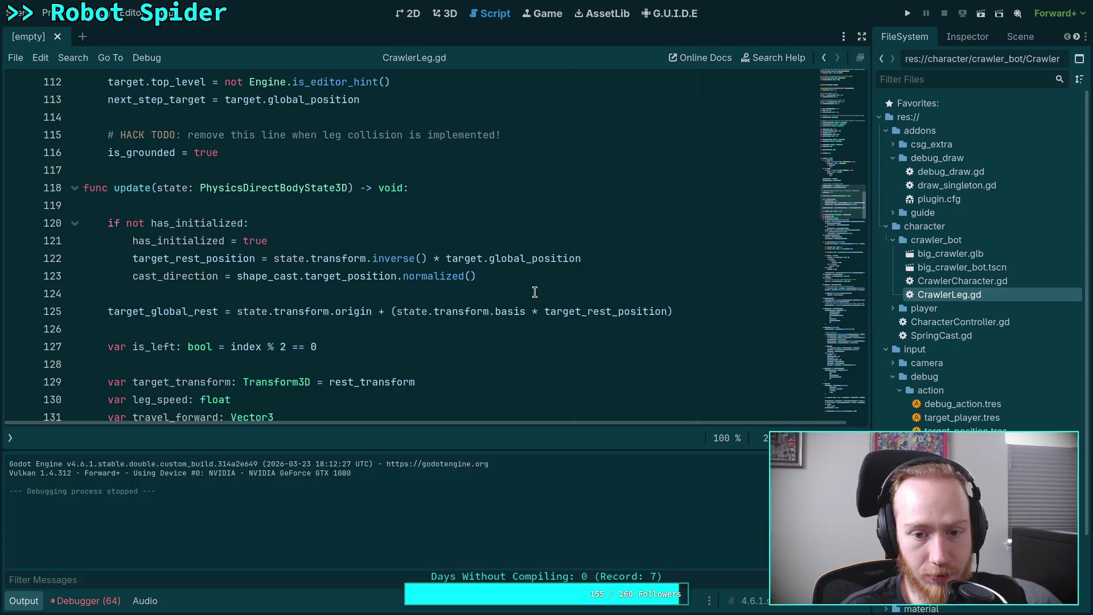
{"action": "left_click_drag", "start_coordinate": [477, 276], "coordinate": [132, 275]}
{"action": "scroll", "coordinate": [450, 292], "scroll_direction": "down", "scroll_amount": 4}
{"action": "scroll", "coordinate": [450, 291], "scroll_direction": "down", "scroll_amount": 20}
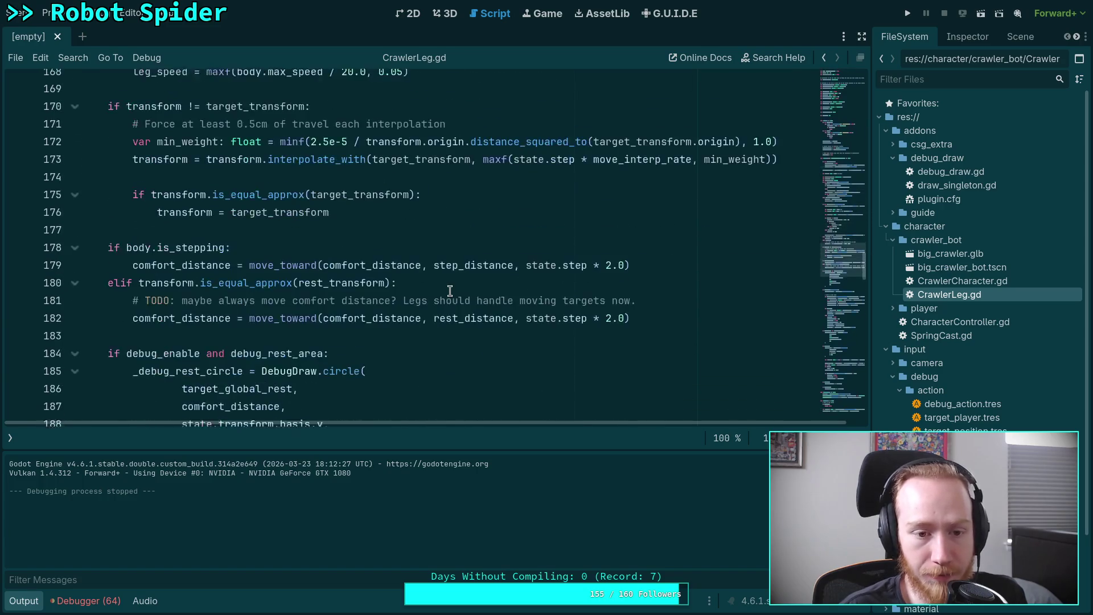
{"action": "scroll", "coordinate": [448, 285], "scroll_direction": "down", "scroll_amount": 3}
{"action": "scroll", "coordinate": [442, 253], "scroll_direction": "up", "scroll_amount": 1}
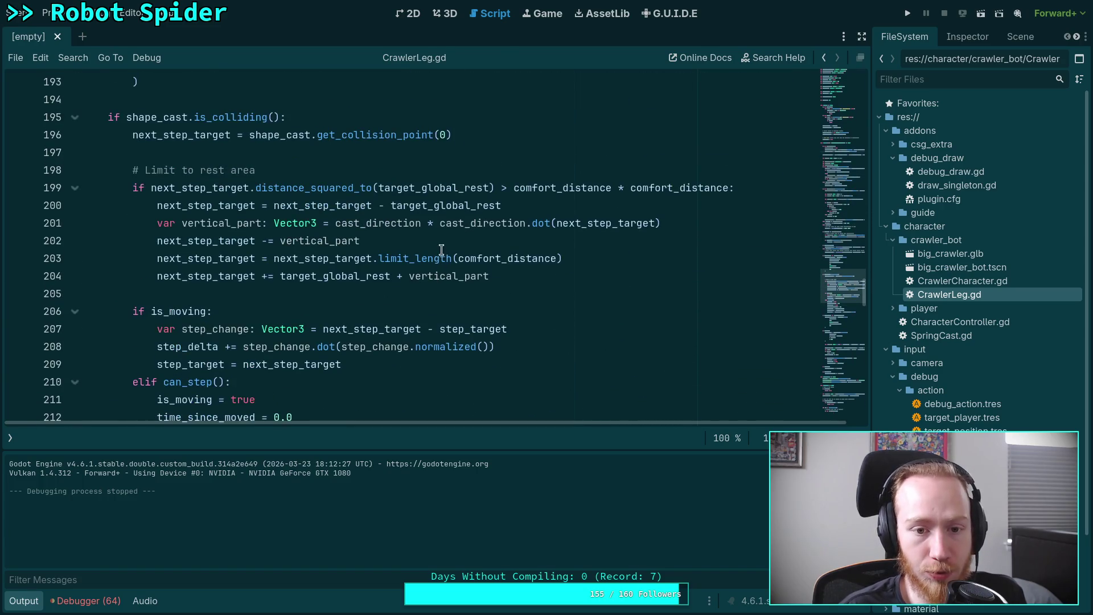
{"action": "left_click", "coordinate": [587, 202]}
Declare a rotated cast direction on line 201 as state.transform.basis * cast_direction.
{"action": "key", "text": "Return"}
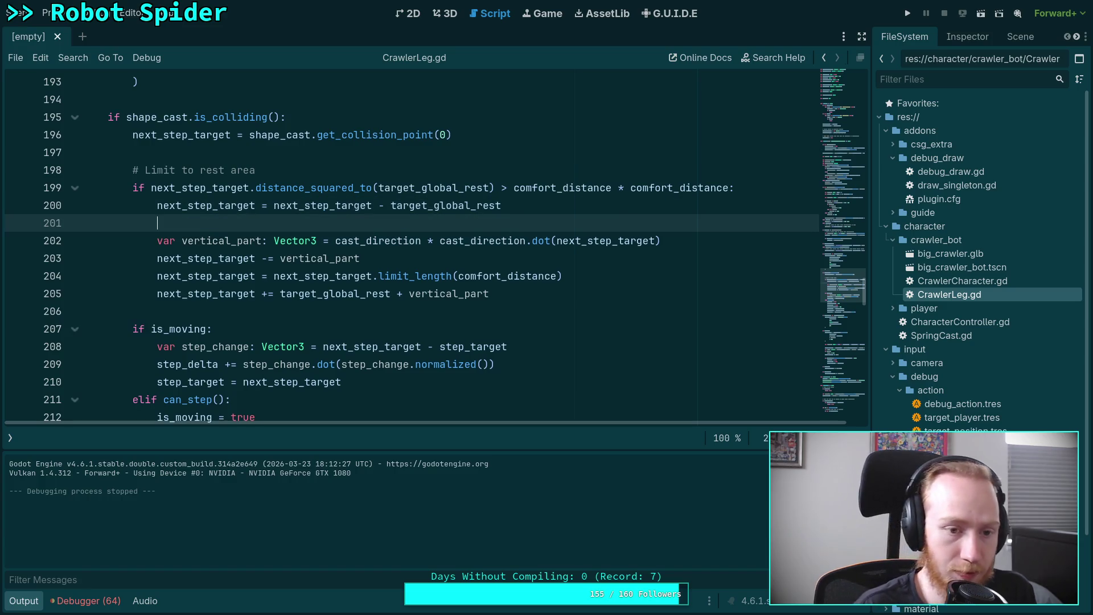
{"action": "type", "text": "var rotated_cast_dir: Vector3 ="}
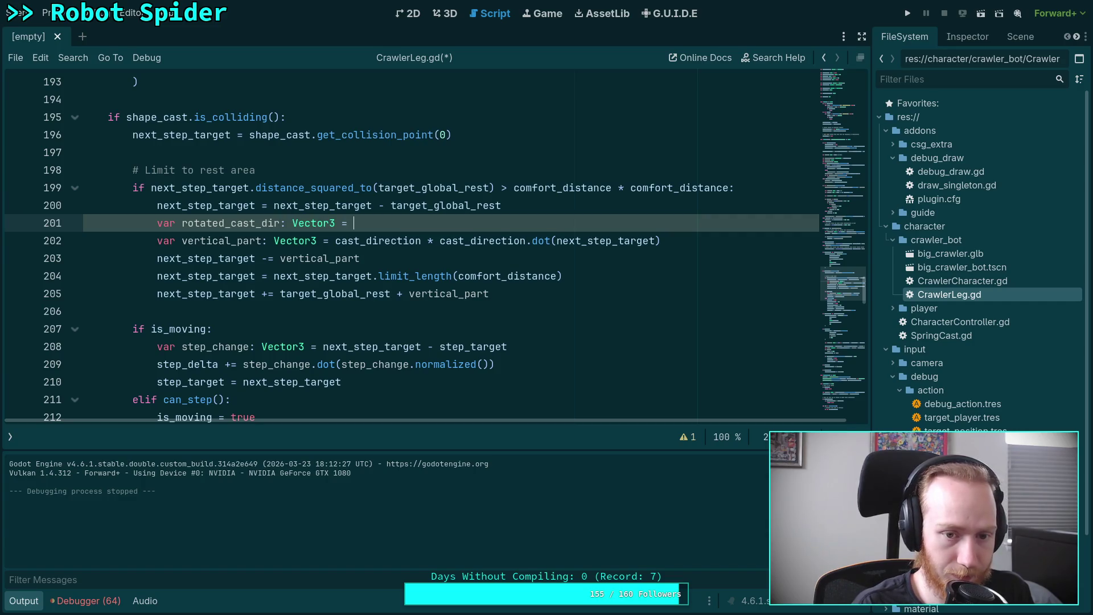
{"action": "type", "text": "state.tr"}
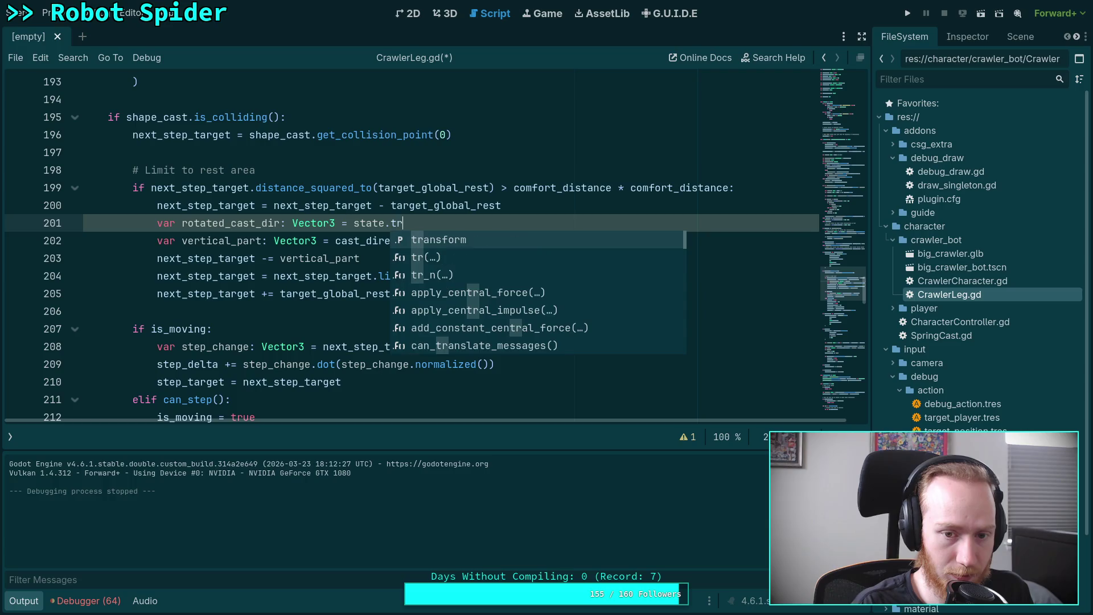
{"action": "key", "text": "Return"}
{"action": "type", "text": ".b"}
{"action": "key", "text": "Return"}
{"action": "type", "text": "*"}
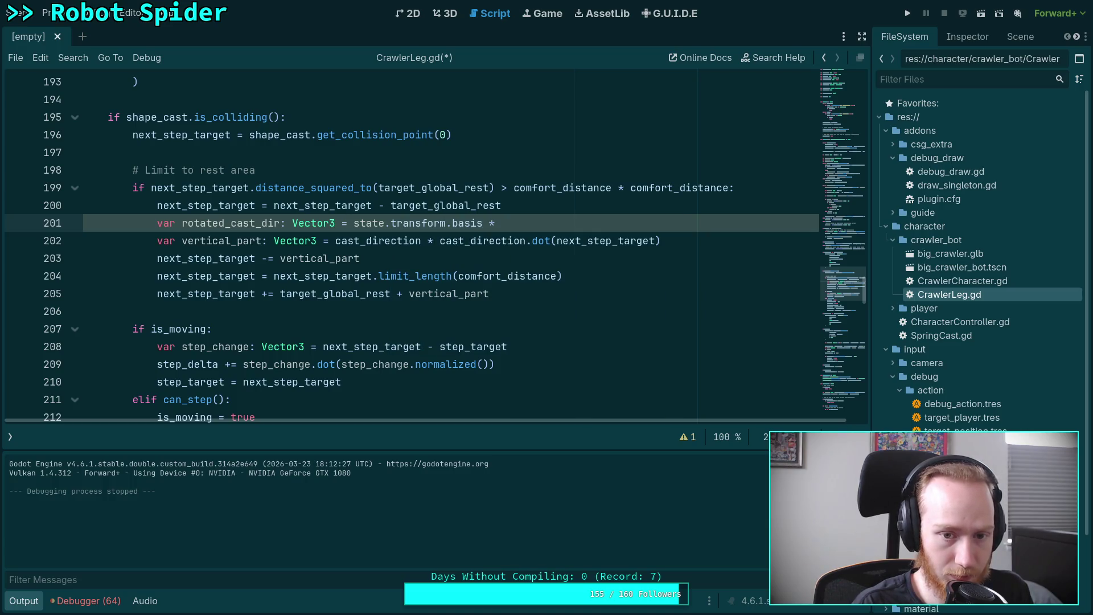
{"action": "key", "text": "Return"}
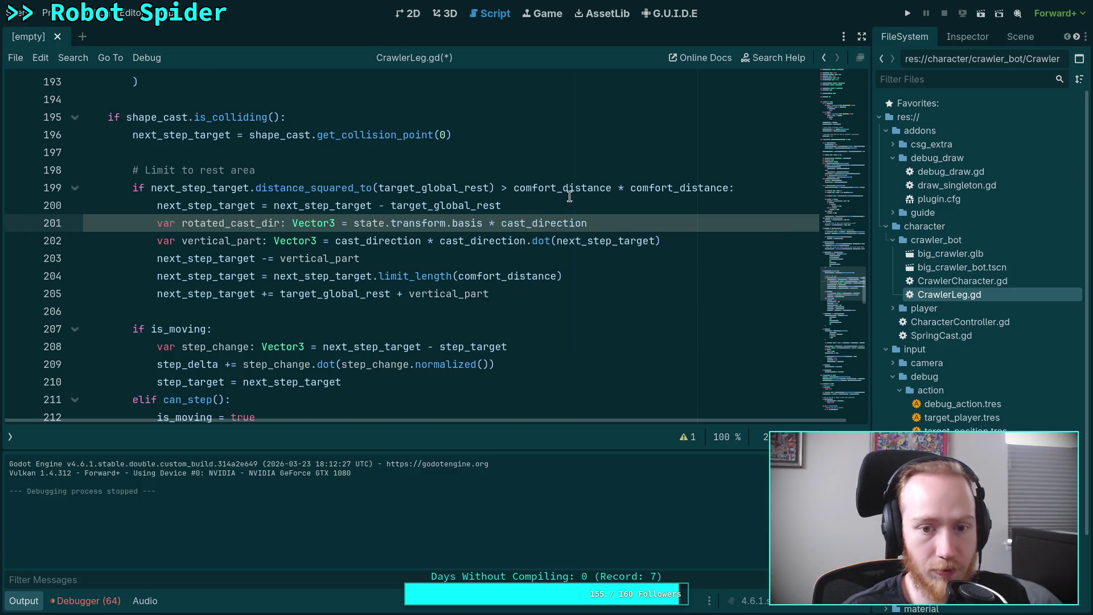
Replace both cast_direction uses on line 202 with rotated_cast_dir, save, and run the project.
{"action": "scroll", "coordinate": [529, 249], "scroll_direction": "up", "scroll_amount": 8}
{"action": "scroll", "coordinate": [529, 248], "scroll_direction": "up", "scroll_amount": 12}
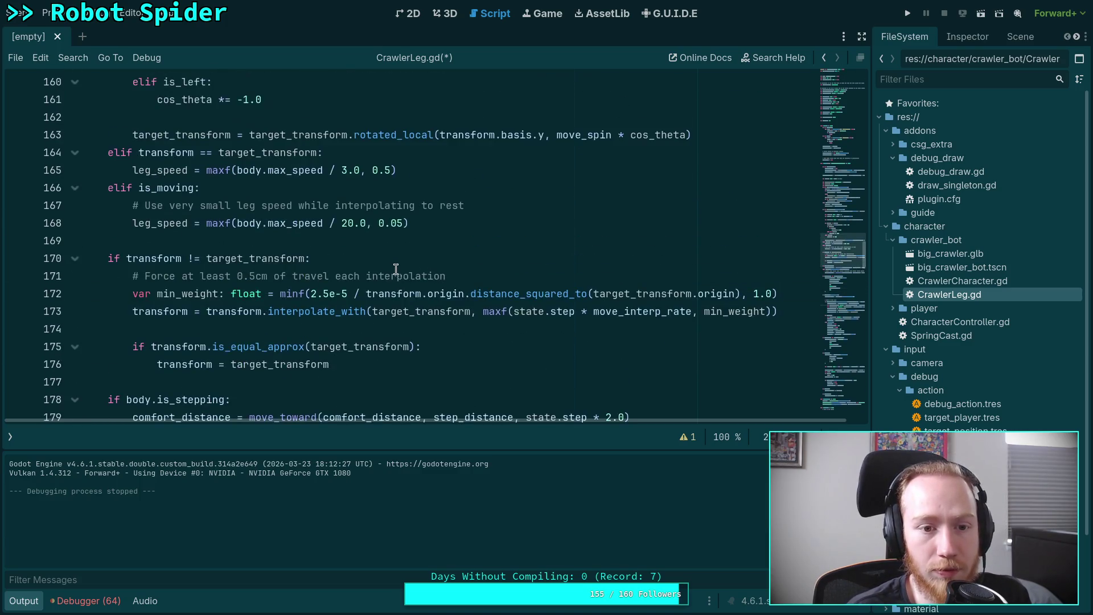
{"action": "scroll", "coordinate": [389, 266], "scroll_direction": "up", "scroll_amount": 5}
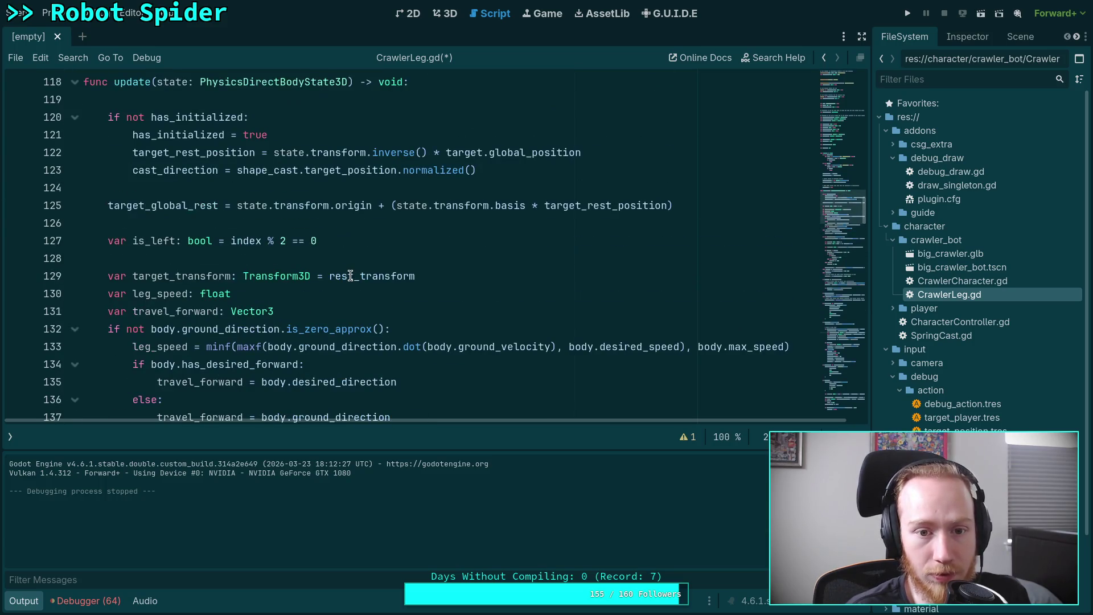
{"action": "scroll", "coordinate": [500, 249], "scroll_direction": "down", "scroll_amount": 20}
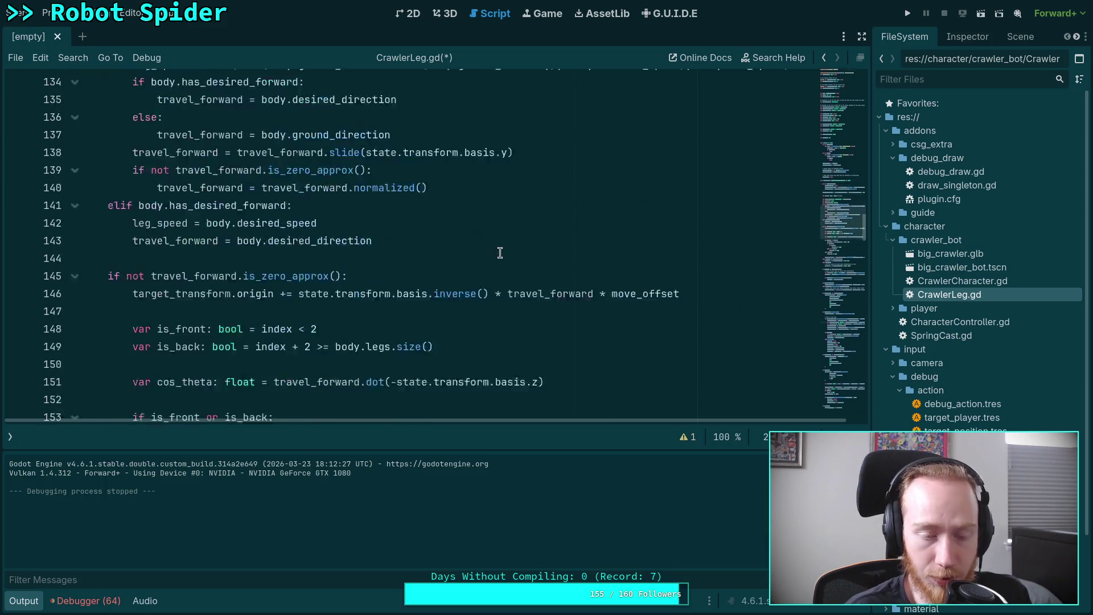
{"action": "scroll", "coordinate": [514, 237], "scroll_direction": "down", "scroll_amount": 3}
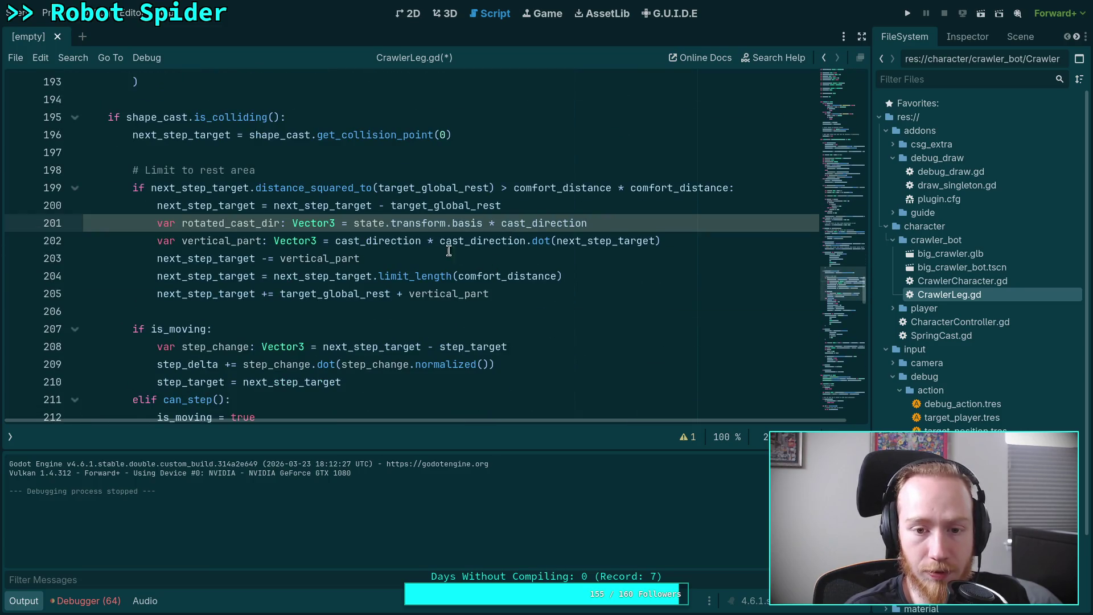
{"action": "right_click", "coordinate": [248, 226]}
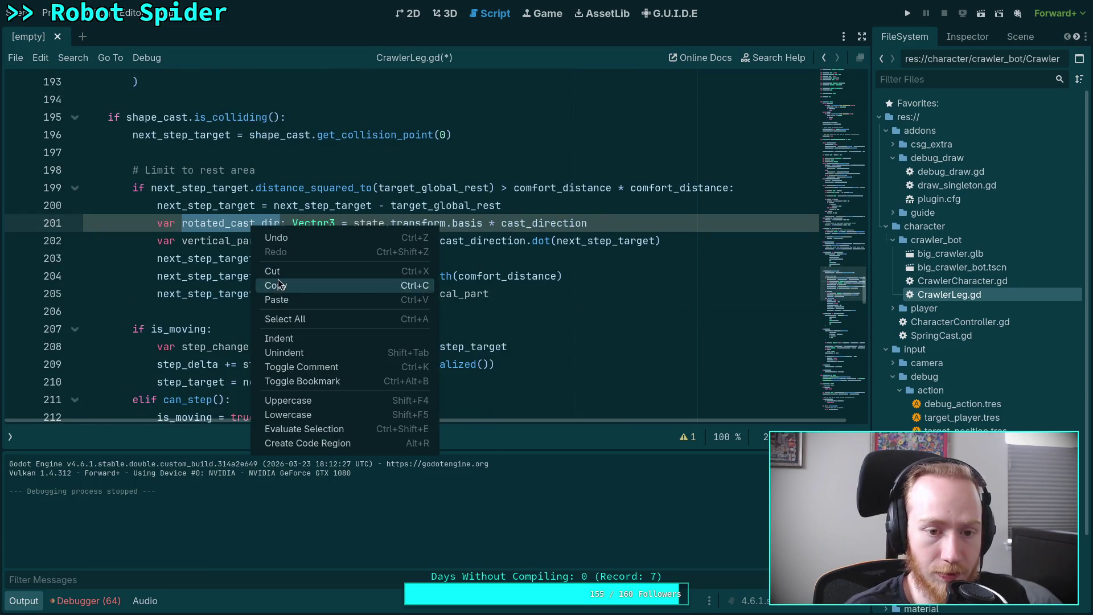
{"action": "double_click", "coordinate": [385, 241]}
{"action": "type", "text": "rotated_cast_dir"}
{"action": "double_click", "coordinate": [481, 241]}
{"action": "type", "text": "rotated_cast_dir"}
{"action": "key", "text": "ctrl+s"}
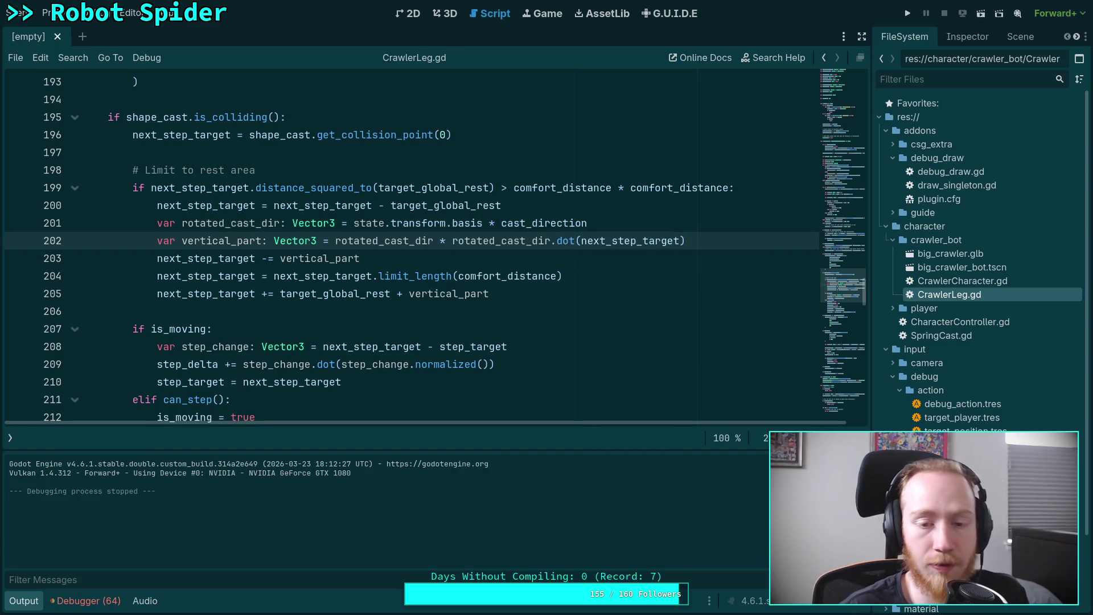
{"action": "left_click", "coordinate": [772, 128]}
{"action": "left_click", "coordinate": [909, 14]}
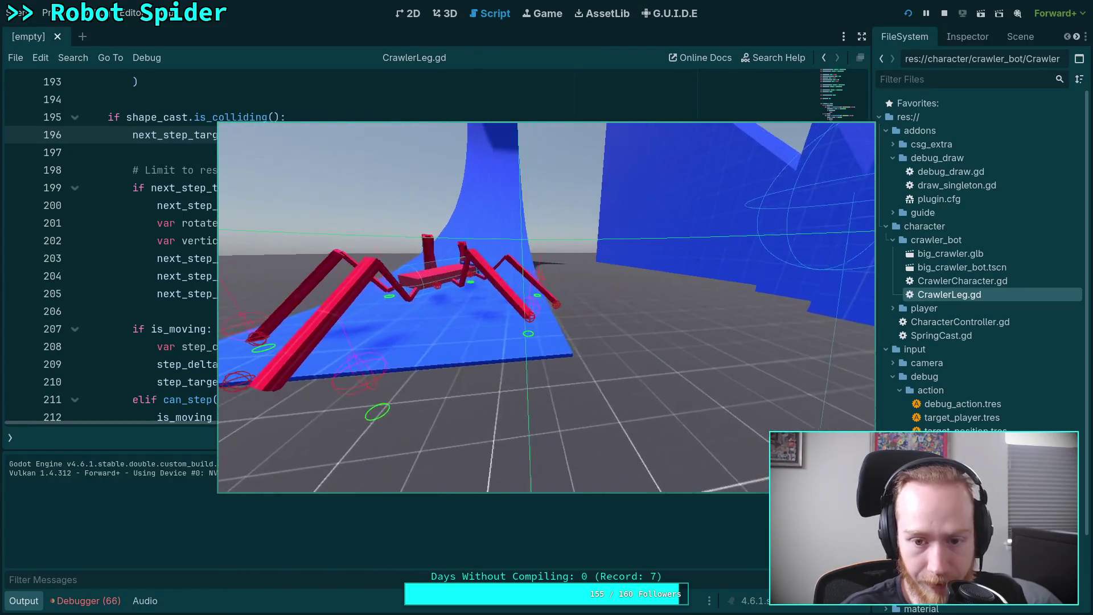
End the debug session with the Stop button after observing the crawler walk.
{"action": "left_click", "coordinate": [945, 13]}
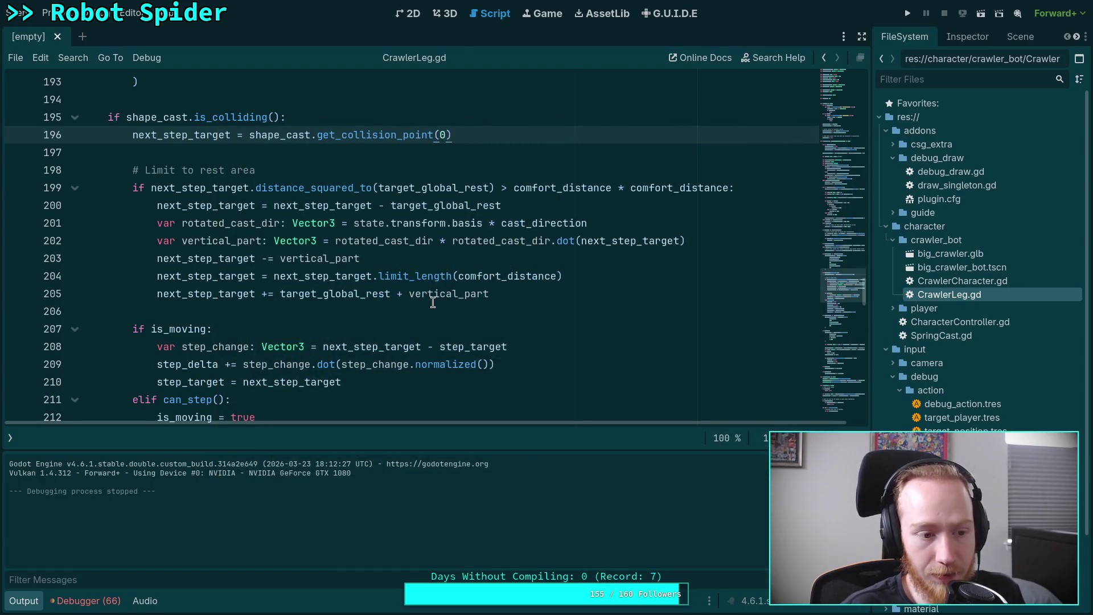
Show the debugger's Errors list and scroll through the runtime errors.
{"action": "left_click", "coordinate": [86, 600]}
{"action": "left_click", "coordinate": [108, 459]}
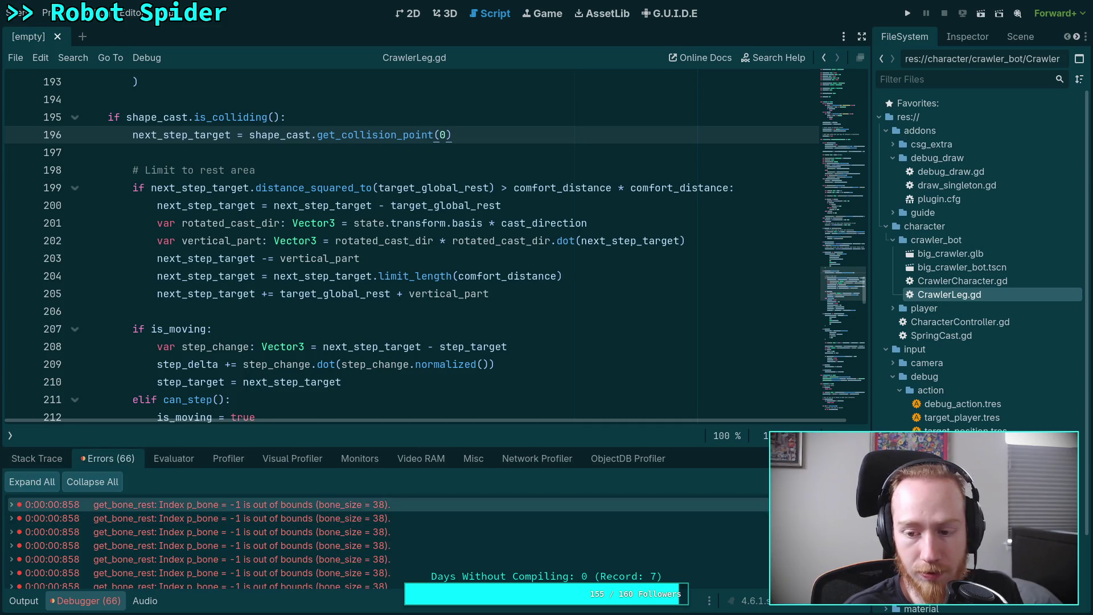
{"action": "scroll", "coordinate": [606, 535], "scroll_direction": "down", "scroll_amount": 10}
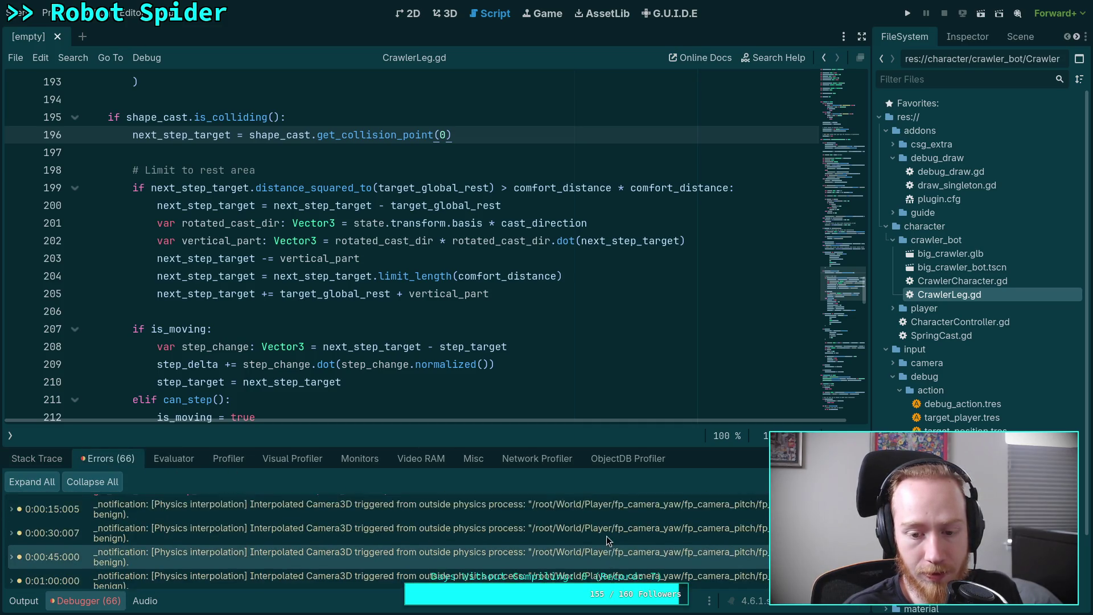
Scroll the script down to can_step, highlighting is_moving's uses, and run the project again.
{"action": "left_click", "coordinate": [260, 311]}
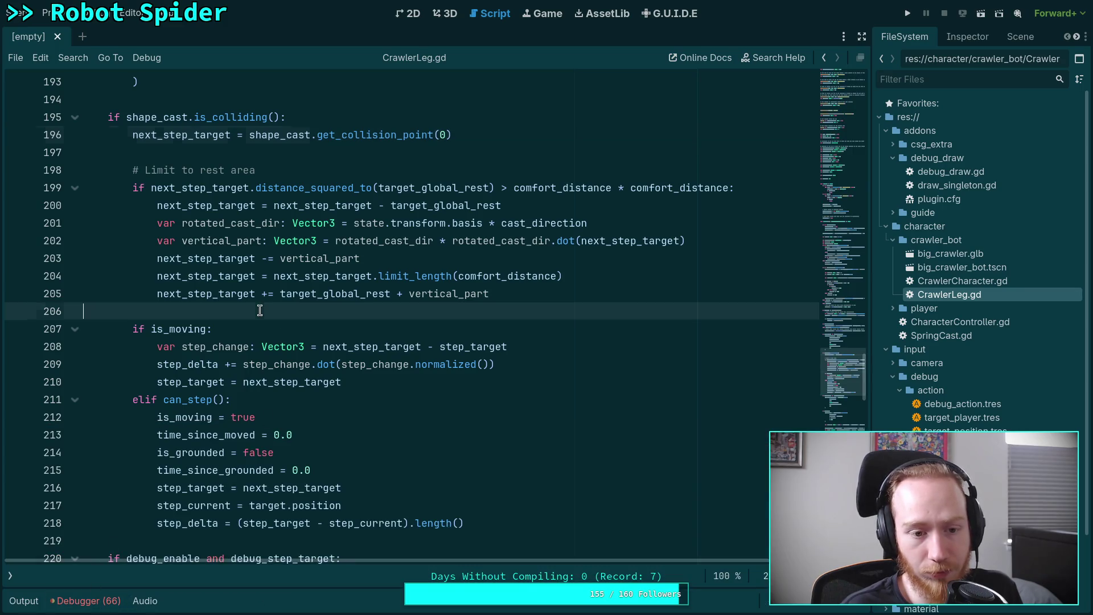
{"action": "scroll", "coordinate": [420, 357], "scroll_direction": "down", "scroll_amount": 2}
{"action": "scroll", "coordinate": [410, 354], "scroll_direction": "down", "scroll_amount": 2}
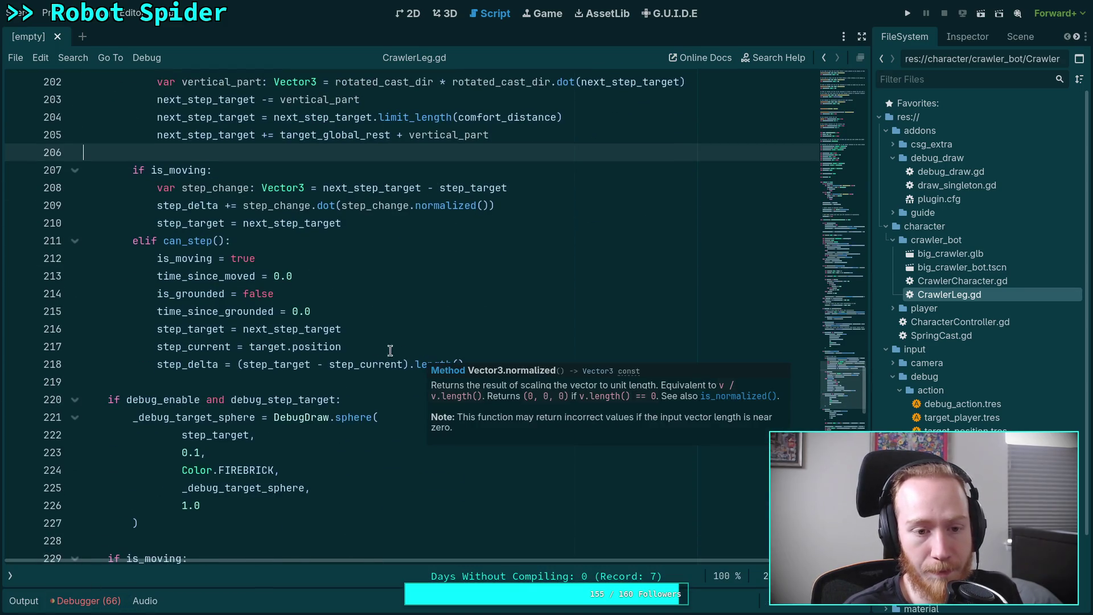
{"action": "double_click", "coordinate": [165, 260]}
{"action": "scroll", "coordinate": [473, 404], "scroll_direction": "down", "scroll_amount": 1}
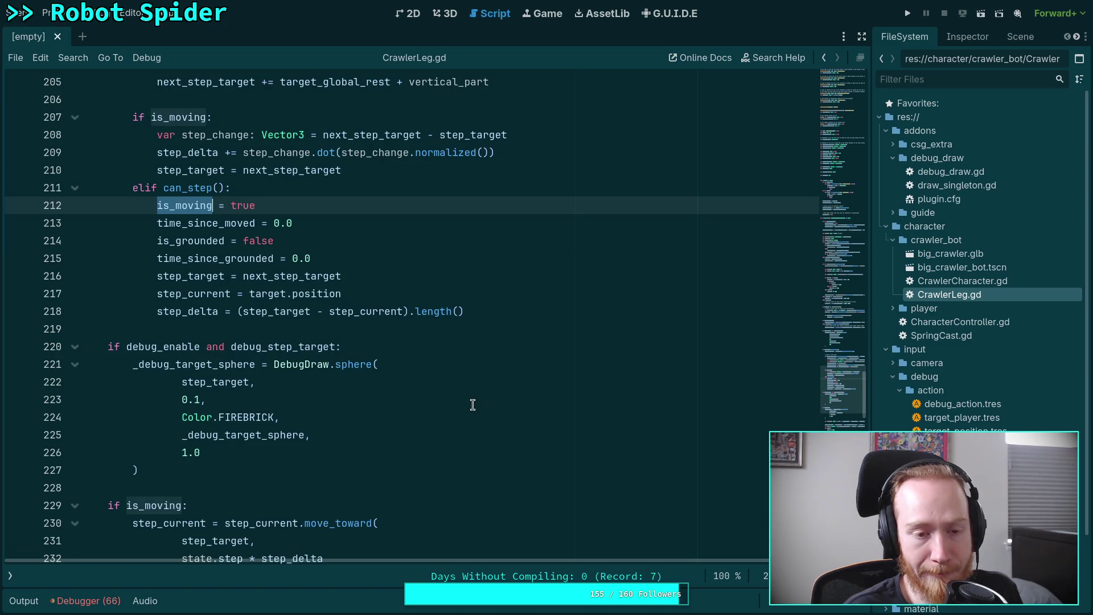
{"action": "scroll", "coordinate": [472, 404], "scroll_direction": "down", "scroll_amount": 1}
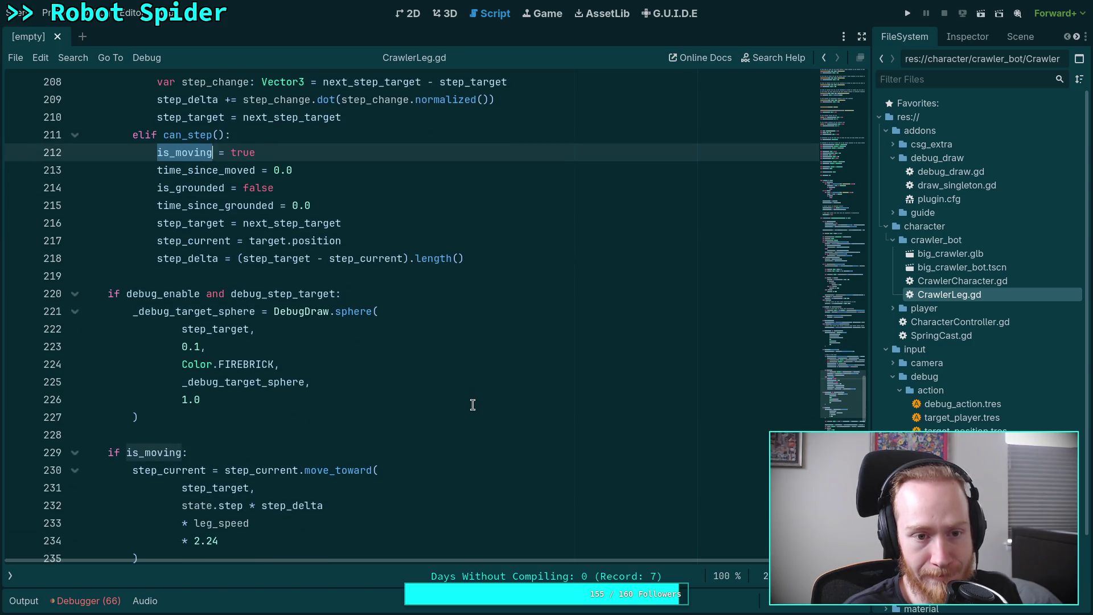
{"action": "scroll", "coordinate": [473, 405], "scroll_direction": "down", "scroll_amount": 7}
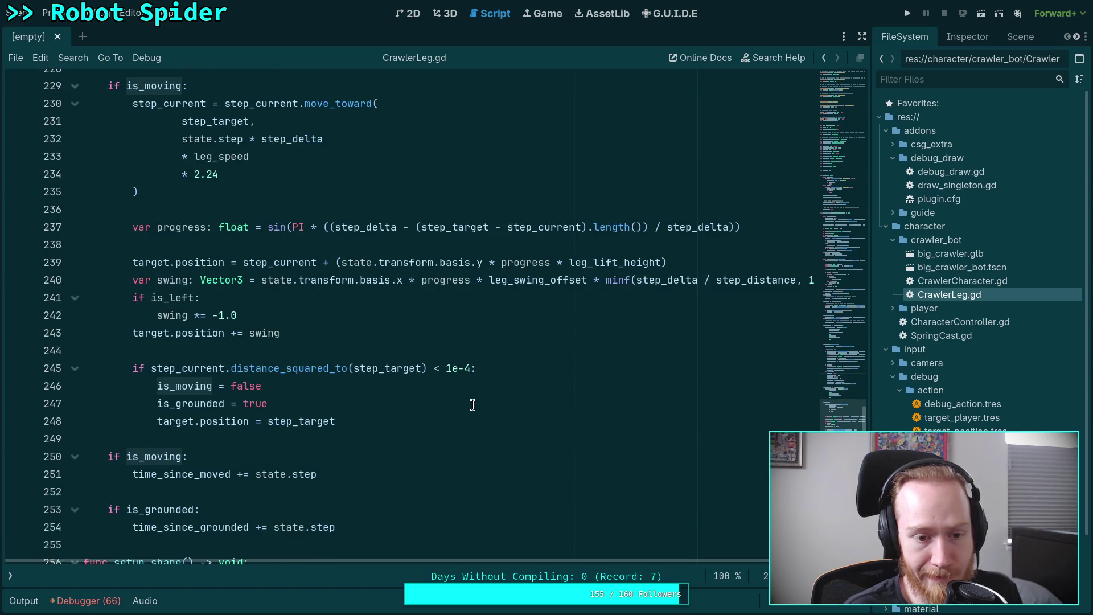
{"action": "scroll", "coordinate": [473, 404], "scroll_direction": "down", "scroll_amount": 3}
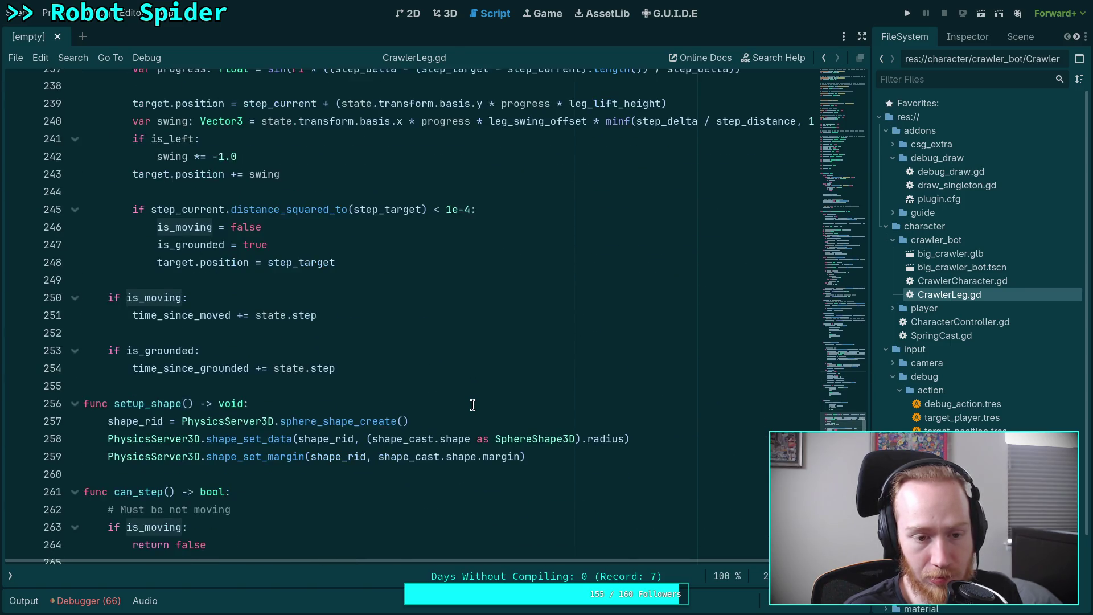
{"action": "scroll", "coordinate": [473, 405], "scroll_direction": "down", "scroll_amount": 8}
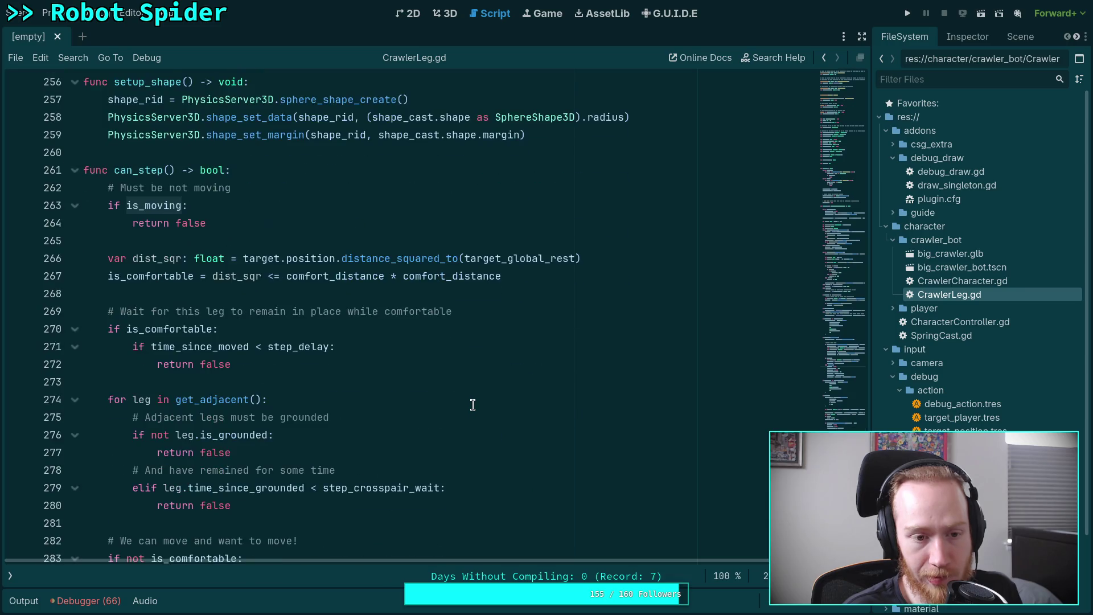
{"action": "left_click", "coordinate": [908, 13]}
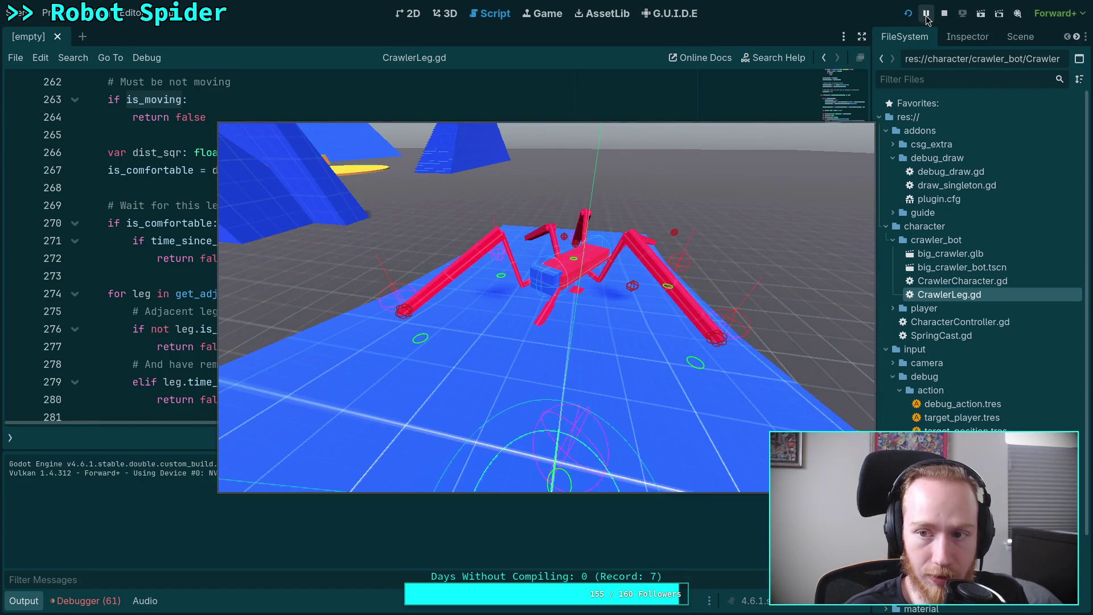
Move the editor aside to watch the spider walk, then snap it back to full screen.
{"action": "mouse_move", "coordinate": [652, 308]}
{"action": "left_mouse_down"}
{"action": "mouse_move", "coordinate": [699, 347]}
{"action": "mouse_move", "coordinate": [566, 351]}
{"action": "mouse_move", "coordinate": [837, 349]}
{"action": "mouse_move", "coordinate": [771, 296]}
{"action": "mouse_move", "coordinate": [842, 299]}
{"action": "left_mouse_up"}
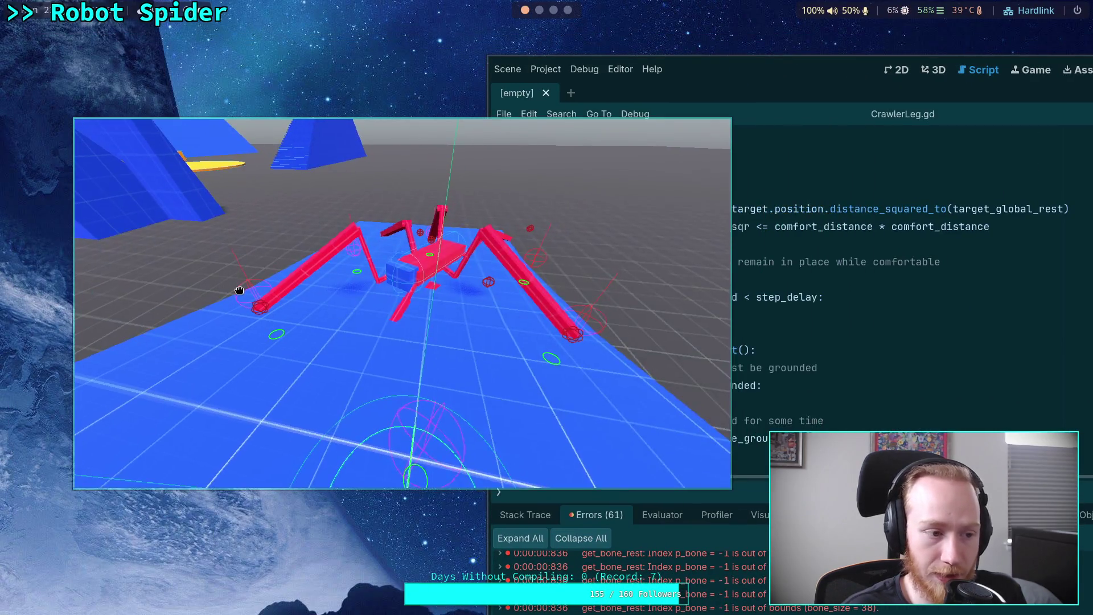
{"action": "key", "text": "super+v"}
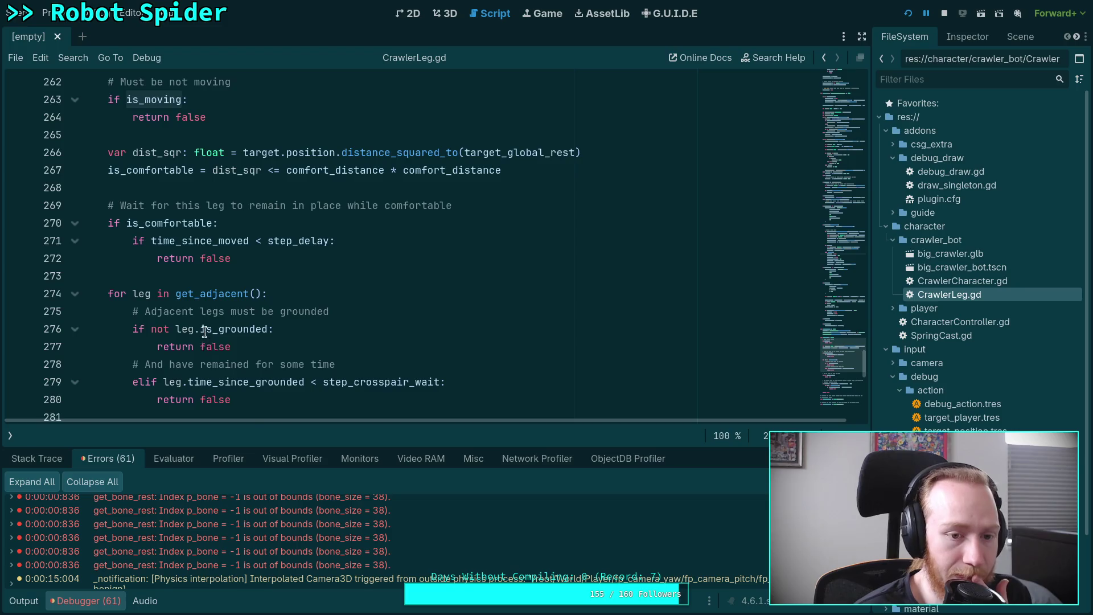
Read through CrawlerLeg.gd between can_step and the step-target code.
{"action": "scroll", "coordinate": [207, 334], "scroll_direction": "up", "scroll_amount": 4}
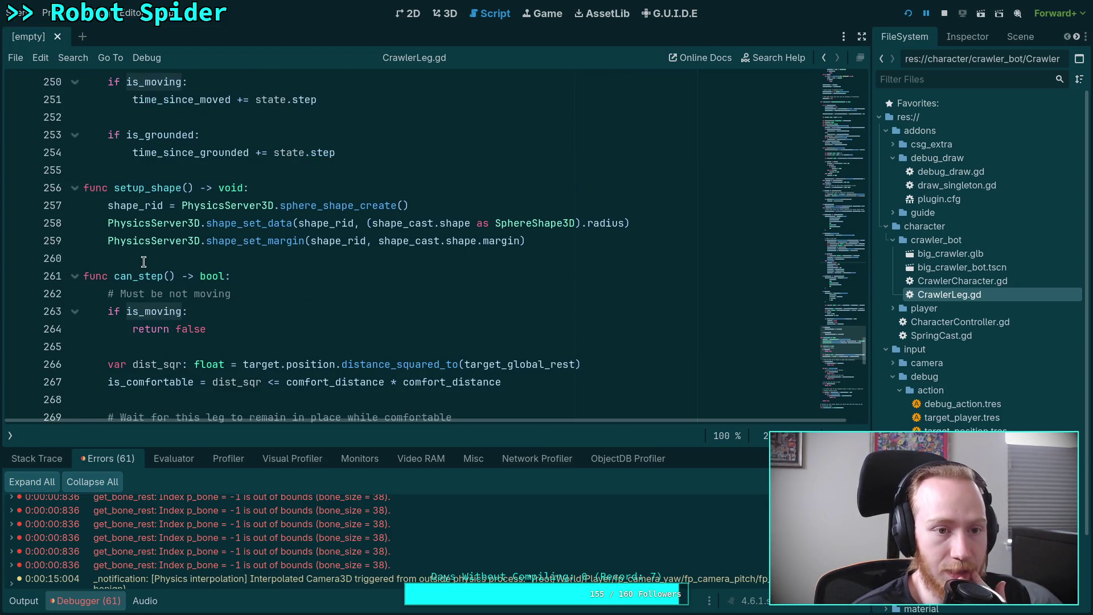
{"action": "scroll", "coordinate": [144, 261], "scroll_direction": "up", "scroll_amount": 1}
{"action": "scroll", "coordinate": [144, 261], "scroll_direction": "down", "scroll_amount": 1}
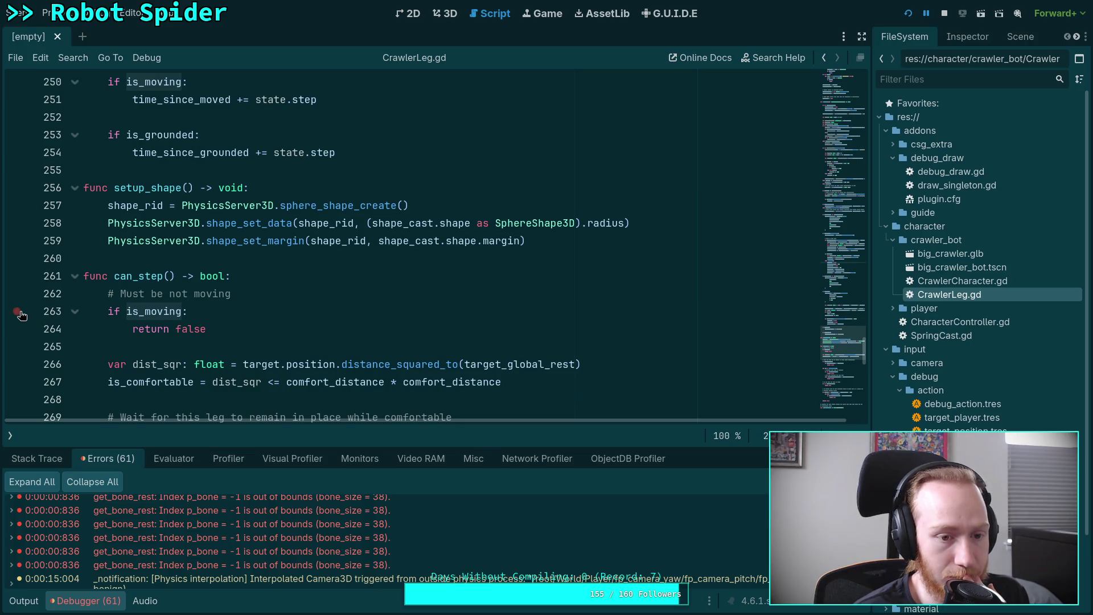
{"action": "scroll", "coordinate": [74, 308], "scroll_direction": "up", "scroll_amount": 11}
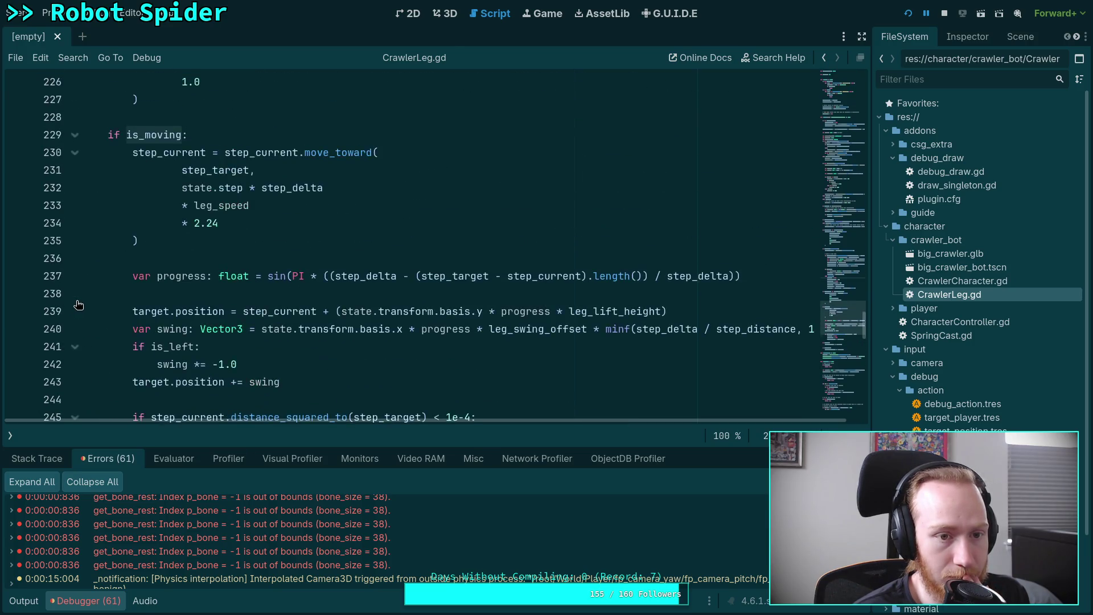
{"action": "scroll", "coordinate": [78, 305], "scroll_direction": "up", "scroll_amount": 9}
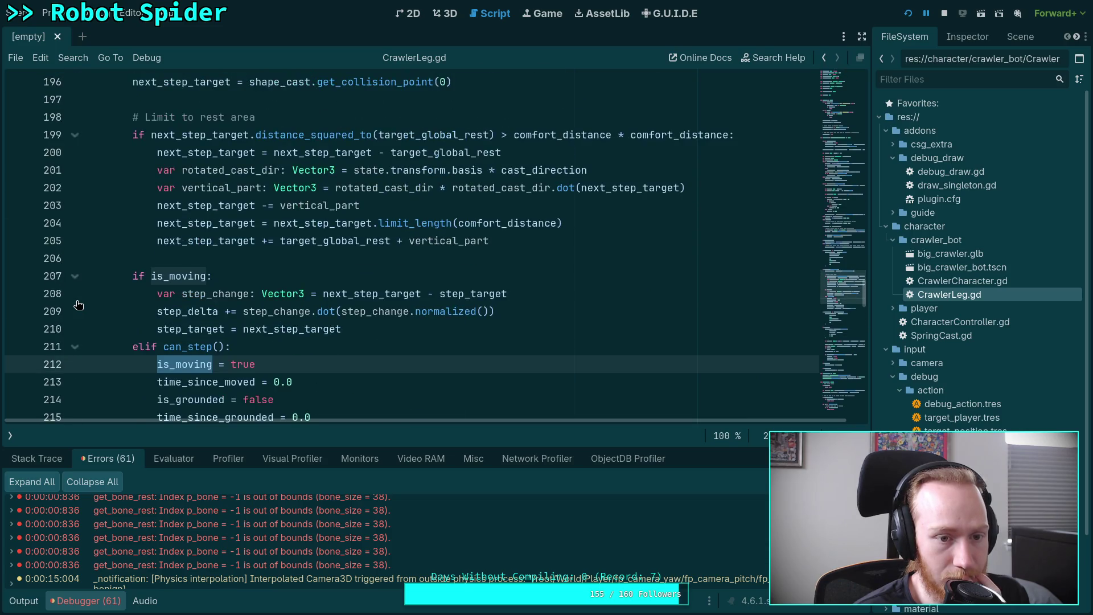
{"action": "scroll", "coordinate": [78, 306], "scroll_direction": "down", "scroll_amount": 2}
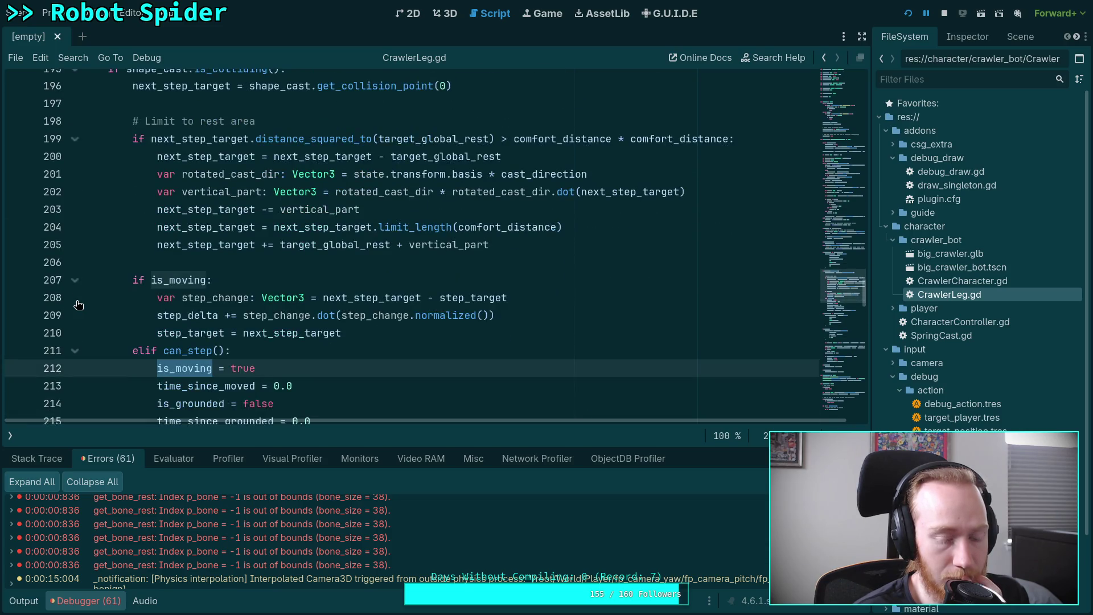
{"action": "scroll", "coordinate": [140, 286], "scroll_direction": "down", "scroll_amount": 3}
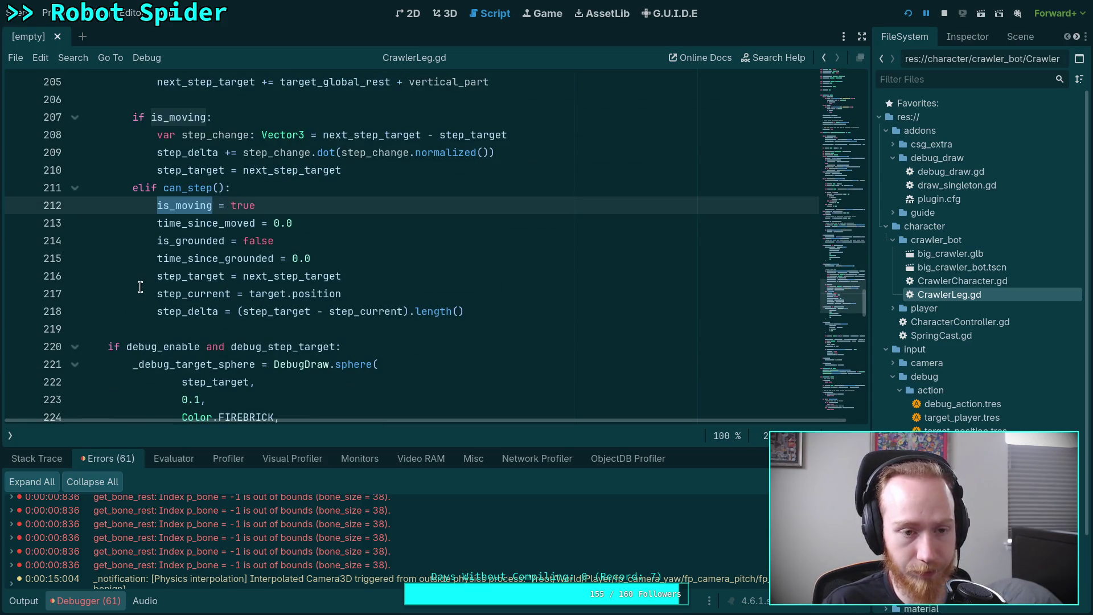
{"action": "scroll", "coordinate": [140, 287], "scroll_direction": "down", "scroll_amount": 4}
{"action": "scroll", "coordinate": [141, 287], "scroll_direction": "down", "scroll_amount": 4}
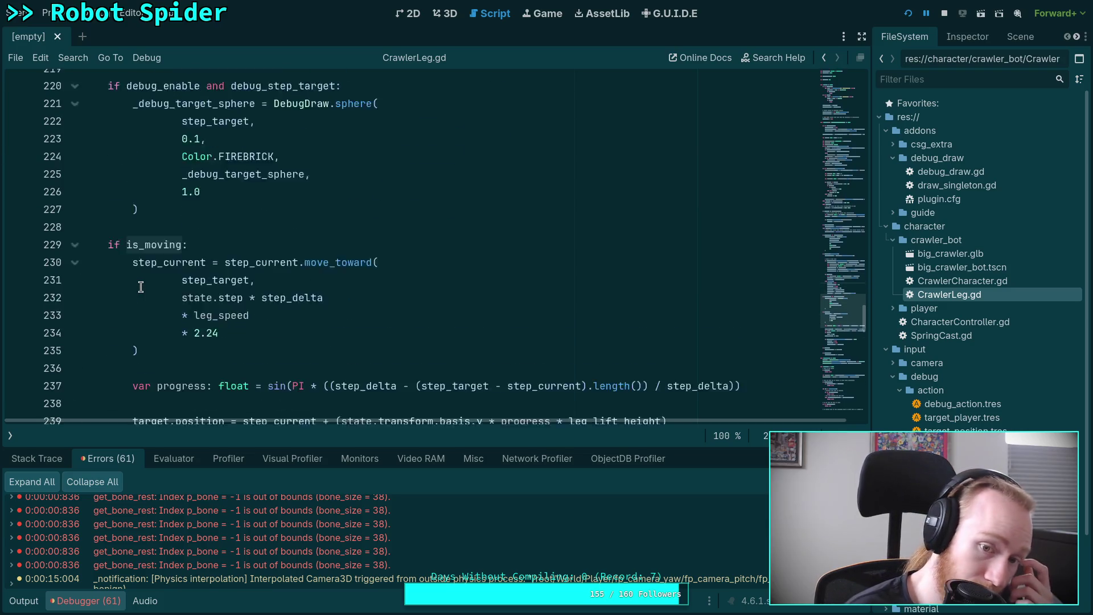
{"action": "scroll", "coordinate": [169, 273], "scroll_direction": "down", "scroll_amount": 2}
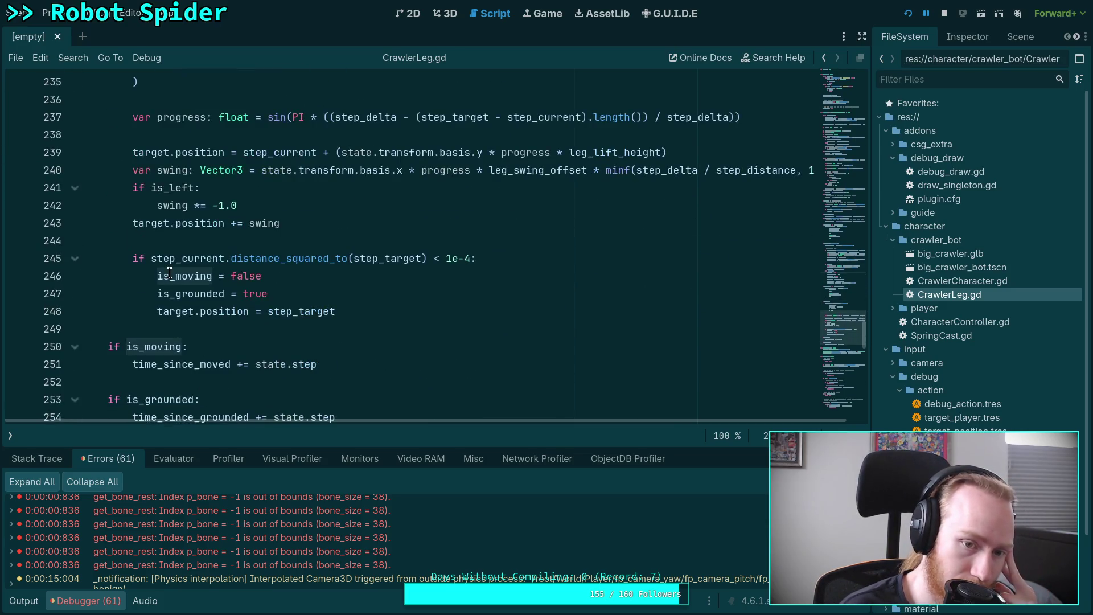
{"action": "scroll", "coordinate": [167, 276], "scroll_direction": "up", "scroll_amount": 1}
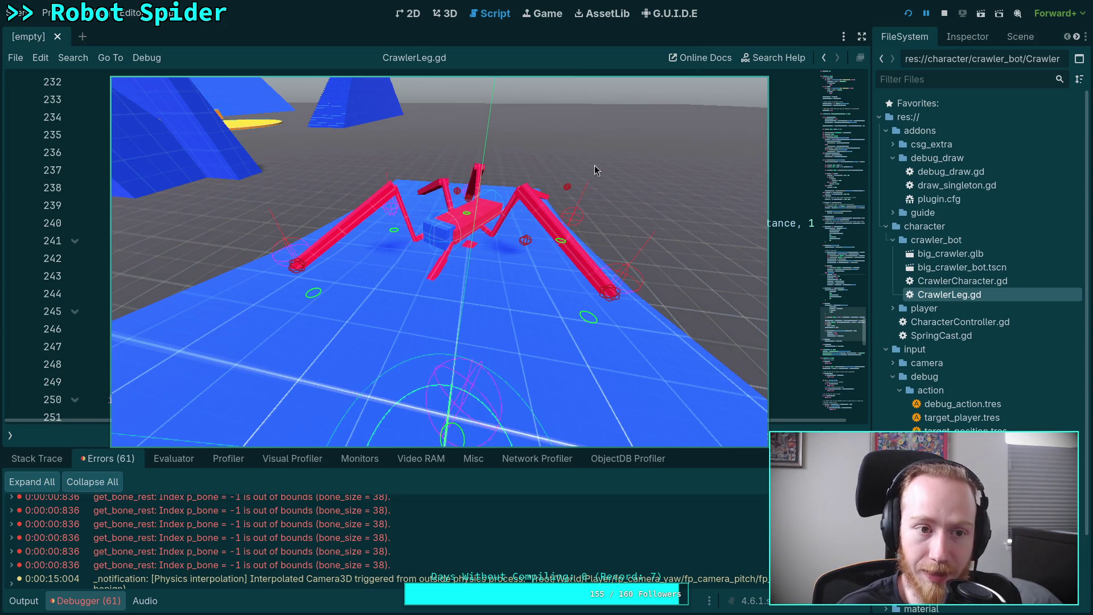
Return to CrawlerLeg.gd, set a breakpoint on can_step's line 263, and enlarge the debugger.
{"action": "left_click", "coordinate": [23, 238]}
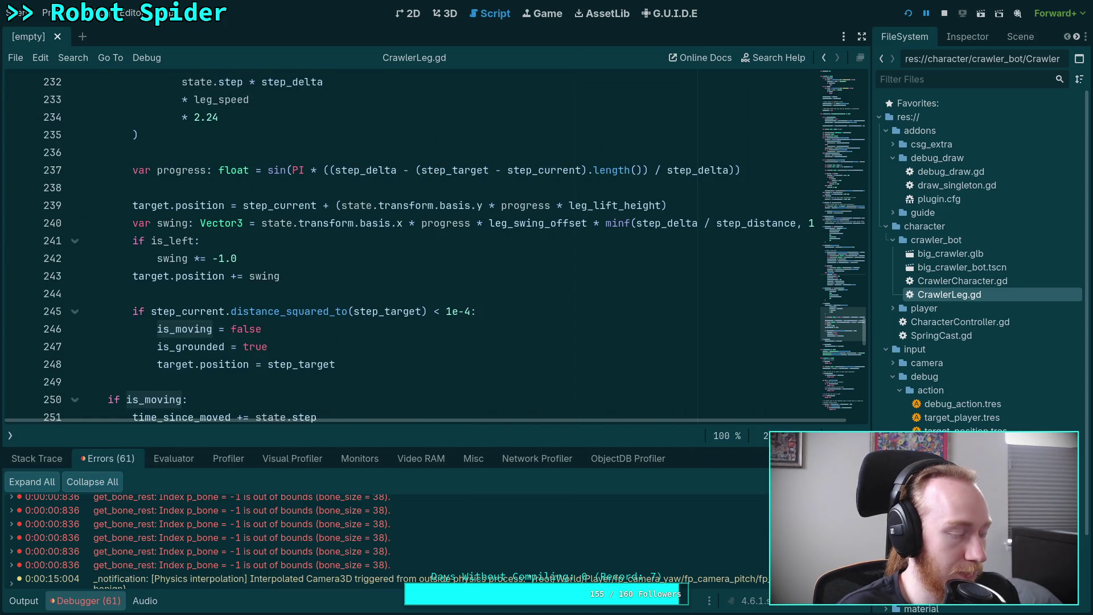
{"action": "scroll", "coordinate": [268, 285], "scroll_direction": "up", "scroll_amount": 13}
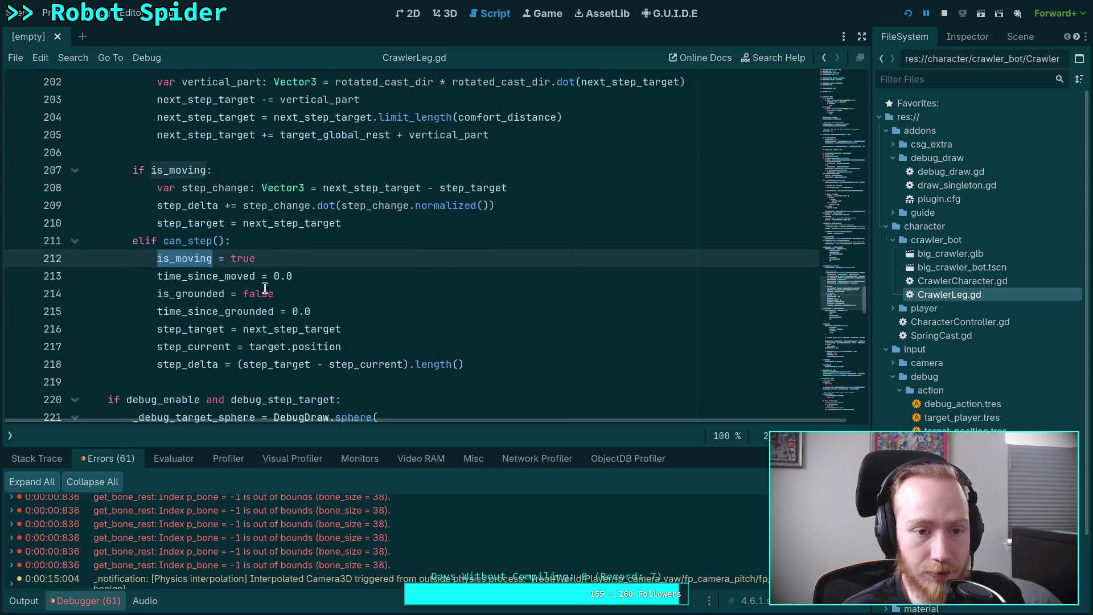
{"action": "scroll", "coordinate": [268, 285], "scroll_direction": "up", "scroll_amount": 1}
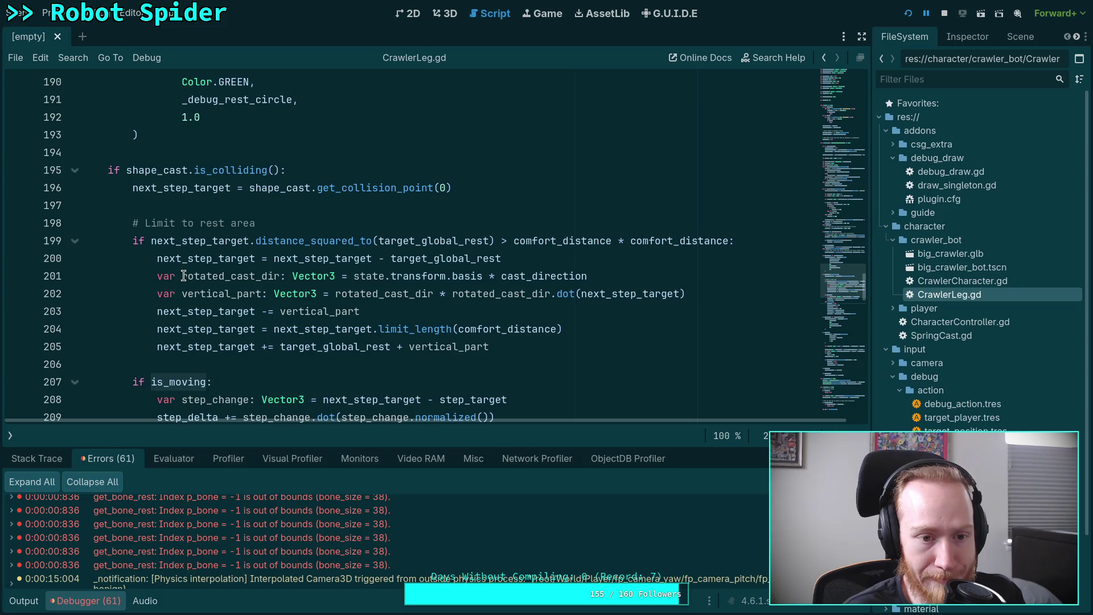
{"action": "scroll", "coordinate": [180, 274], "scroll_direction": "up", "scroll_amount": 6}
{"action": "scroll", "coordinate": [180, 275], "scroll_direction": "down", "scroll_amount": 4}
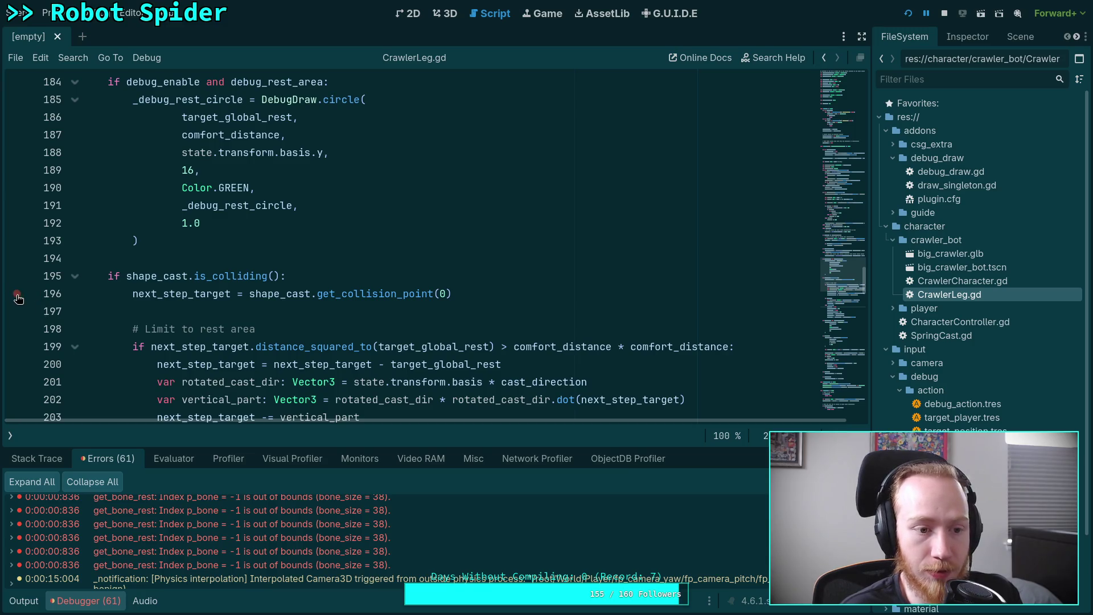
{"action": "scroll", "coordinate": [282, 294], "scroll_direction": "down", "scroll_amount": 10}
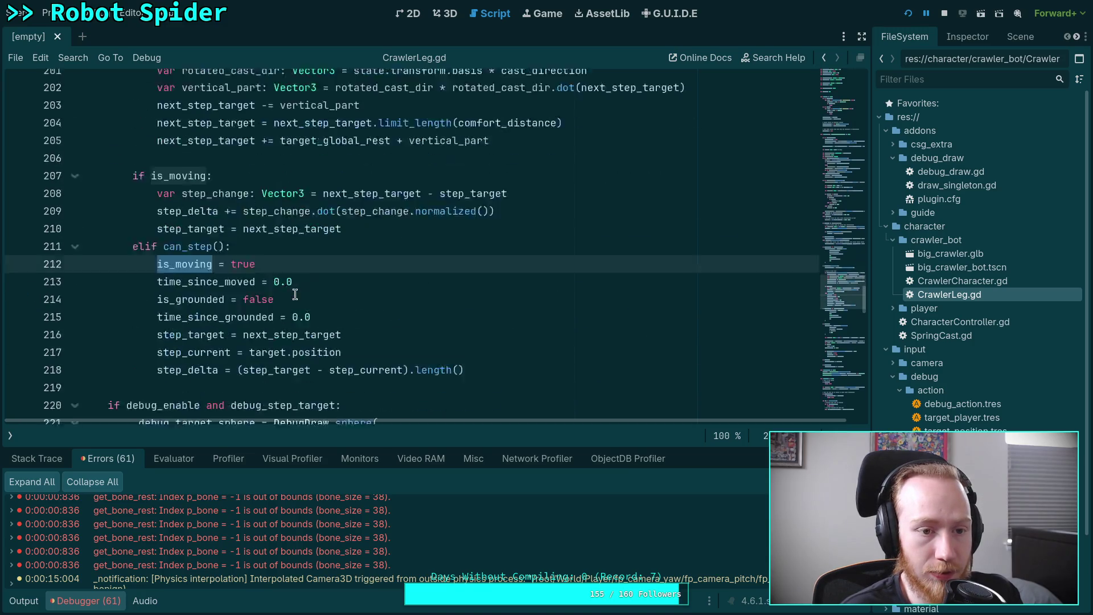
{"action": "scroll", "coordinate": [282, 294], "scroll_direction": "down", "scroll_amount": 10}
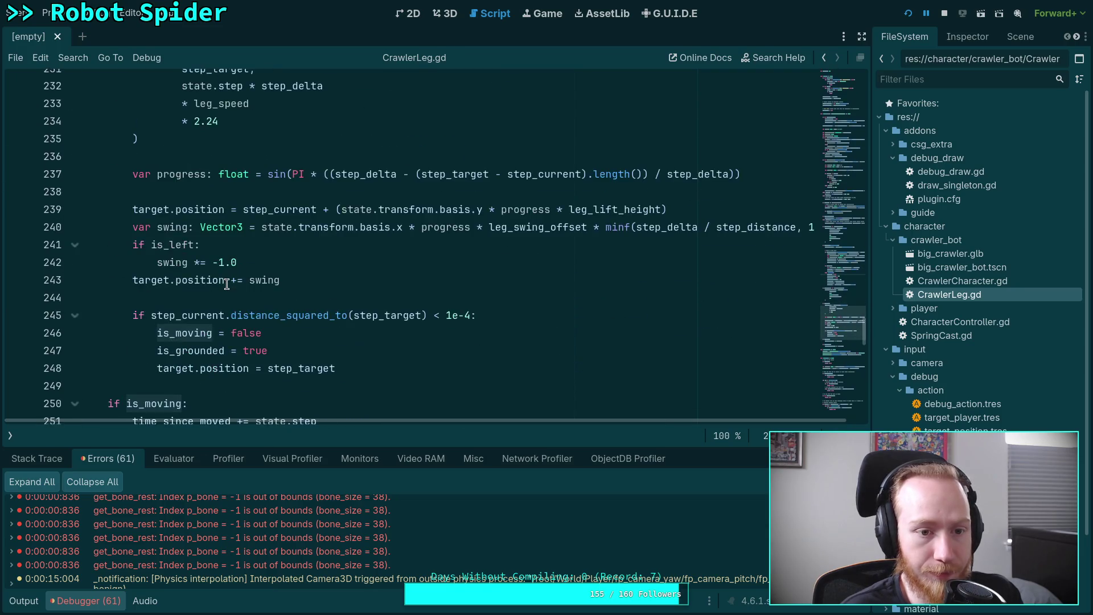
{"action": "scroll", "coordinate": [227, 284], "scroll_direction": "up", "scroll_amount": 6}
{"action": "scroll", "coordinate": [227, 284], "scroll_direction": "down", "scroll_amount": 9}
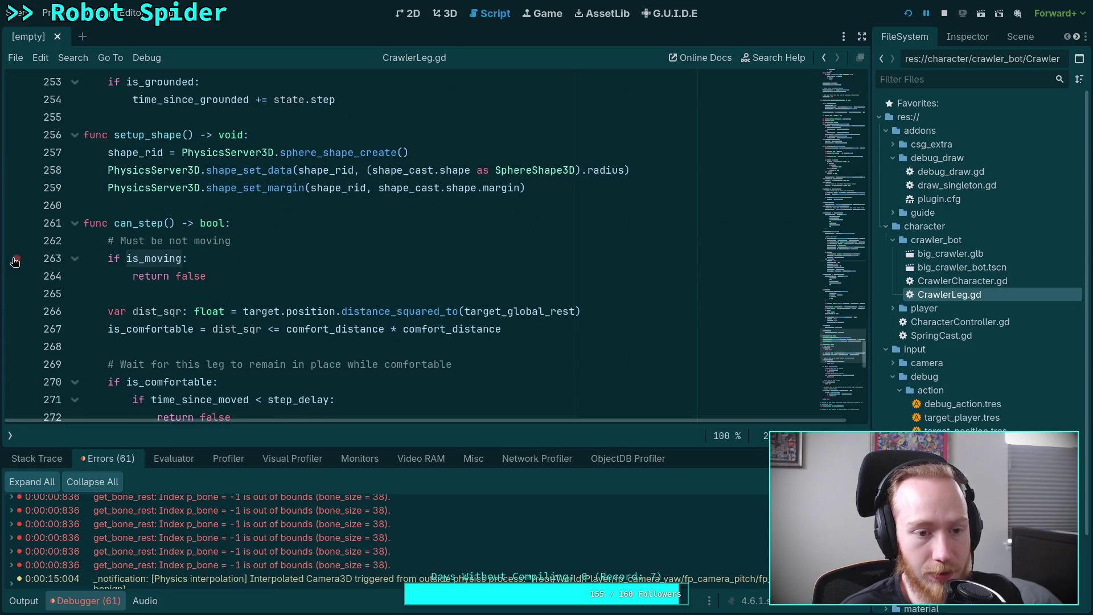
{"action": "left_click", "coordinate": [16, 260]}
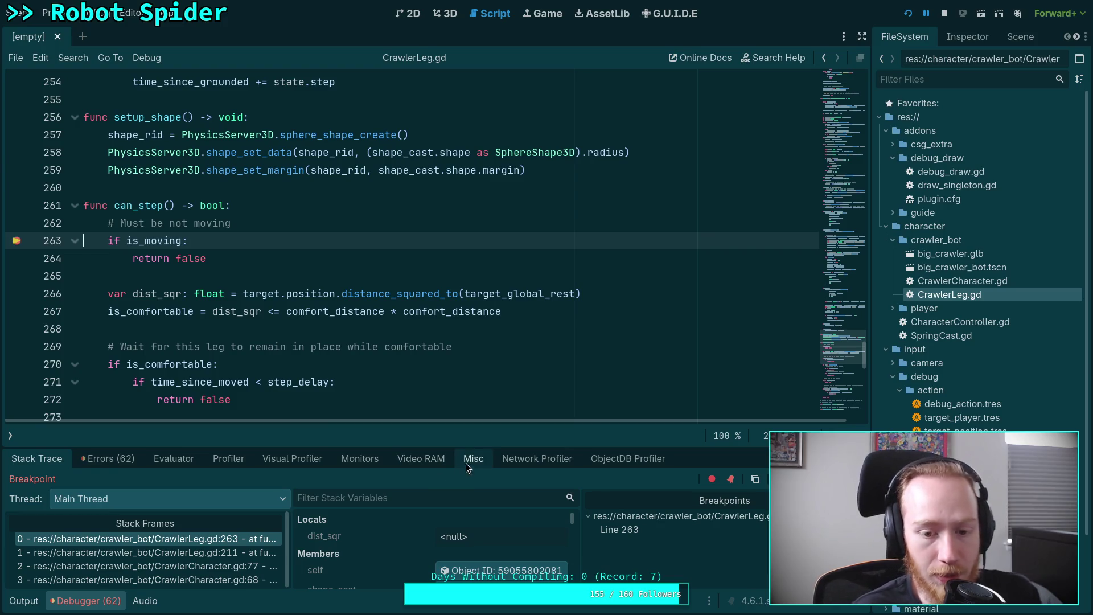
{"action": "left_click_drag", "start_coordinate": [475, 446], "coordinate": [484, 393]}
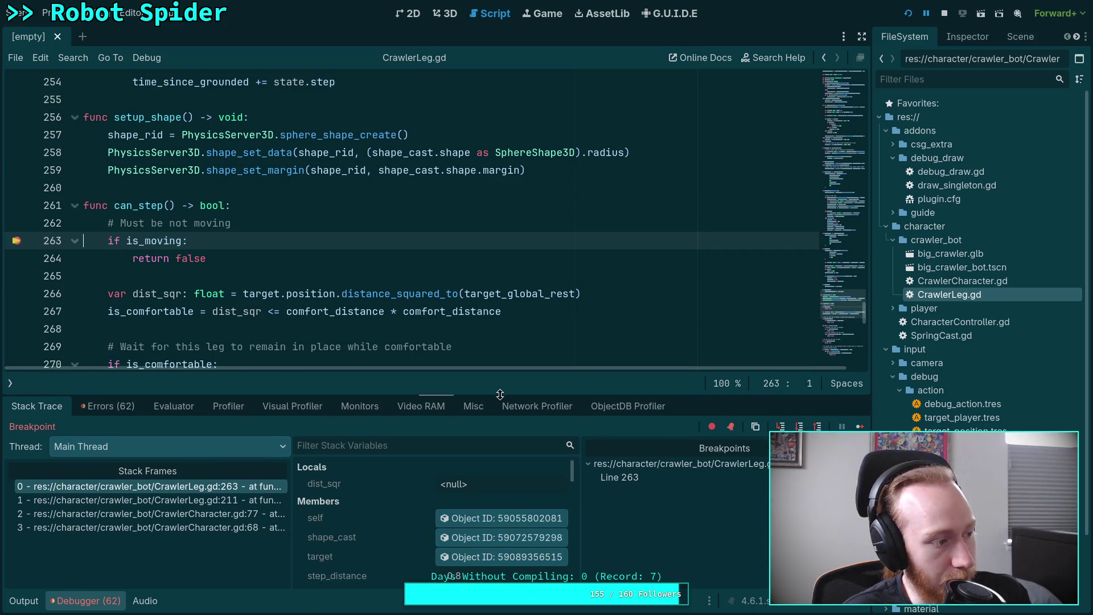
Heighten the debugger and review Members: grounded, not moving or comfortable, time_since_moved 0.167.
{"action": "scroll", "coordinate": [339, 511], "scroll_direction": "down", "scroll_amount": 5}
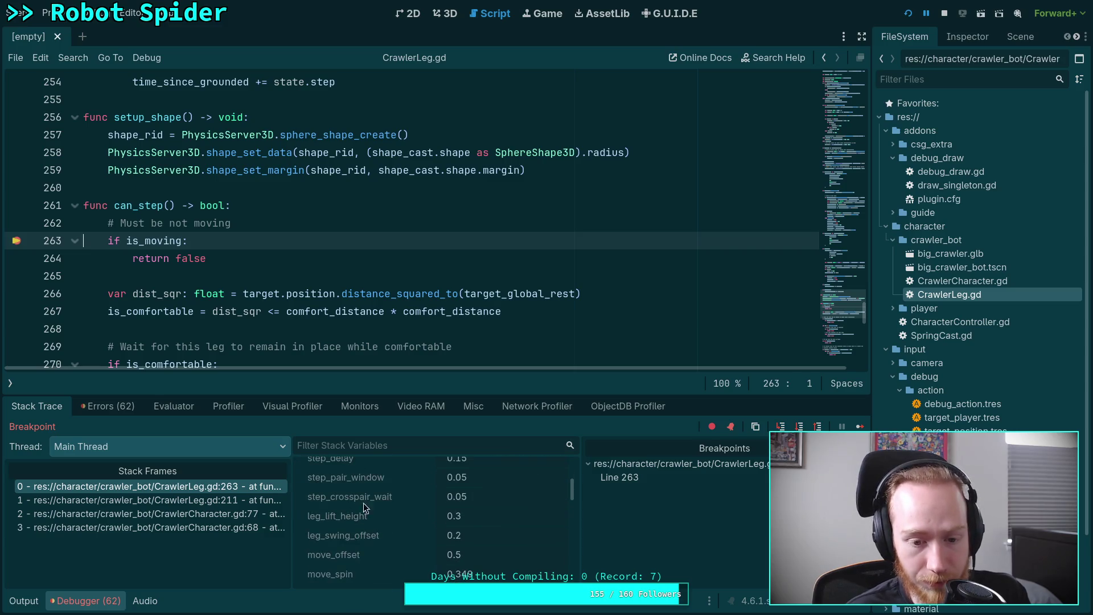
{"action": "left_click_drag", "start_coordinate": [406, 394], "coordinate": [407, 295]}
{"action": "scroll", "coordinate": [396, 455], "scroll_direction": "down", "scroll_amount": 5}
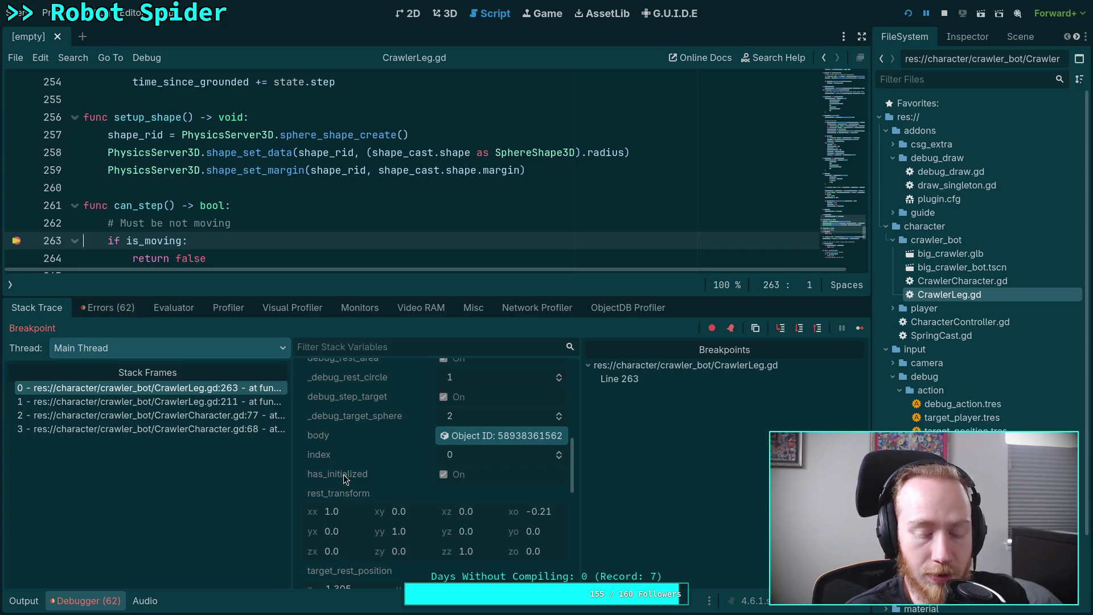
{"action": "scroll", "coordinate": [343, 473], "scroll_direction": "up", "scroll_amount": 3}
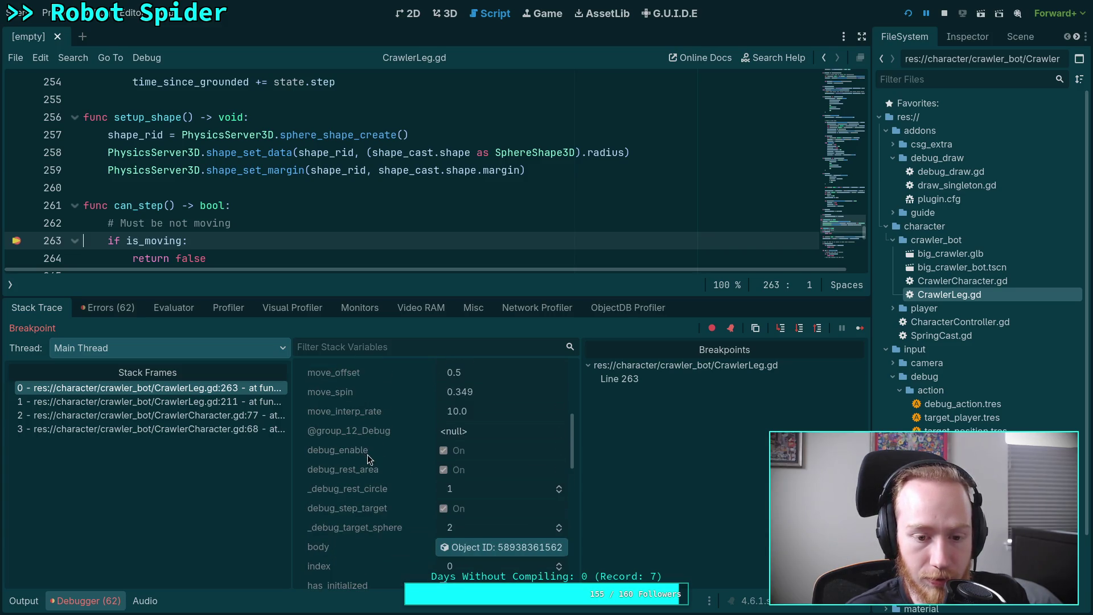
{"action": "scroll", "coordinate": [368, 454], "scroll_direction": "up", "scroll_amount": 5}
{"action": "scroll", "coordinate": [393, 456], "scroll_direction": "up", "scroll_amount": 1}
{"action": "scroll", "coordinate": [392, 457], "scroll_direction": "down", "scroll_amount": 10}
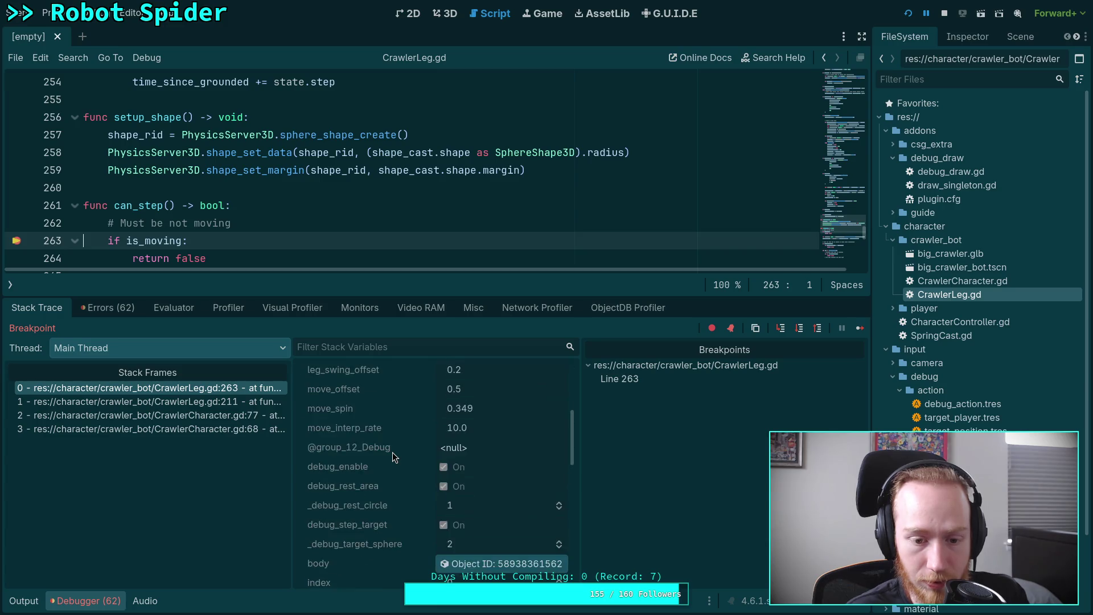
{"action": "scroll", "coordinate": [392, 452], "scroll_direction": "down", "scroll_amount": 5}
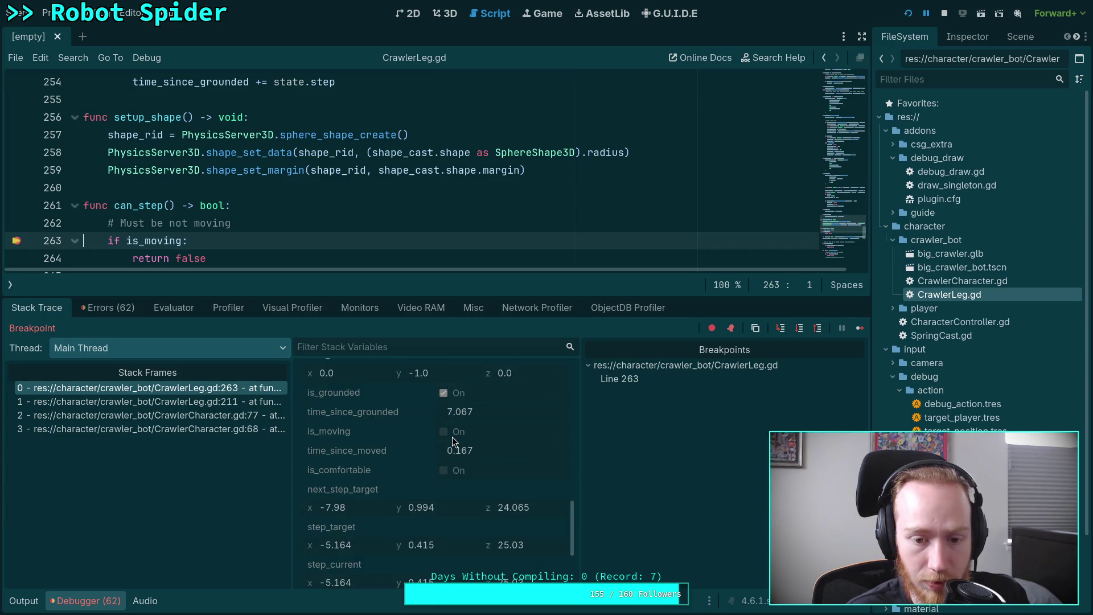
{"action": "scroll", "coordinate": [291, 190], "scroll_direction": "down", "scroll_amount": 2}
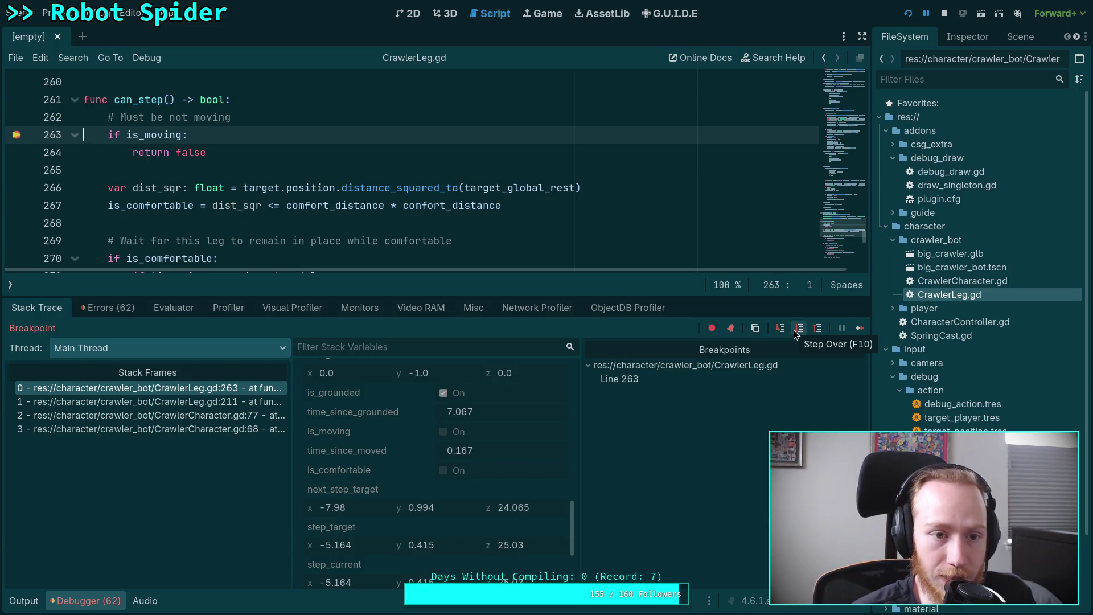
Step over twice to line 267, where dist_sqr reads 9.168, glancing at the game between.
{"action": "left_click", "coordinate": [796, 332]}
{"action": "left_click", "coordinate": [796, 331]}
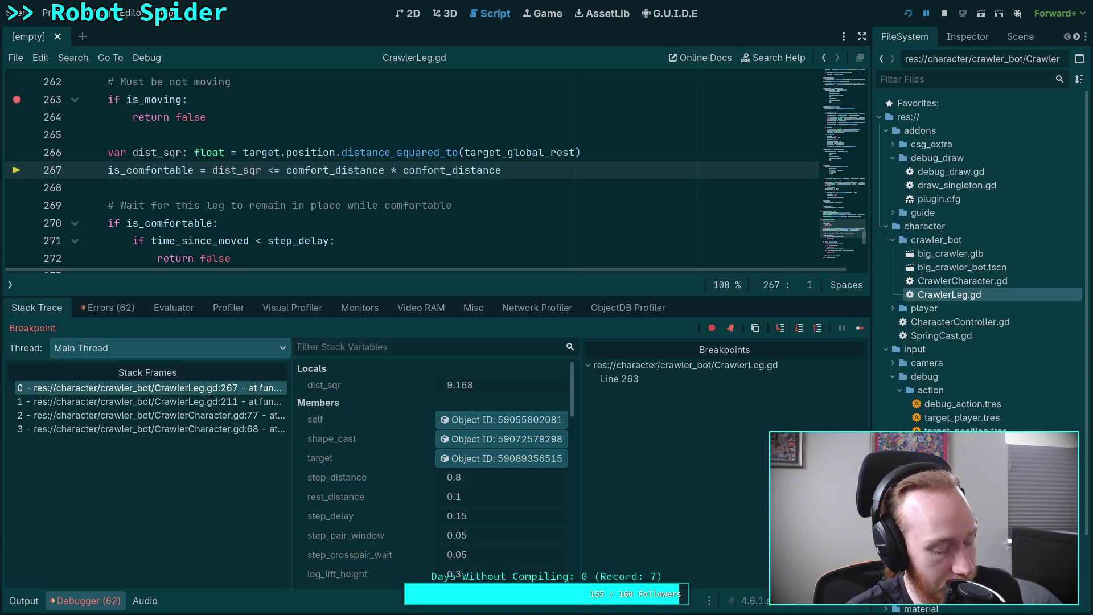
{"action": "key", "text": "F12"}
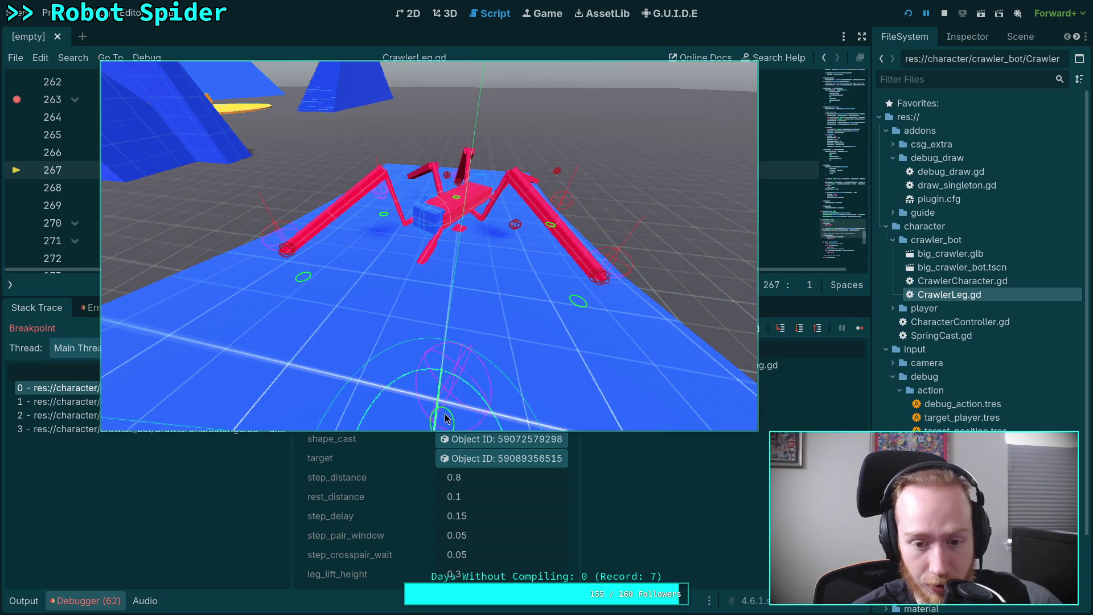
{"action": "key", "text": "alt+Tab"}
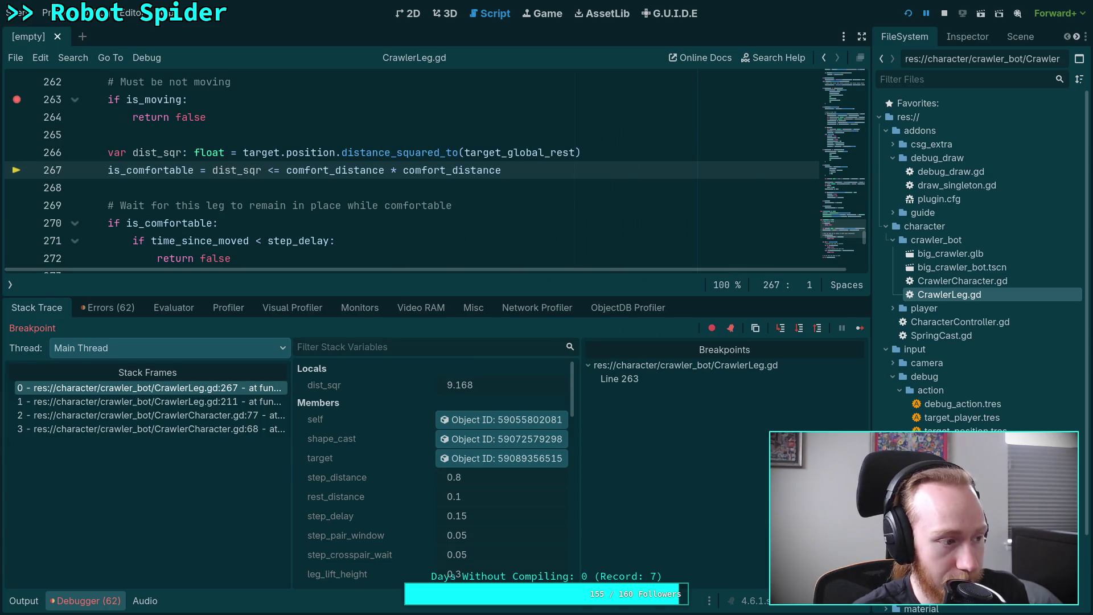
{"action": "key", "text": "alt+Tab"}
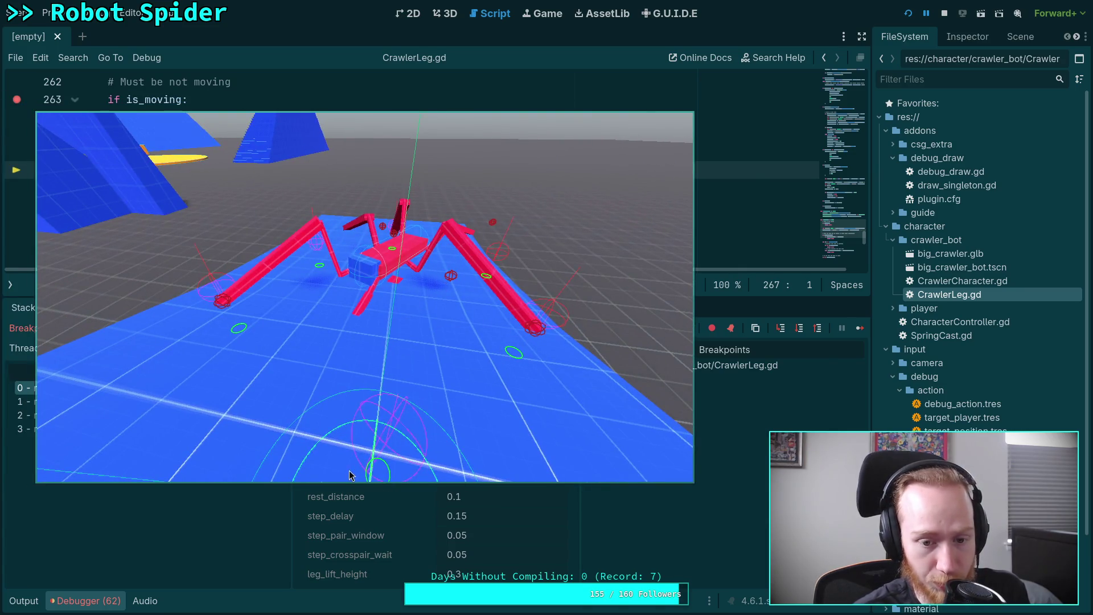
{"action": "key", "text": "alt+Tab"}
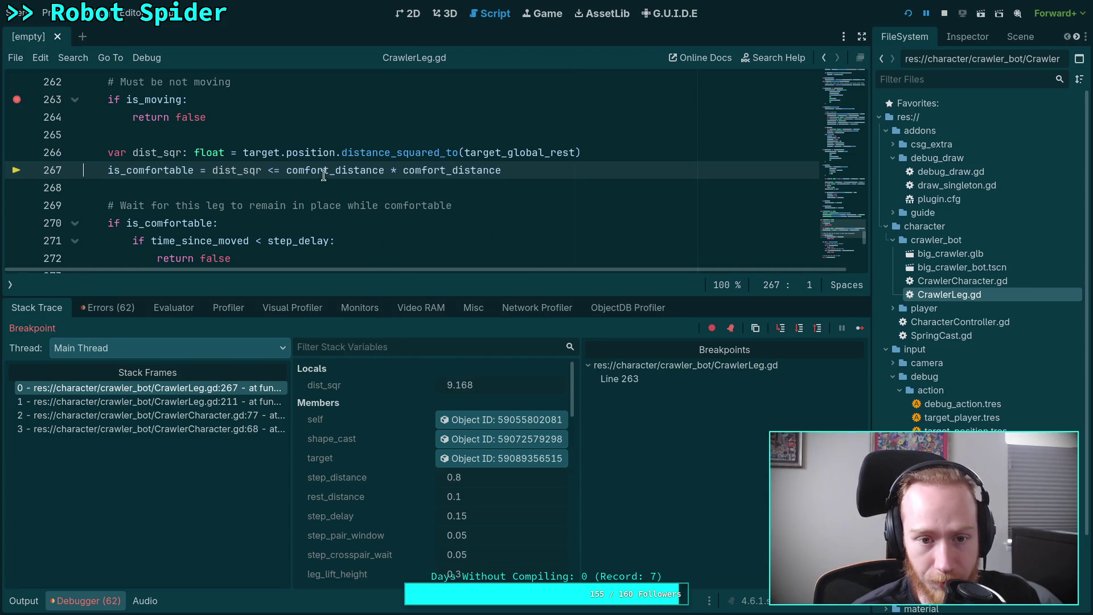
Check comfort_distance and the variables, then step past the comfort calculation to line 270.
{"action": "mouse_move", "coordinate": [330, 171]}
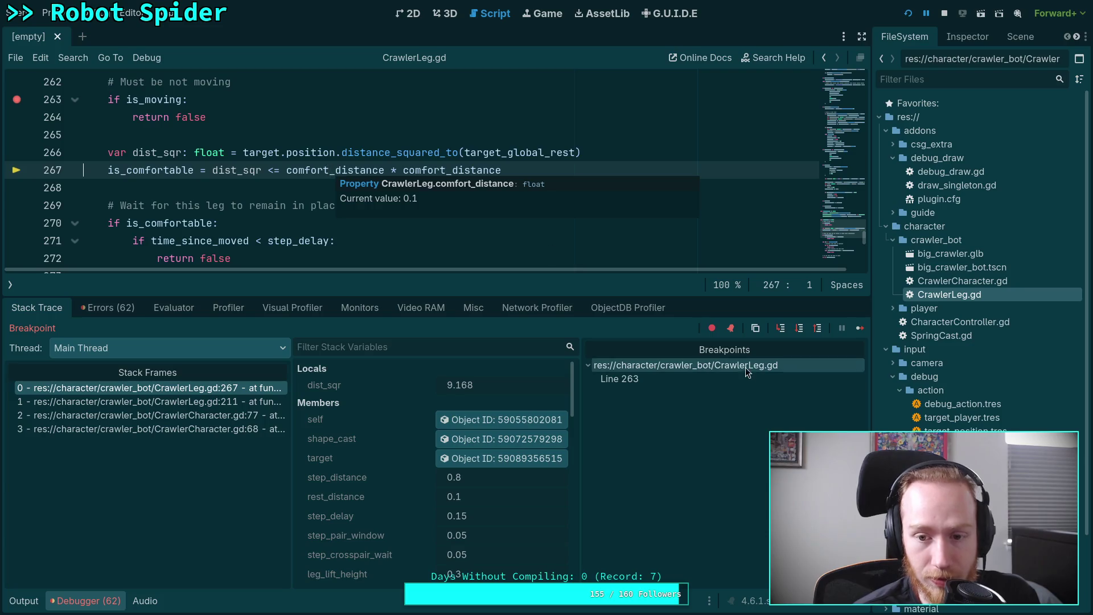
{"action": "scroll", "coordinate": [351, 464], "scroll_direction": "down", "scroll_amount": 2}
{"action": "scroll", "coordinate": [350, 464], "scroll_direction": "down", "scroll_amount": 10}
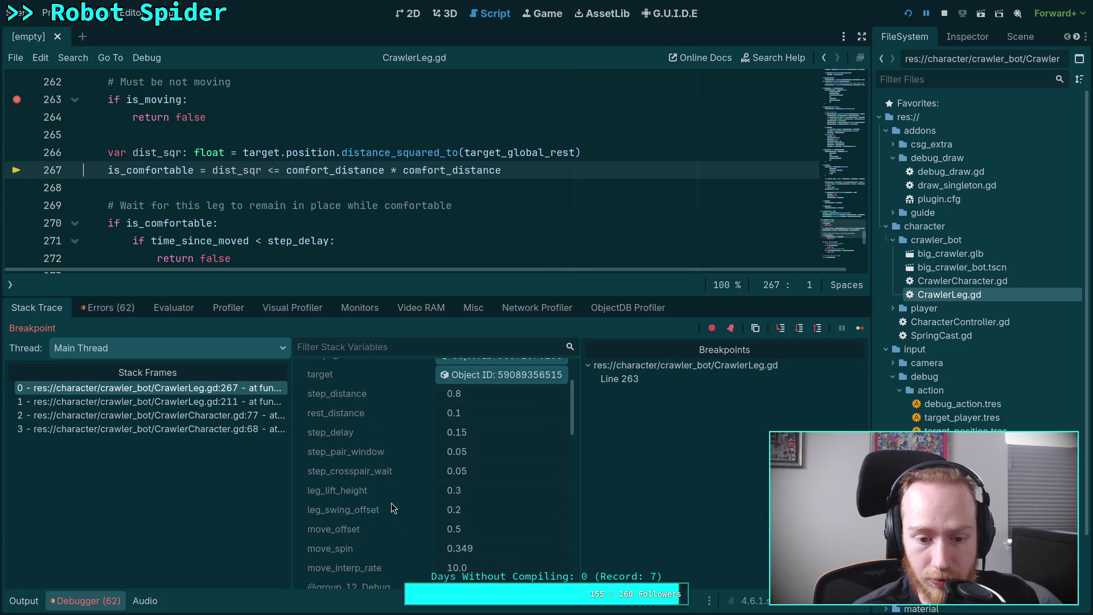
{"action": "scroll", "coordinate": [419, 478], "scroll_direction": "down", "scroll_amount": 8}
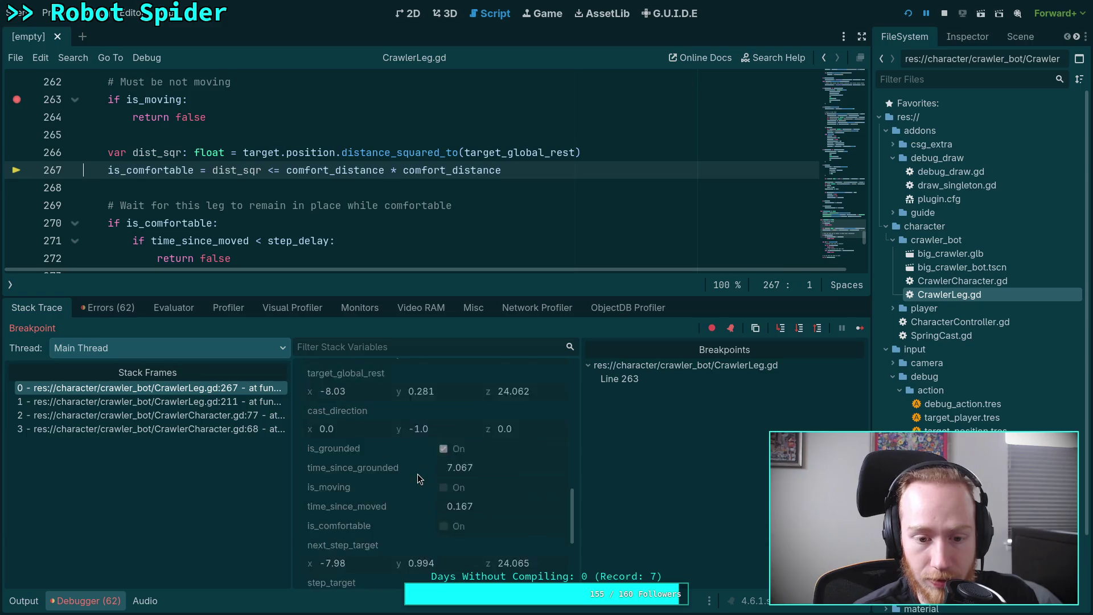
{"action": "scroll", "coordinate": [428, 460], "scroll_direction": "down", "scroll_amount": 4}
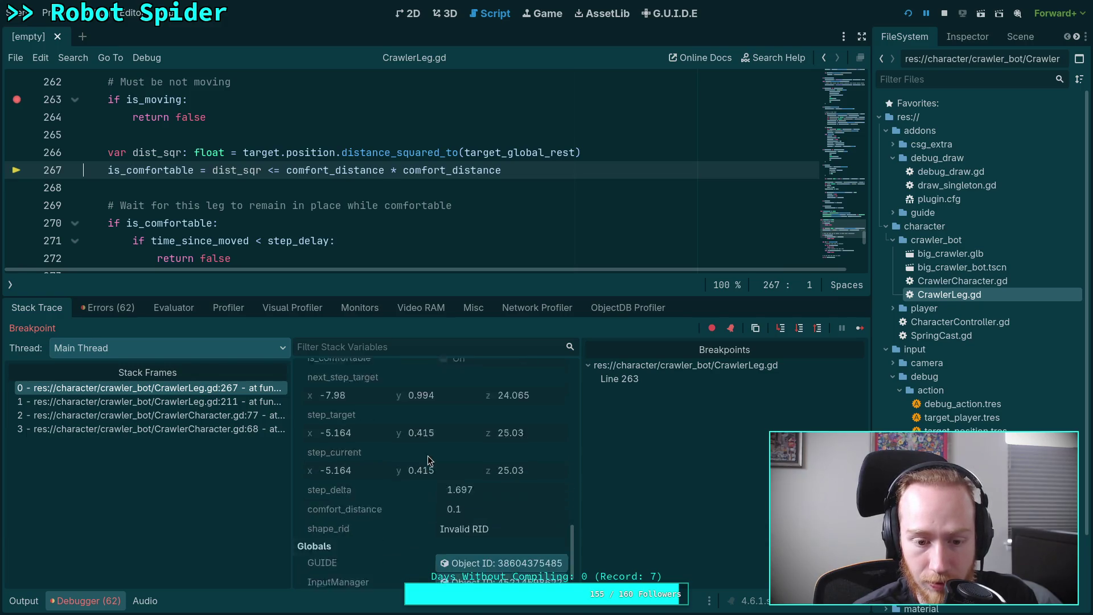
{"action": "scroll", "coordinate": [475, 481], "scroll_direction": "up", "scroll_amount": 5}
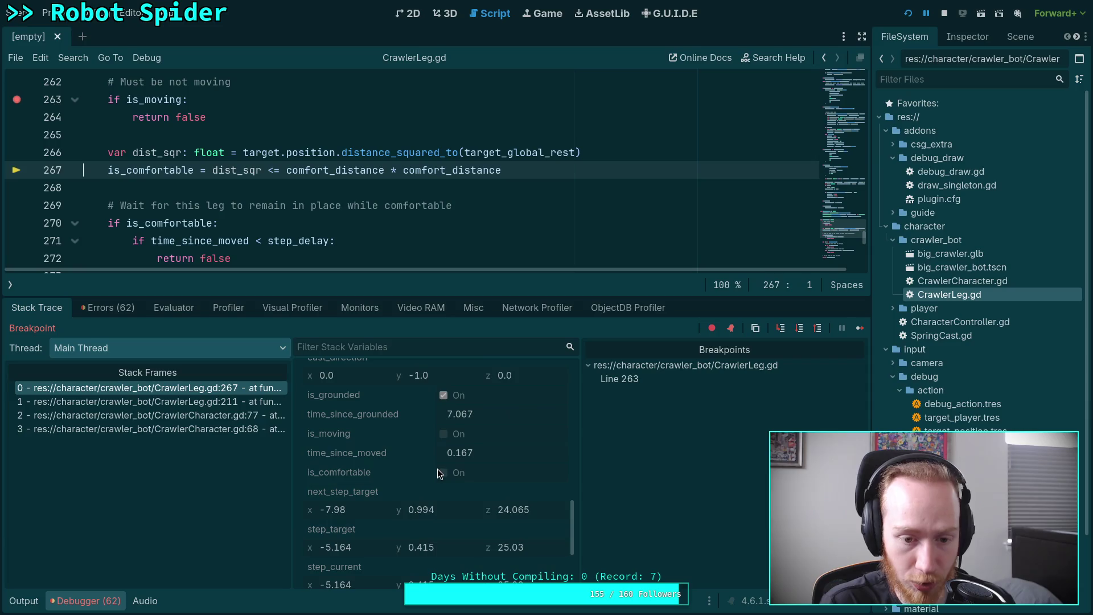
{"action": "left_click", "coordinate": [799, 328]}
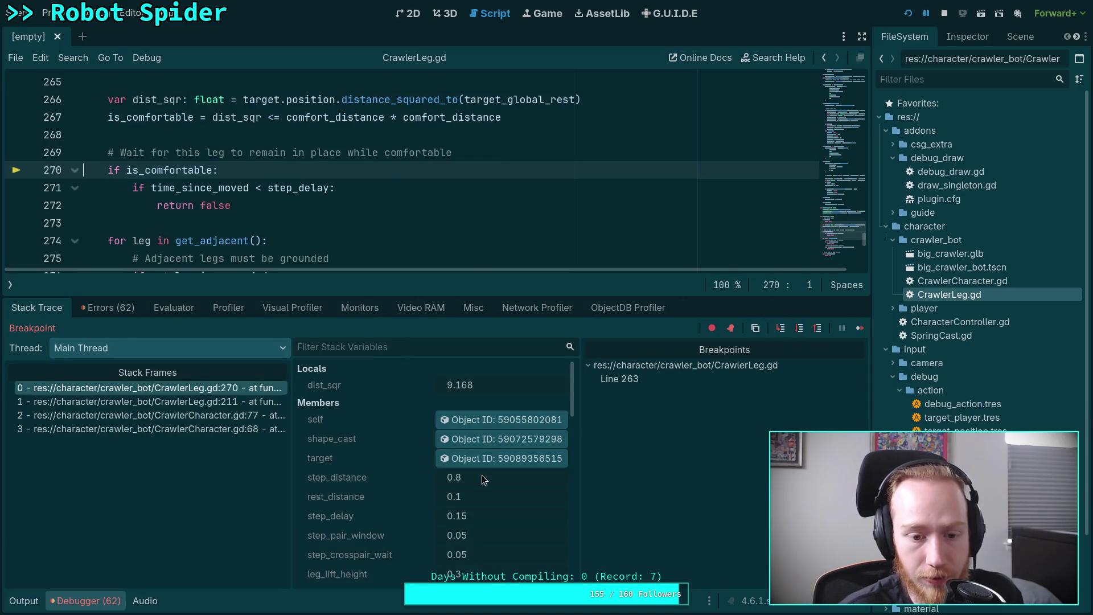
Step into the adjacent-legs loop, stopping at line 276's leg.is_grounded check.
{"action": "scroll", "coordinate": [444, 472], "scroll_direction": "down", "scroll_amount": 10}
{"action": "scroll", "coordinate": [402, 464], "scroll_direction": "down", "scroll_amount": 7}
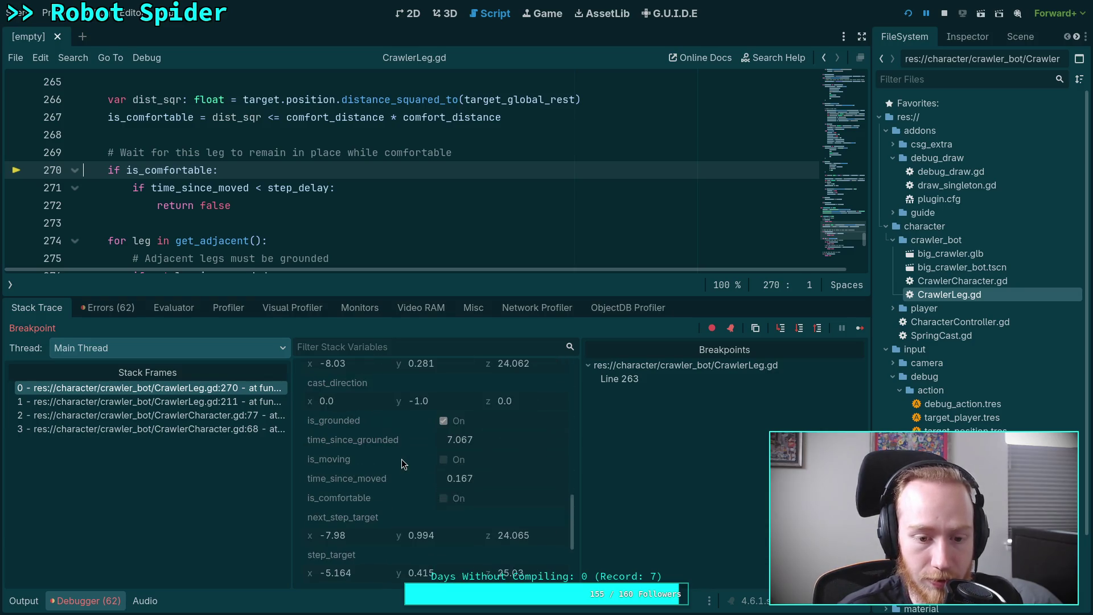
{"action": "scroll", "coordinate": [285, 155], "scroll_direction": "down", "scroll_amount": 2}
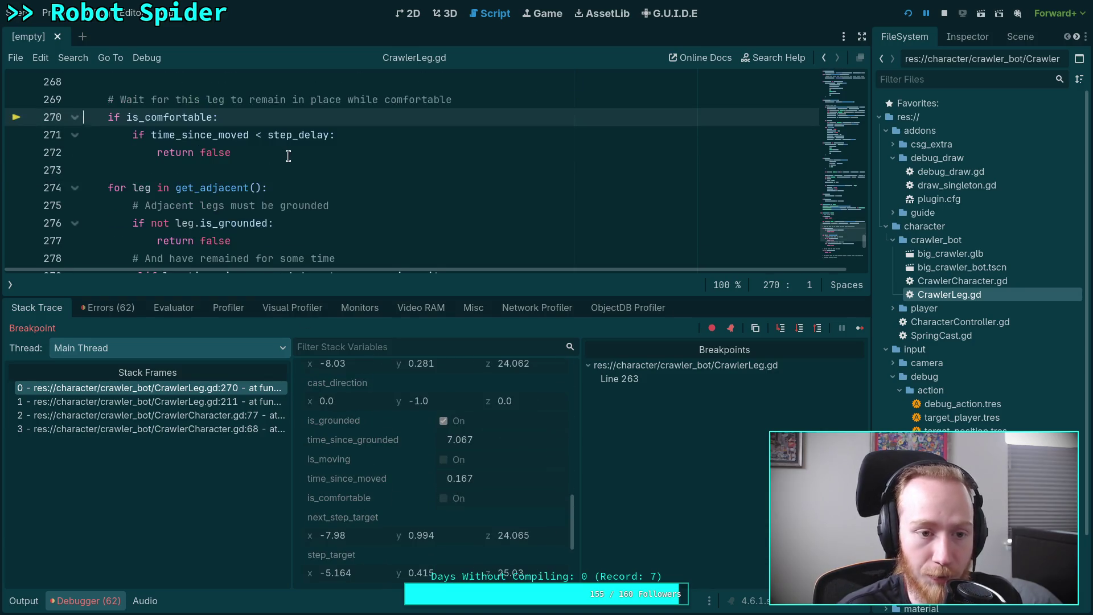
{"action": "scroll", "coordinate": [488, 232], "scroll_direction": "up", "scroll_amount": 2}
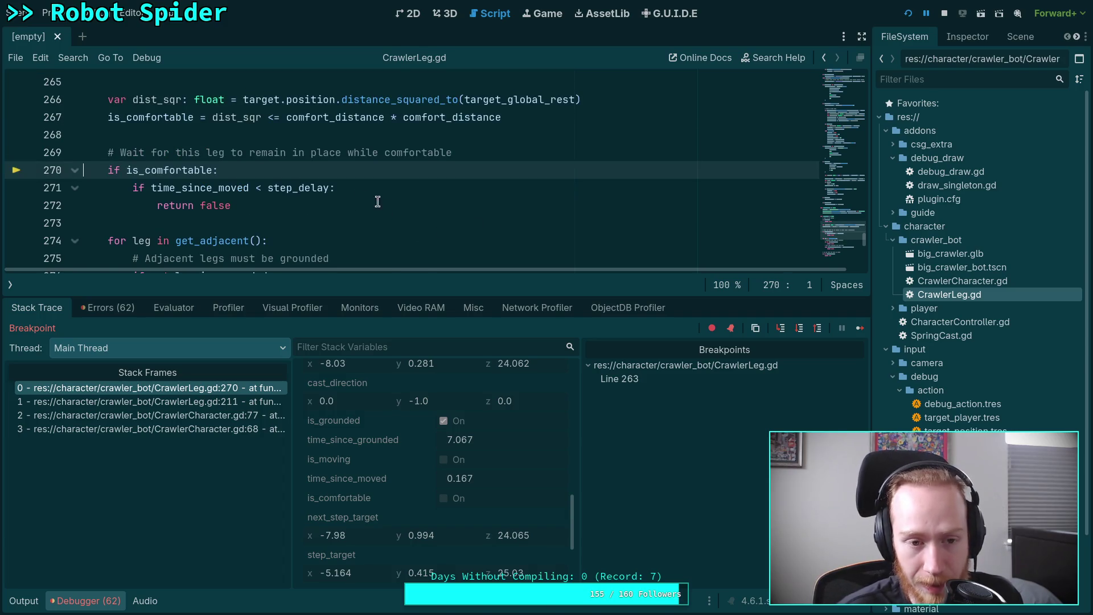
{"action": "left_click", "coordinate": [799, 328]}
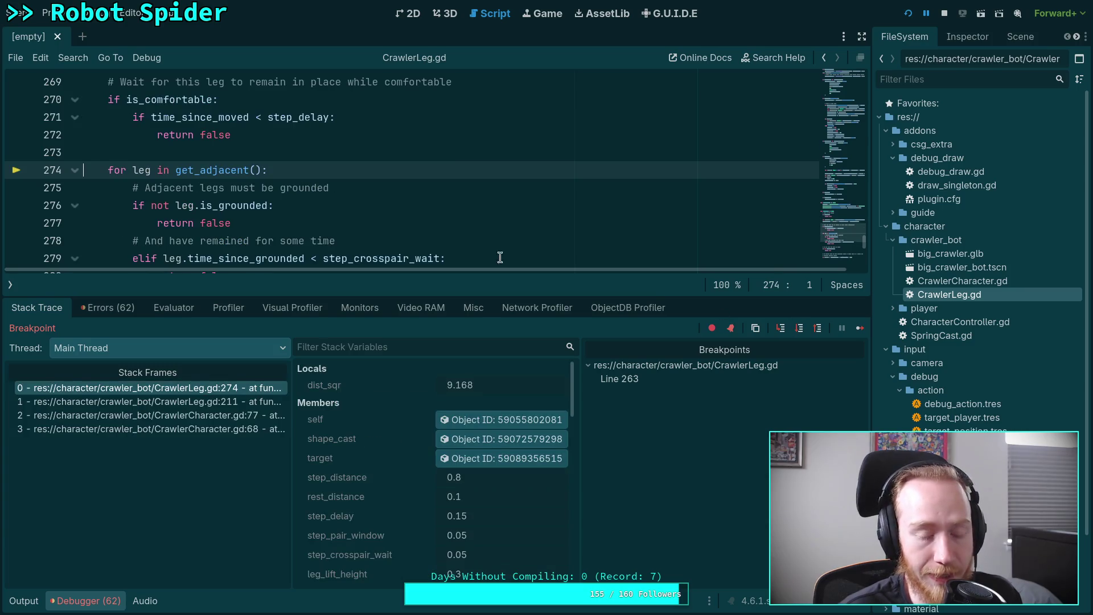
{"action": "scroll", "coordinate": [267, 181], "scroll_direction": "down", "scroll_amount": 1}
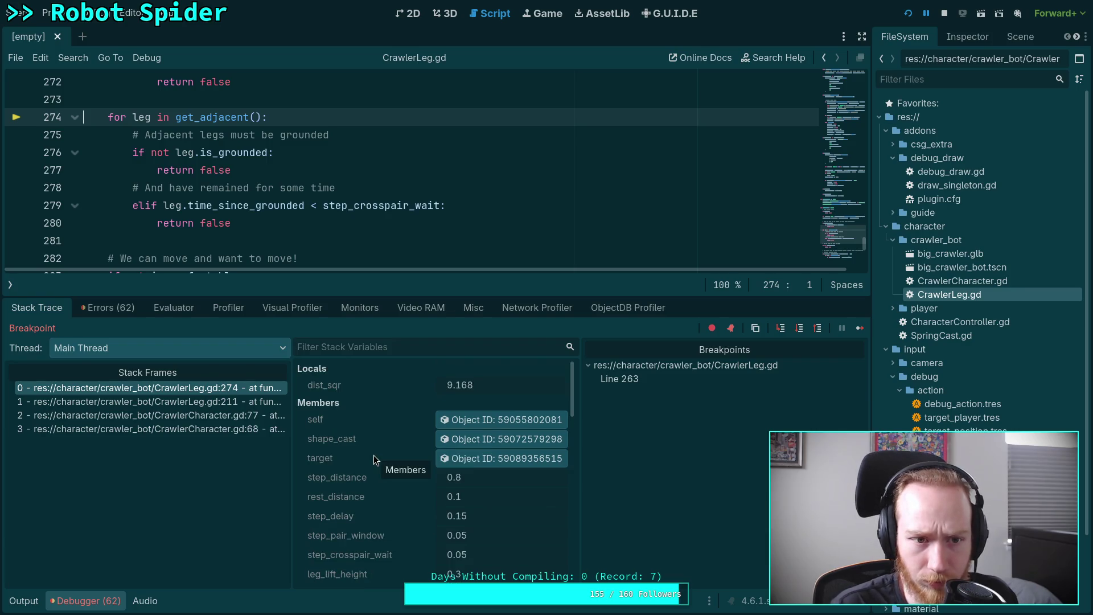
{"action": "left_click", "coordinate": [800, 329]}
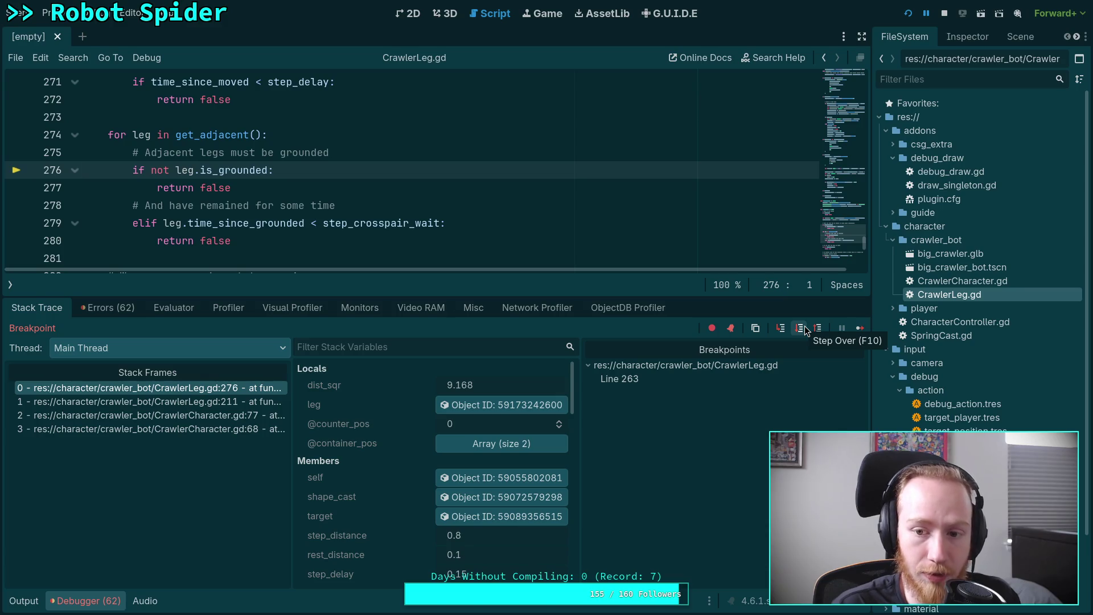
Step past the grounded check to the return false on line 280.
{"action": "left_click", "coordinate": [804, 330]}
{"action": "left_click", "coordinate": [802, 331]}
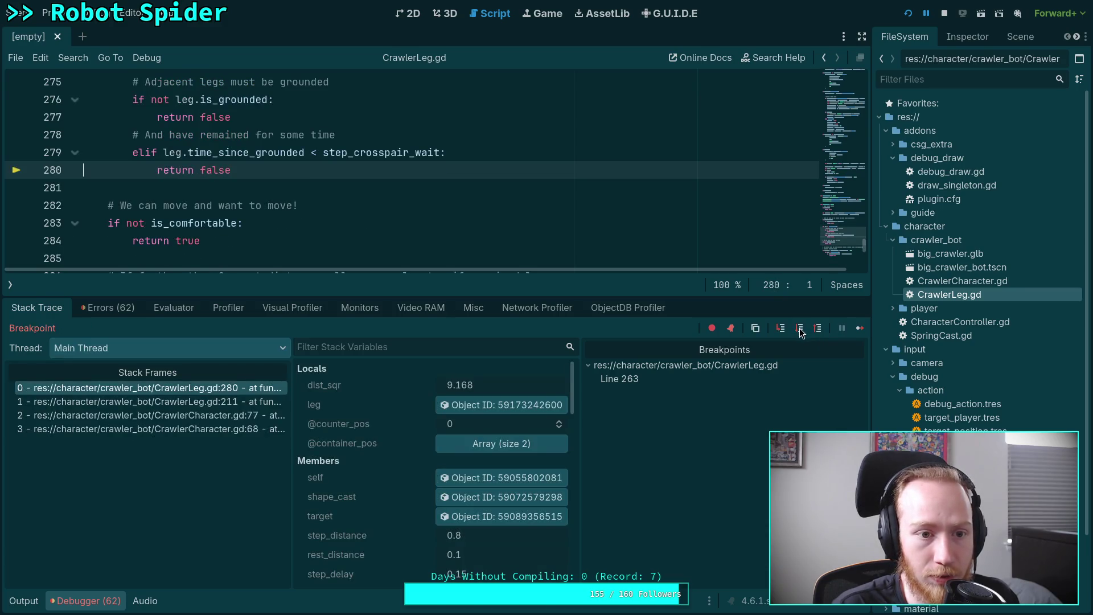
{"action": "scroll", "coordinate": [200, 197], "scroll_direction": "up", "scroll_amount": 1}
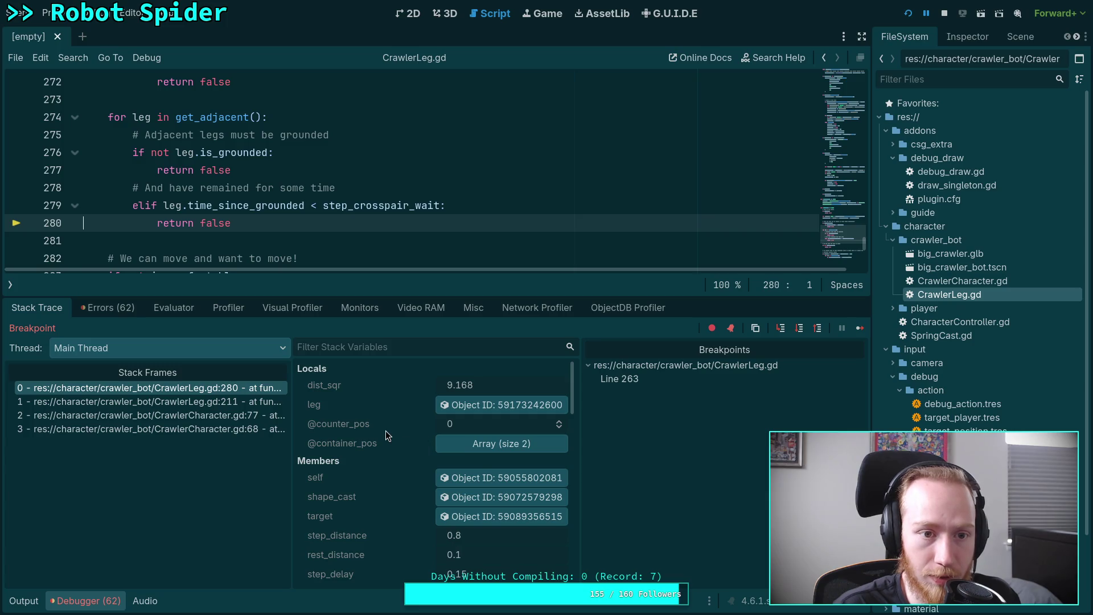
{"action": "left_click", "coordinate": [486, 445]}
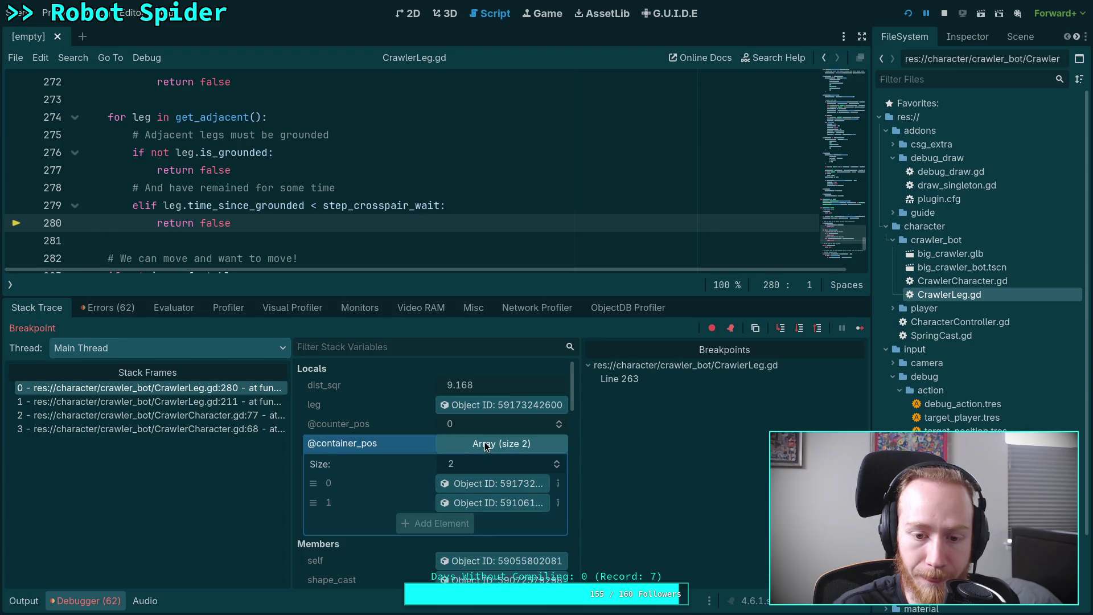
{"action": "left_click", "coordinate": [471, 484]}
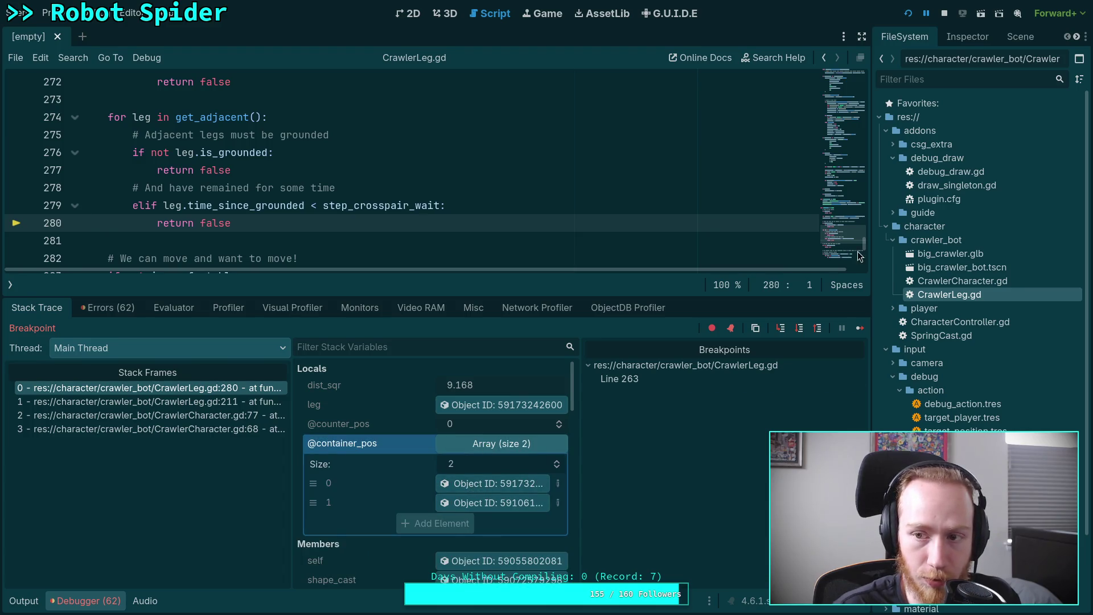
{"action": "left_click_drag", "start_coordinate": [871, 109], "coordinate": [786, 120]}
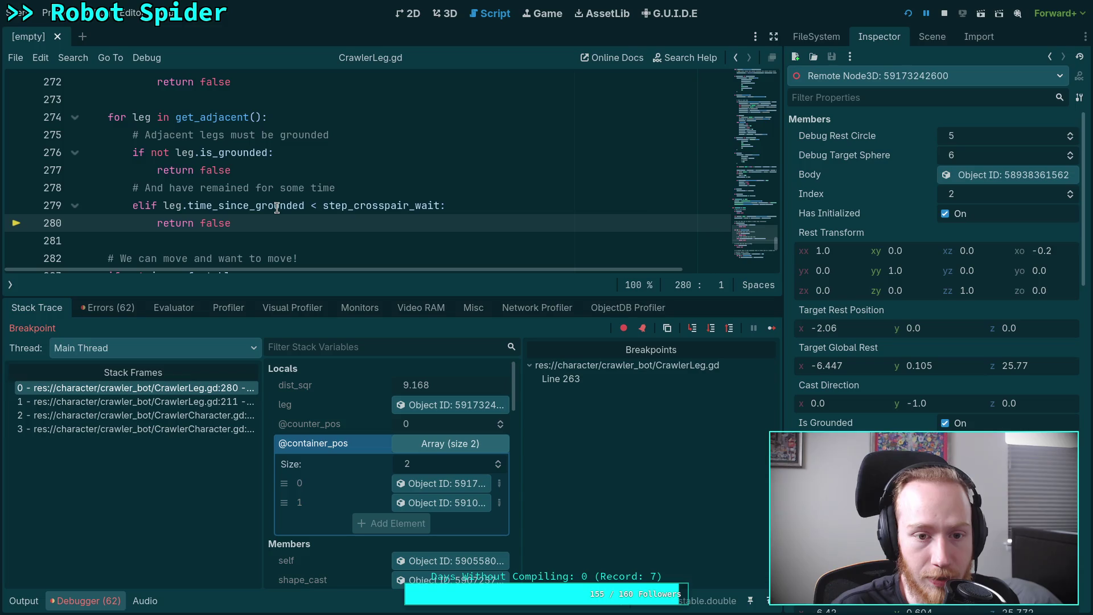
{"action": "mouse_move", "coordinate": [277, 208]}
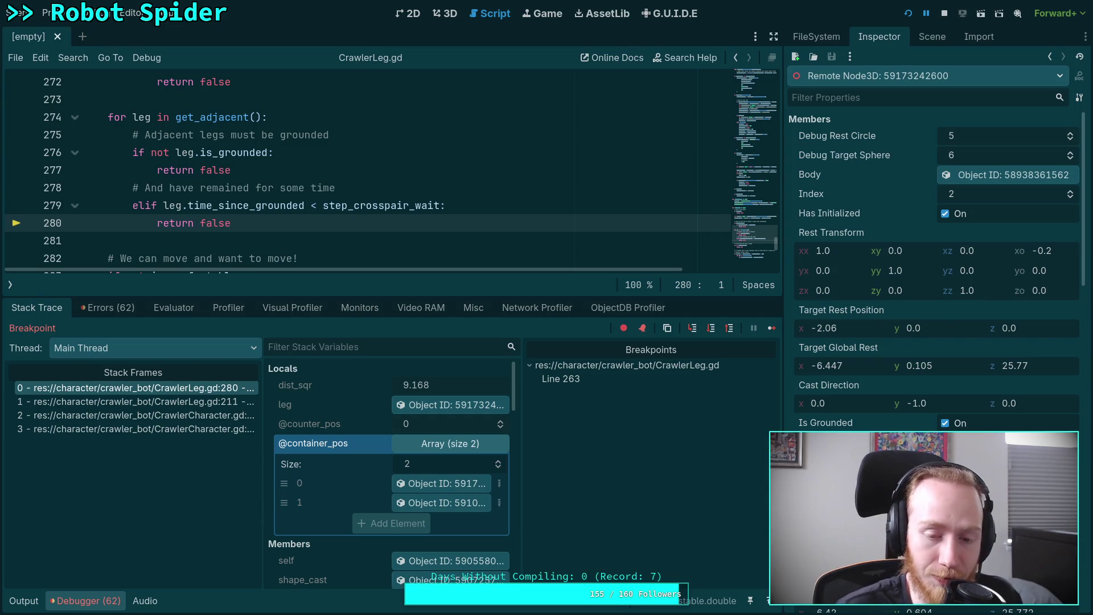
{"action": "scroll", "coordinate": [441, 204], "scroll_direction": "up", "scroll_amount": 14}
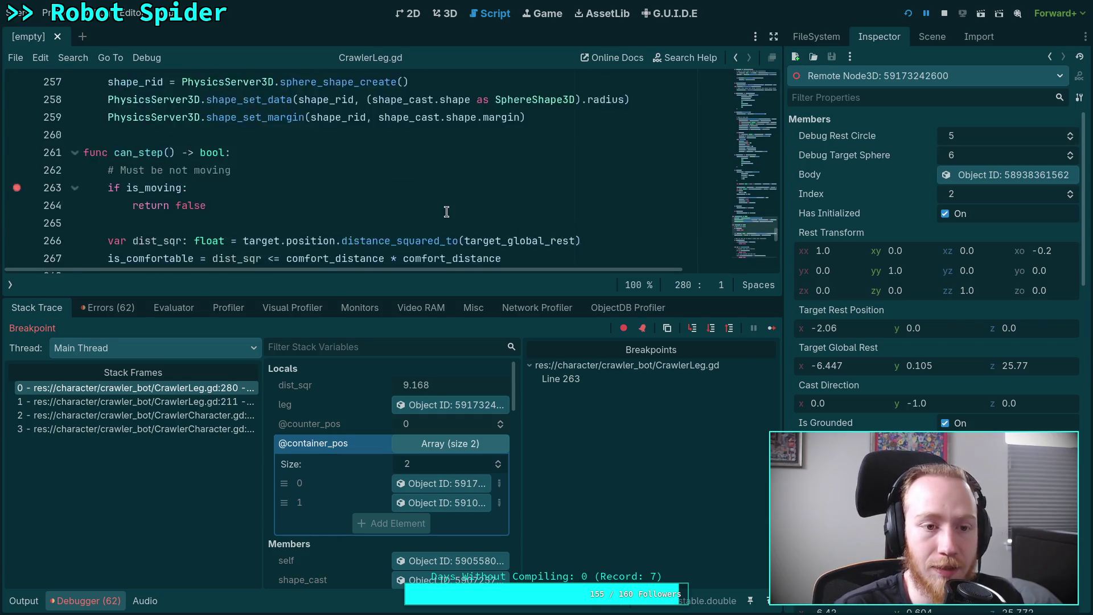
{"action": "scroll", "coordinate": [443, 204], "scroll_direction": "up", "scroll_amount": 12}
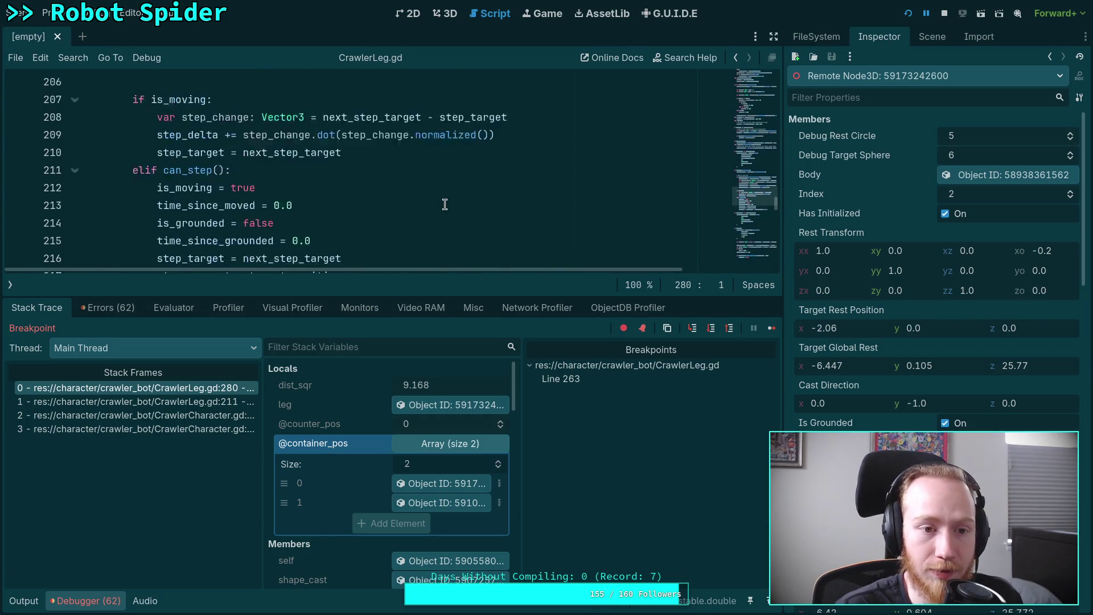
{"action": "mouse_move", "coordinate": [250, 171]}
{"action": "scroll", "coordinate": [249, 171], "scroll_direction": "down", "scroll_amount": 1}
{"action": "scroll", "coordinate": [207, 155], "scroll_direction": "down", "scroll_amount": 1}
{"action": "scroll", "coordinate": [207, 155], "scroll_direction": "up", "scroll_amount": 1}
{"action": "scroll", "coordinate": [208, 155], "scroll_direction": "down", "scroll_amount": 3}
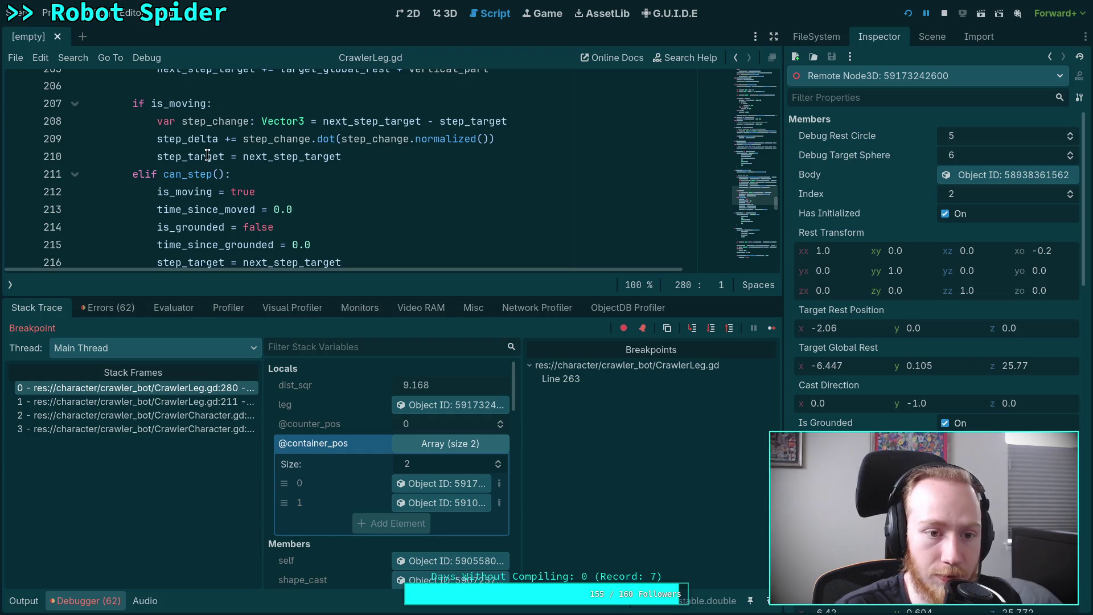
{"action": "scroll", "coordinate": [208, 155], "scroll_direction": "down", "scroll_amount": 1}
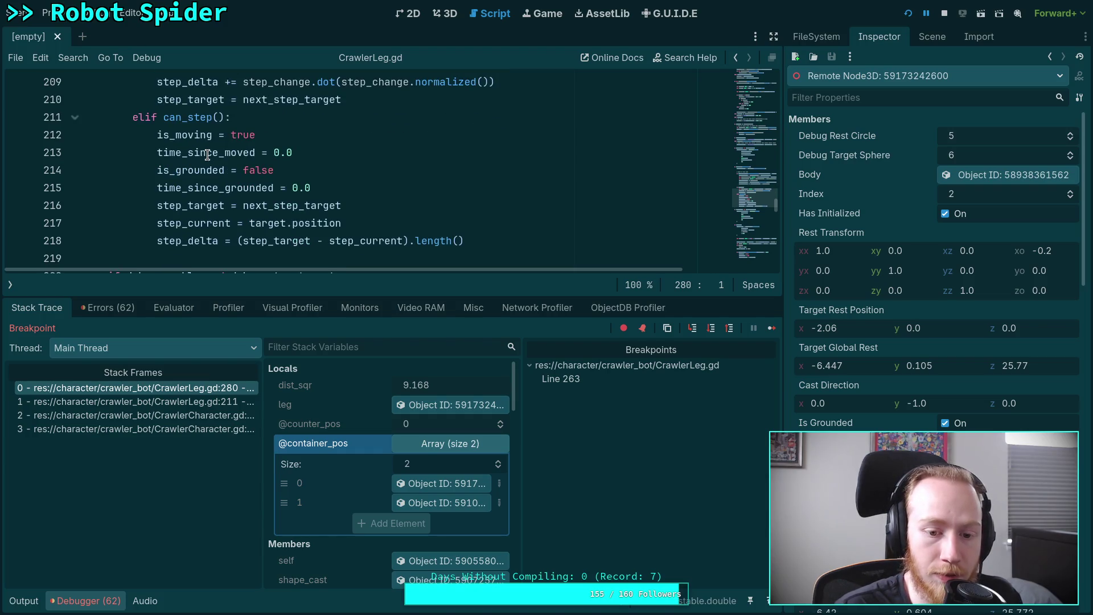
{"action": "left_click", "coordinate": [422, 507]}
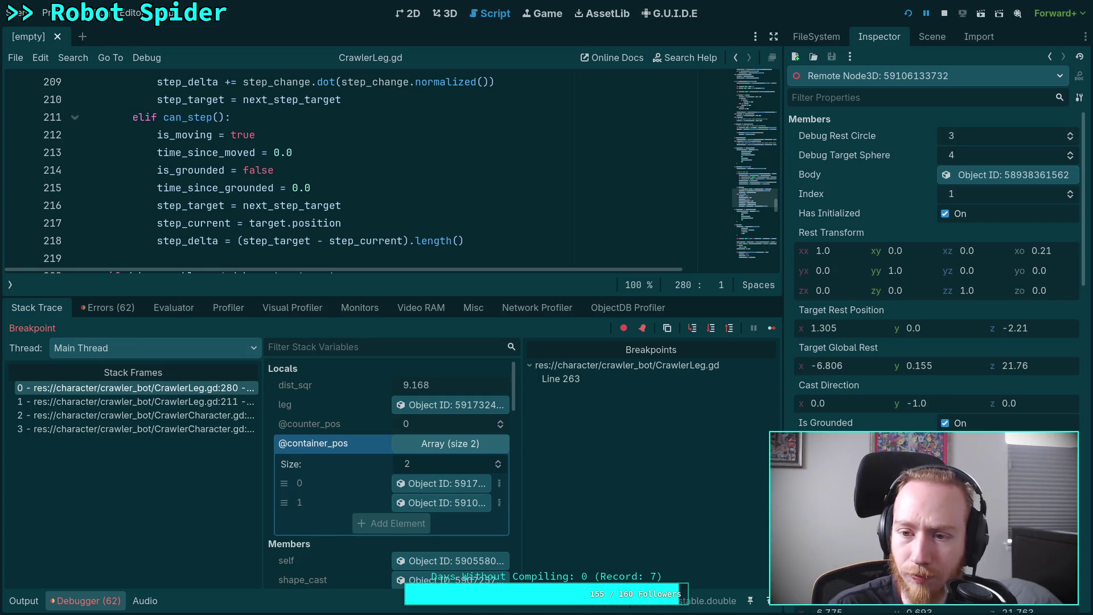
{"action": "scroll", "coordinate": [934, 256], "scroll_direction": "down", "scroll_amount": 5}
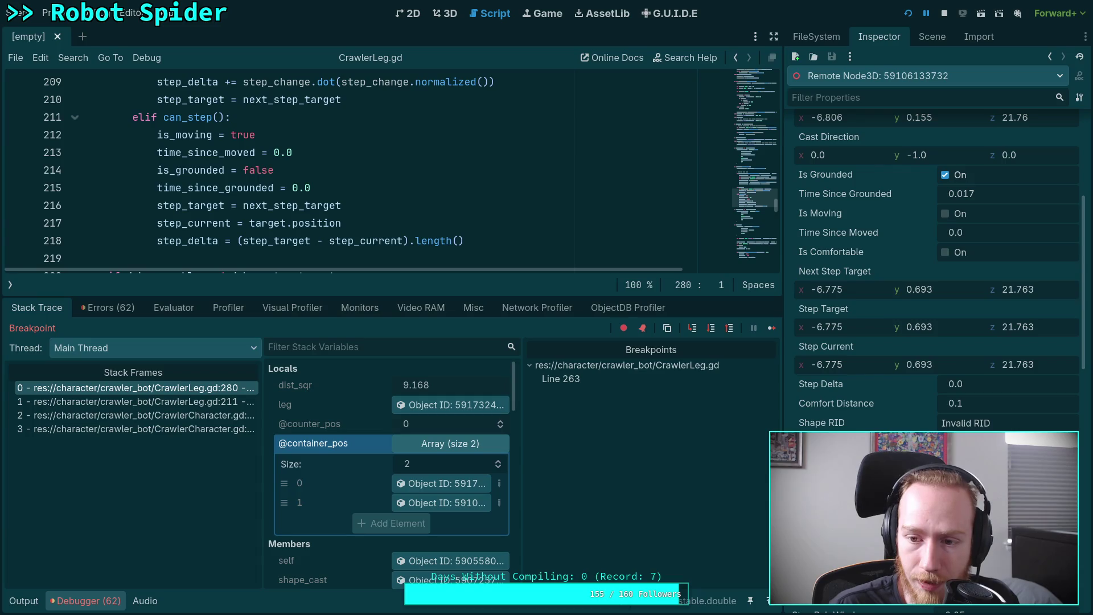
{"action": "scroll", "coordinate": [934, 256], "scroll_direction": "down", "scroll_amount": 4}
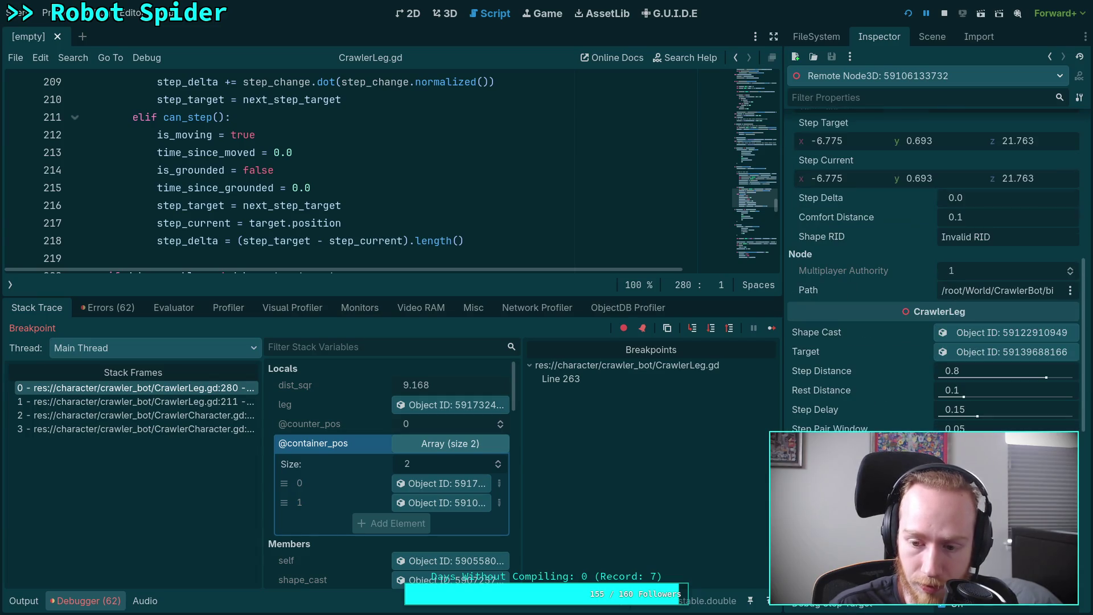
{"action": "mouse_move", "coordinate": [826, 428]}
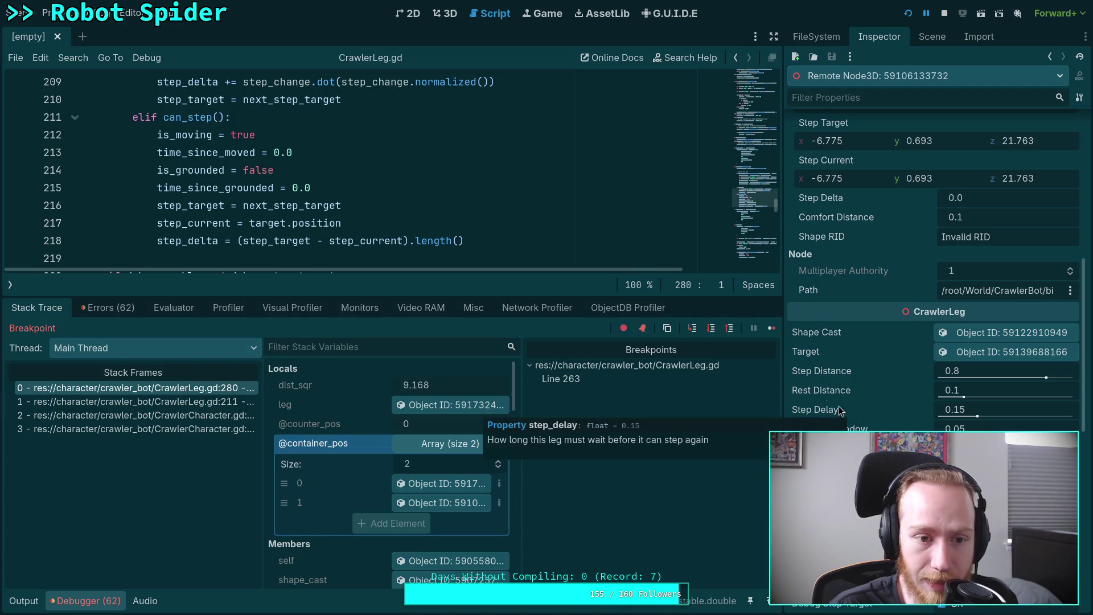
{"action": "scroll", "coordinate": [403, 228], "scroll_direction": "down", "scroll_amount": 15}
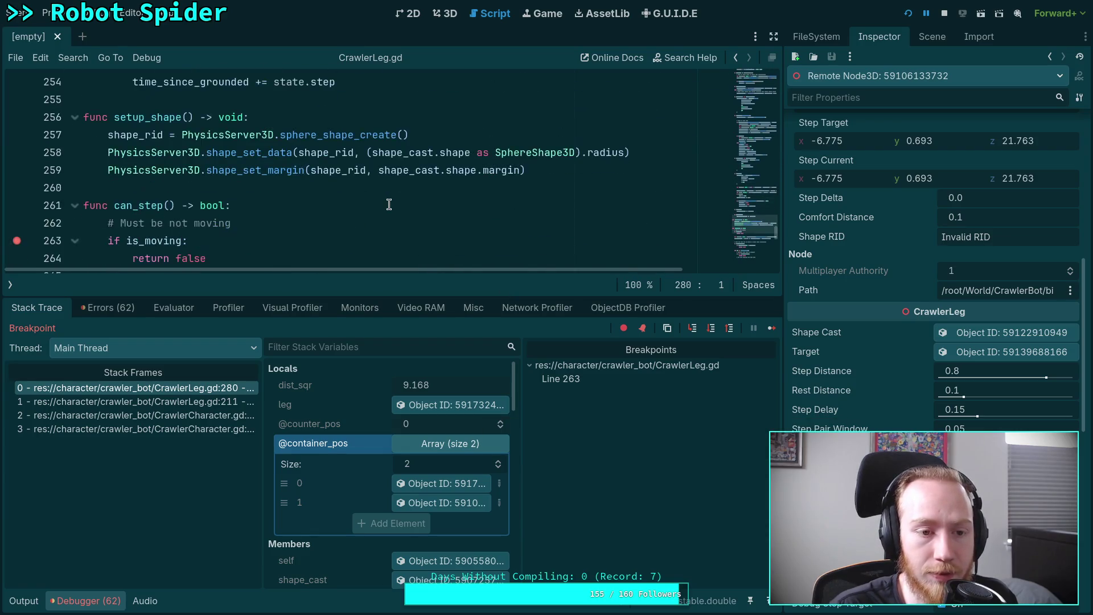
{"action": "scroll", "coordinate": [389, 204], "scroll_direction": "down", "scroll_amount": 2}
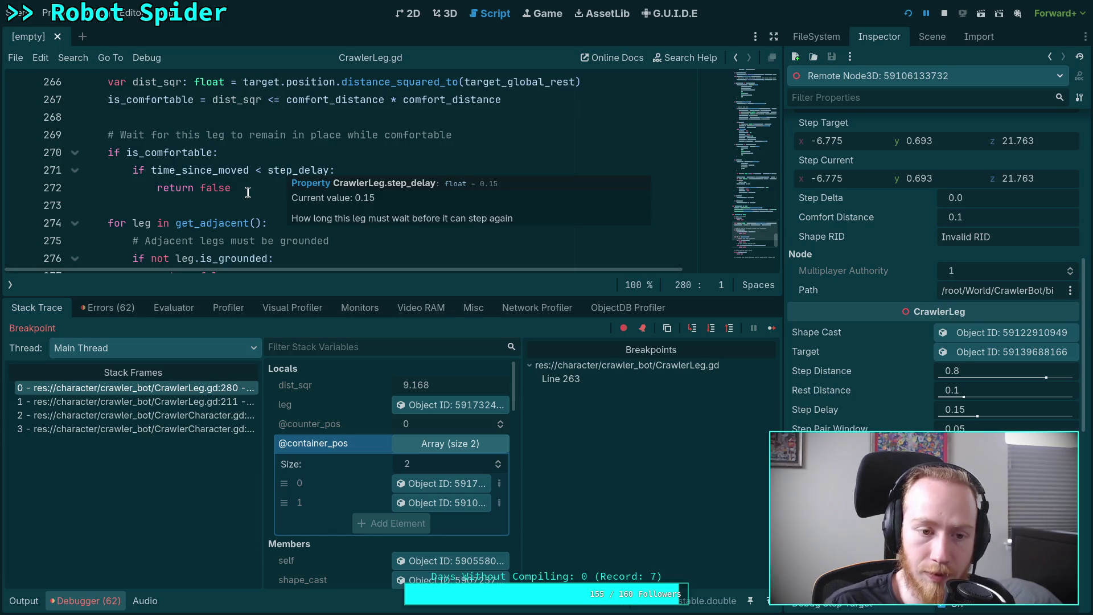
{"action": "scroll", "coordinate": [249, 191], "scroll_direction": "down", "scroll_amount": 3}
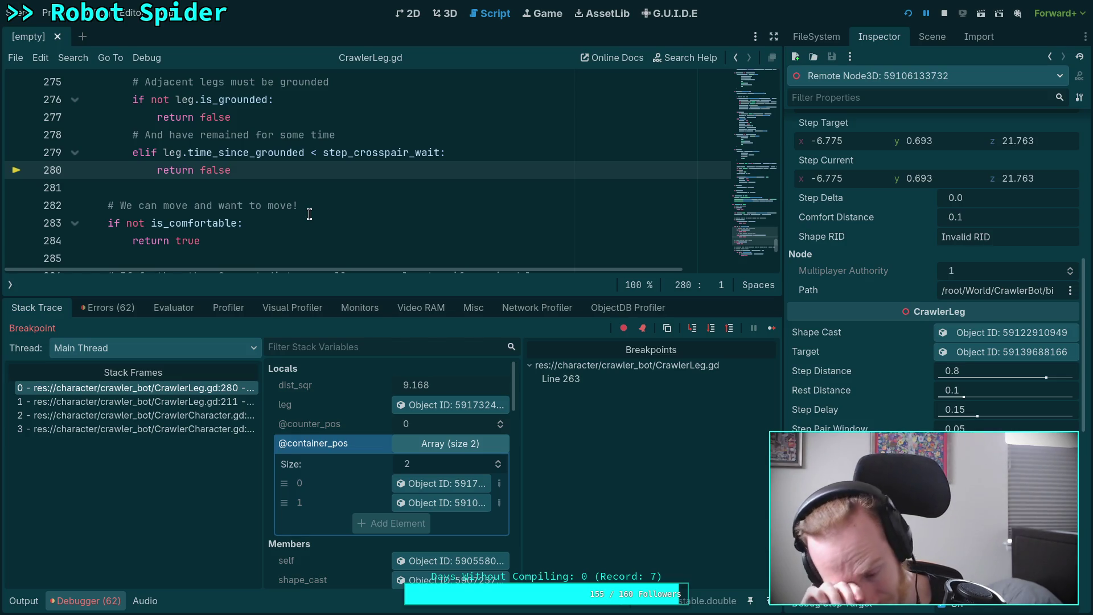
{"action": "scroll", "coordinate": [309, 214], "scroll_direction": "up", "scroll_amount": 5}
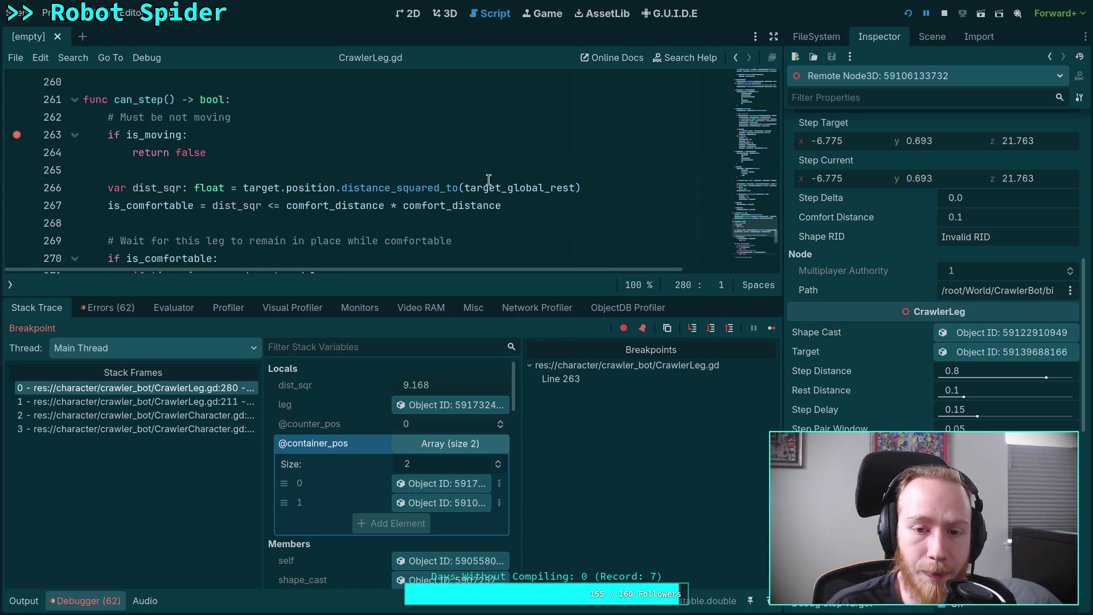
{"action": "mouse_move", "coordinate": [492, 188]}
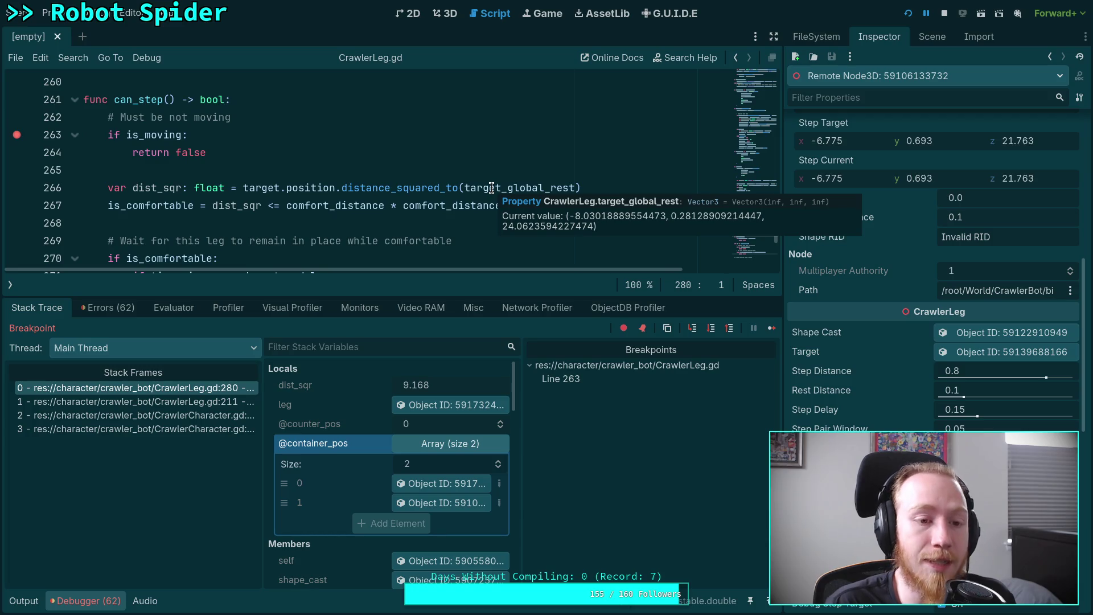
Collapse the debugger and scroll back up to the rest-area limiting code.
{"action": "left_click", "coordinate": [85, 601]}
{"action": "scroll", "coordinate": [310, 322], "scroll_direction": "up", "scroll_amount": 3}
{"action": "scroll", "coordinate": [325, 342], "scroll_direction": "up", "scroll_amount": 15}
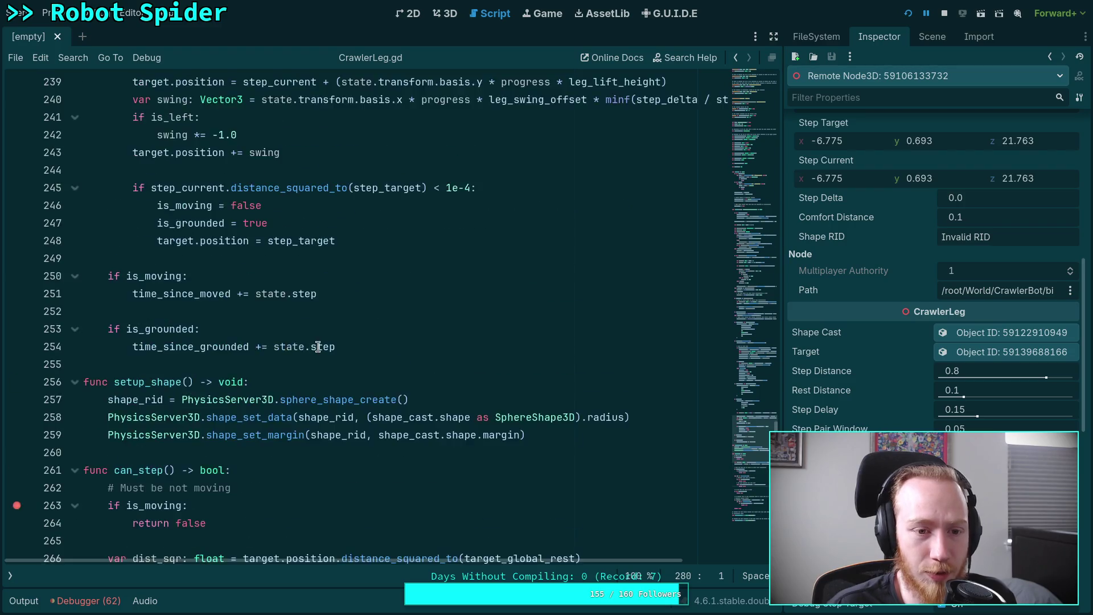
{"action": "scroll", "coordinate": [329, 343], "scroll_direction": "up", "scroll_amount": 10}
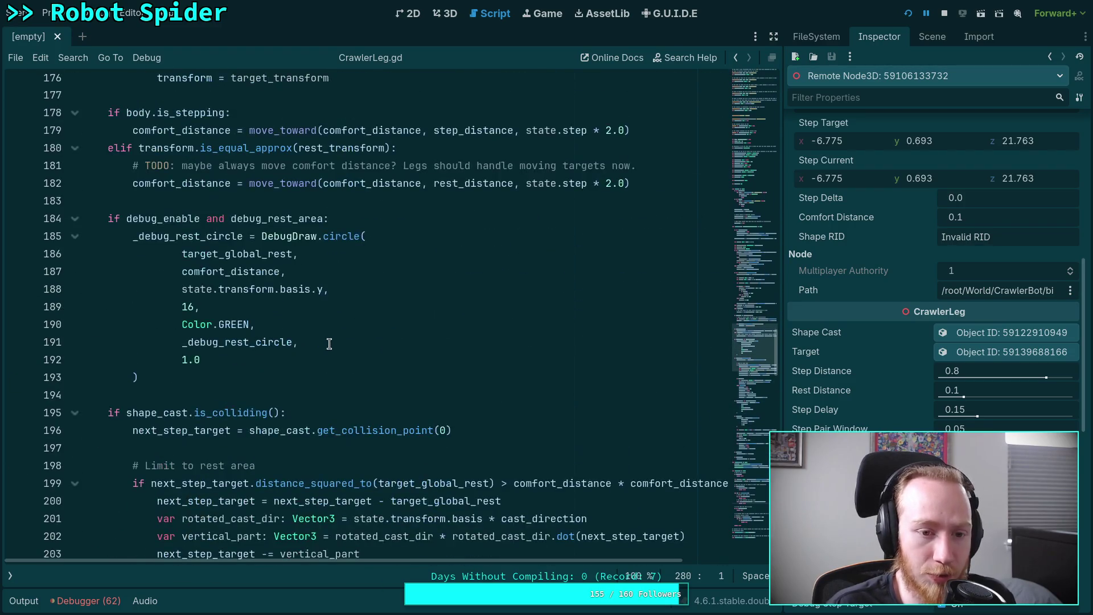
{"action": "scroll", "coordinate": [290, 316], "scroll_direction": "up", "scroll_amount": 14}
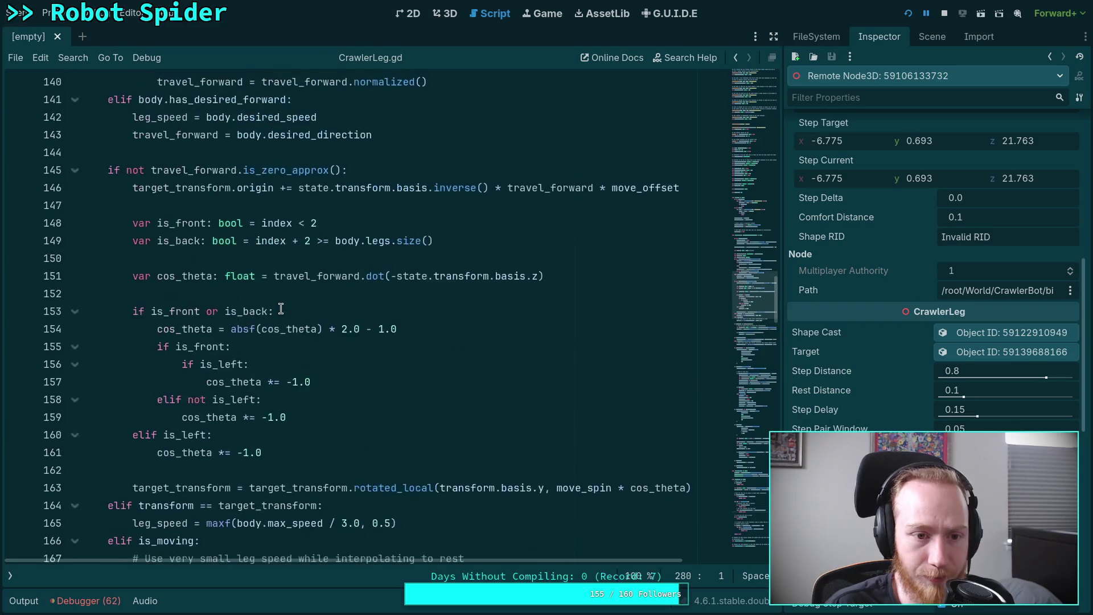
{"action": "scroll", "coordinate": [300, 308], "scroll_direction": "up", "scroll_amount": 4}
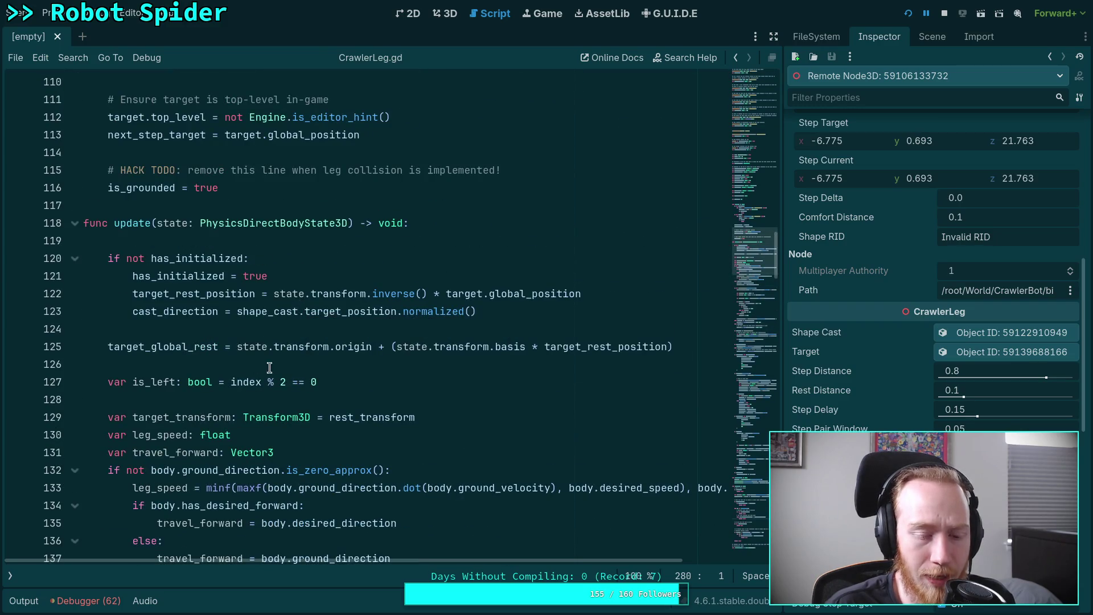
{"action": "scroll", "coordinate": [377, 373], "scroll_direction": "down", "scroll_amount": 13}
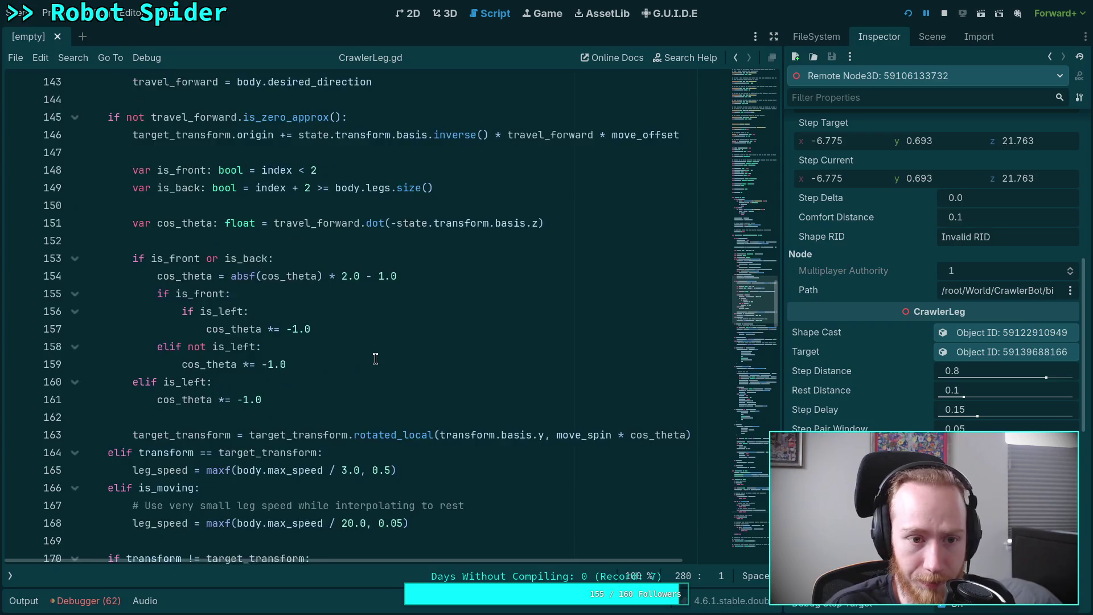
{"action": "scroll", "coordinate": [375, 359], "scroll_direction": "down", "scroll_amount": 12}
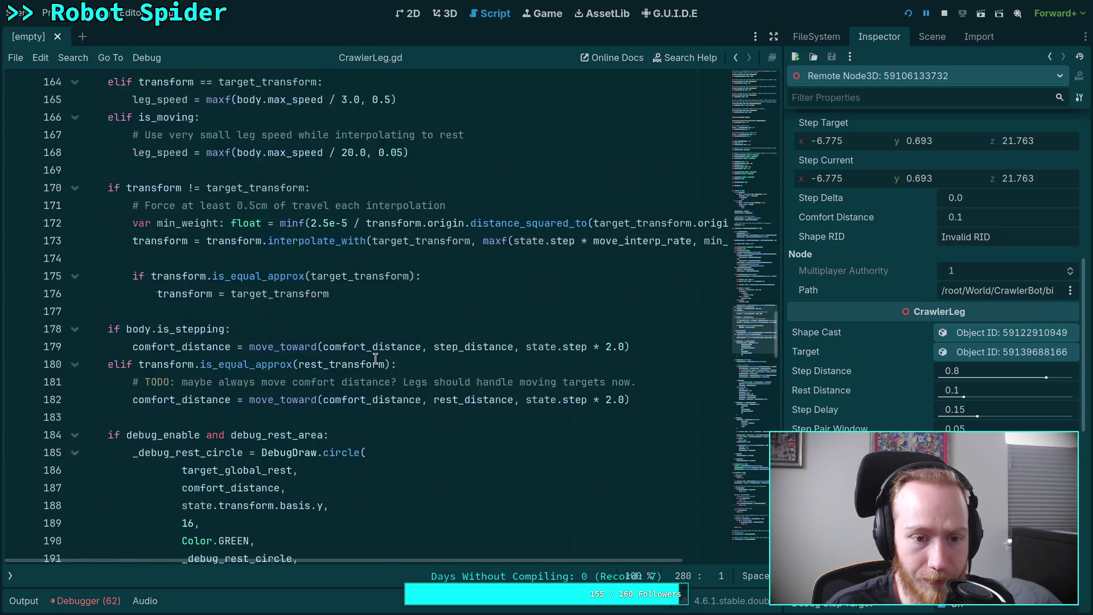
{"action": "scroll", "coordinate": [375, 359], "scroll_direction": "down", "scroll_amount": 1}
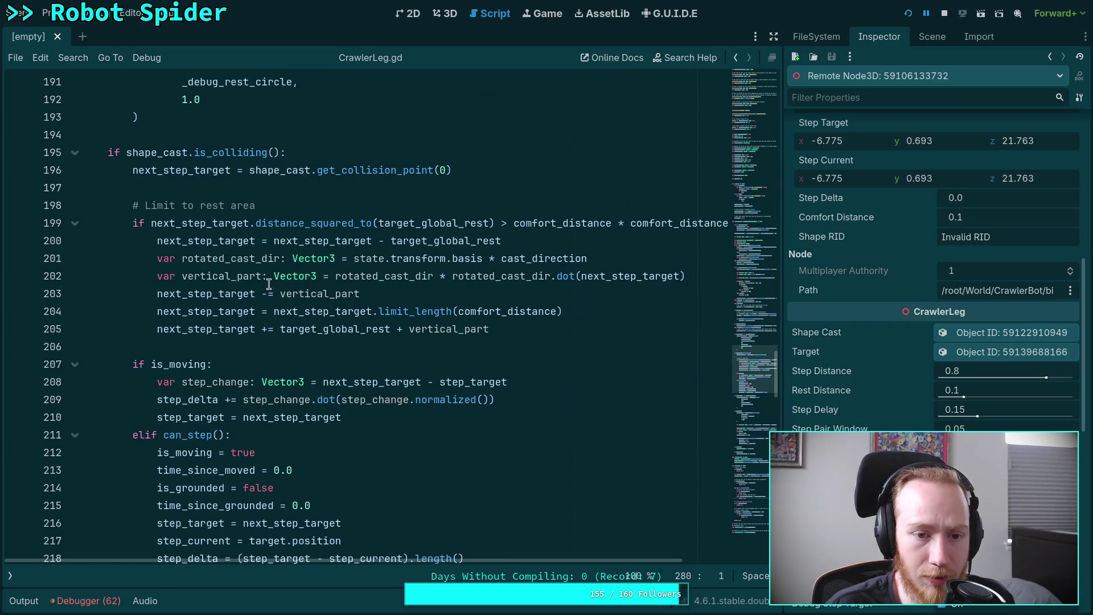
Select the rest-area limiting block on lines 199–205.
{"action": "mouse_move", "coordinate": [434, 222]}
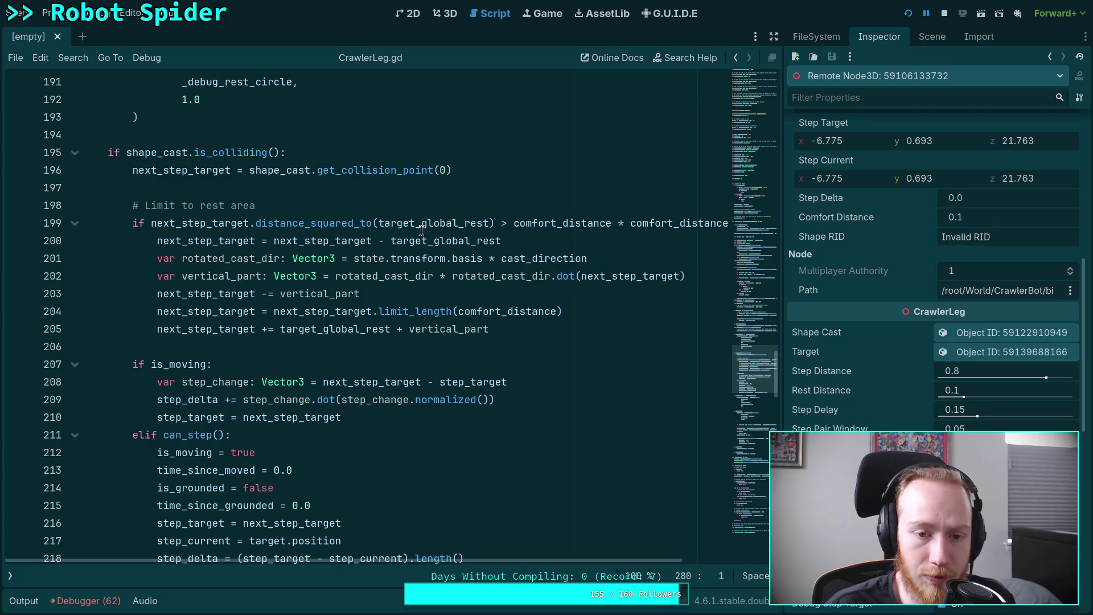
{"action": "mouse_move", "coordinate": [518, 335]}
{"action": "left_mouse_down"}
{"action": "mouse_move", "coordinate": [134, 259]}
{"action": "mouse_move", "coordinate": [132, 222]}
{"action": "left_mouse_up"}
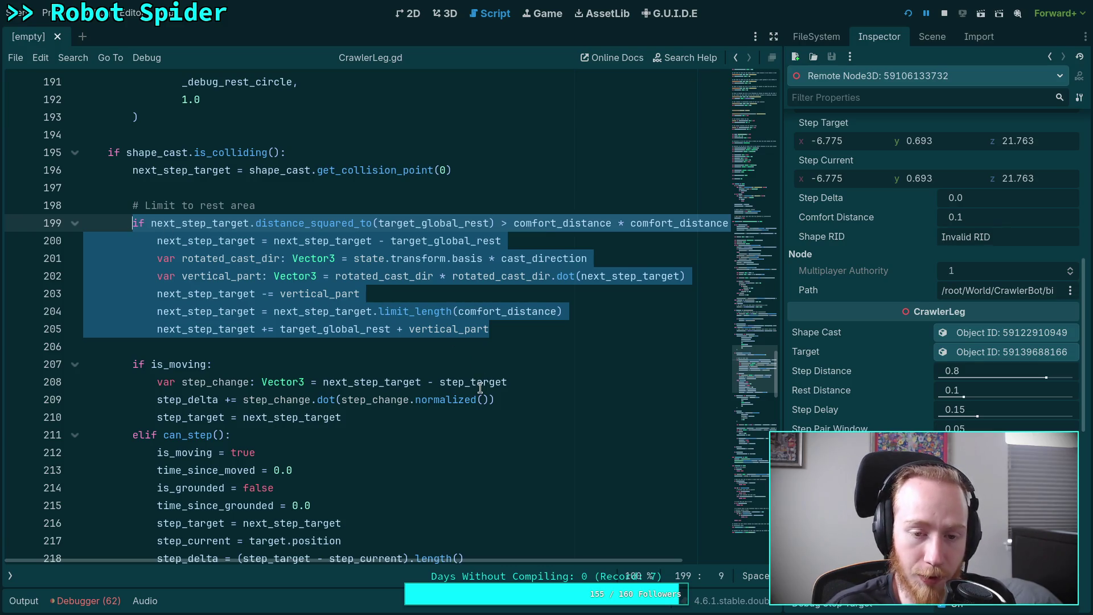
{"action": "mouse_move", "coordinate": [488, 384]}
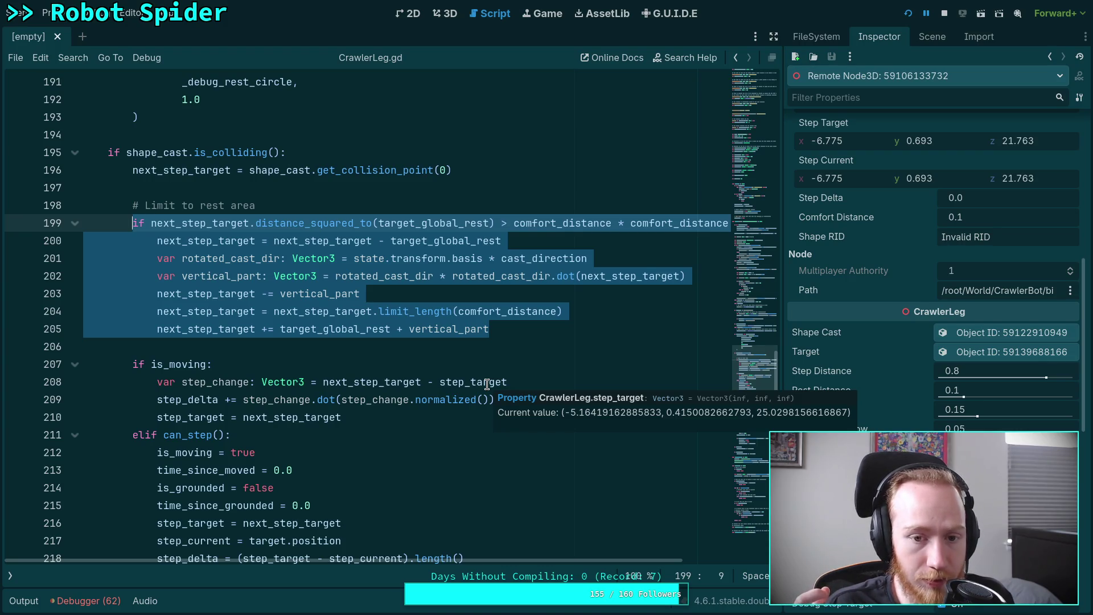
{"action": "scroll", "coordinate": [370, 376], "scroll_direction": "down", "scroll_amount": 20}
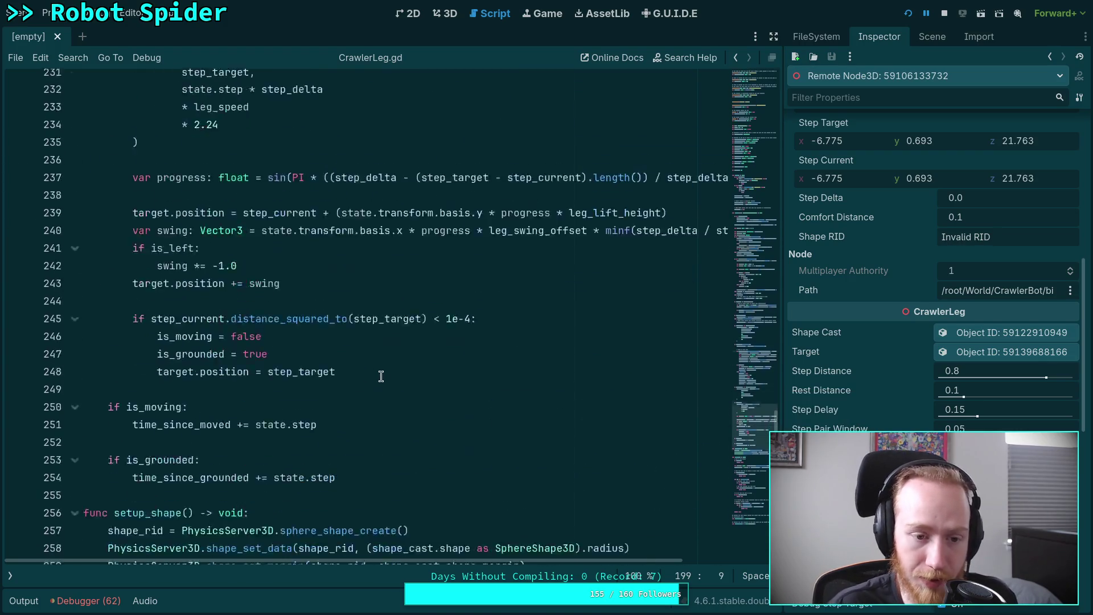
{"action": "scroll", "coordinate": [368, 369], "scroll_direction": "up", "scroll_amount": 6}
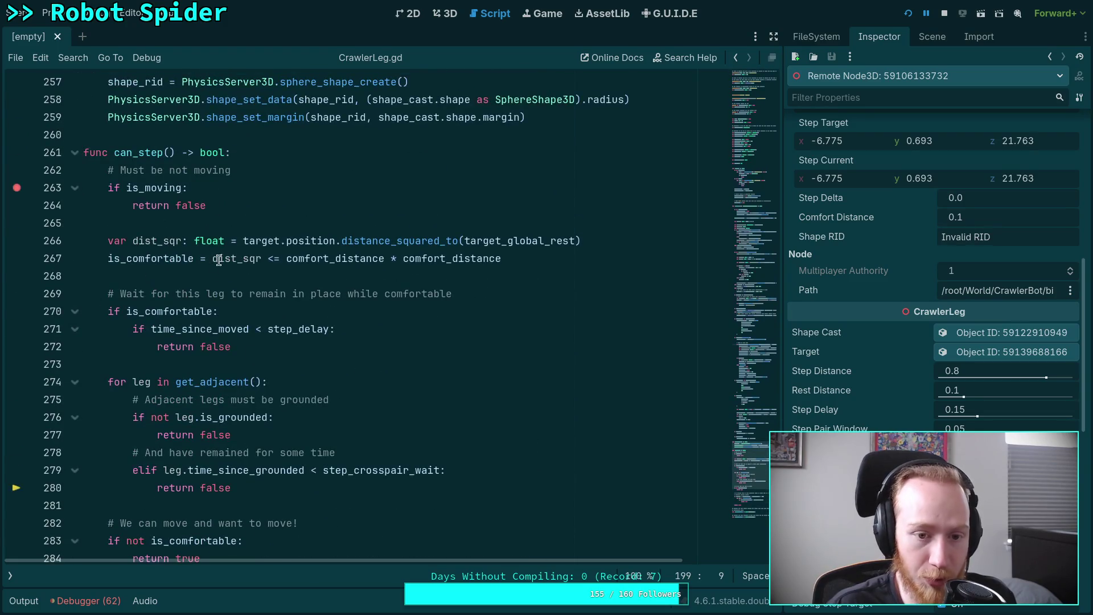
{"action": "mouse_move", "coordinate": [286, 240]}
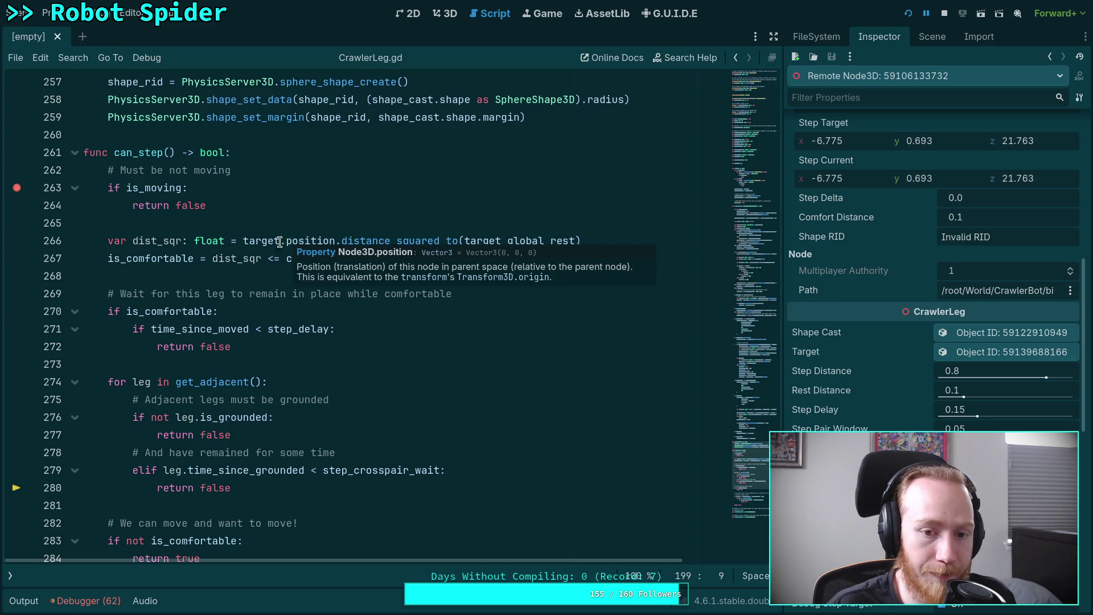
{"action": "mouse_move", "coordinate": [220, 317]}
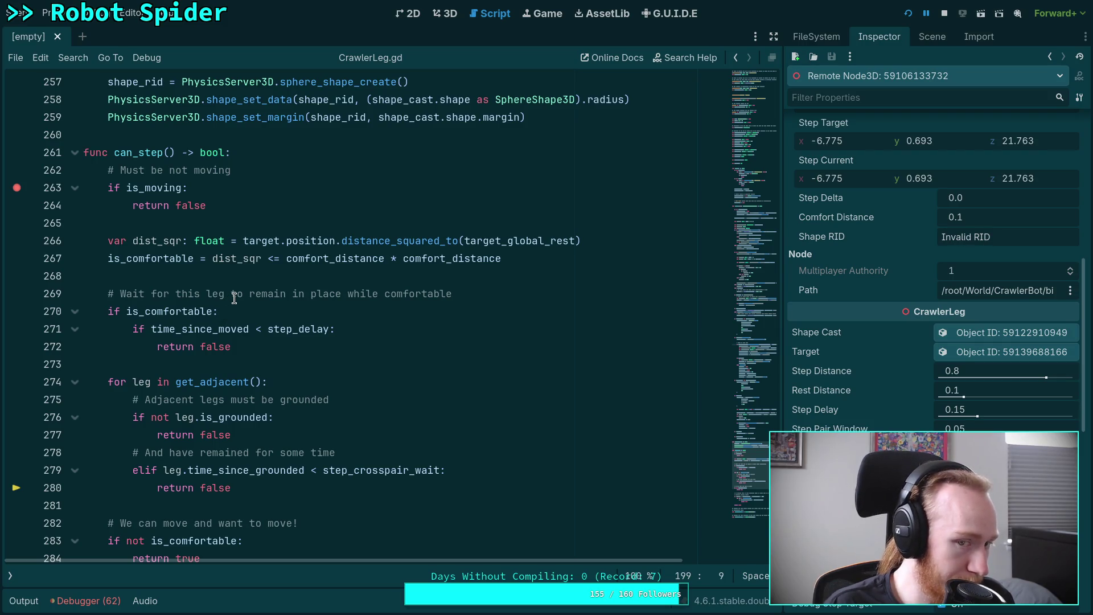
{"action": "scroll", "coordinate": [234, 299], "scroll_direction": "up", "scroll_amount": 3}
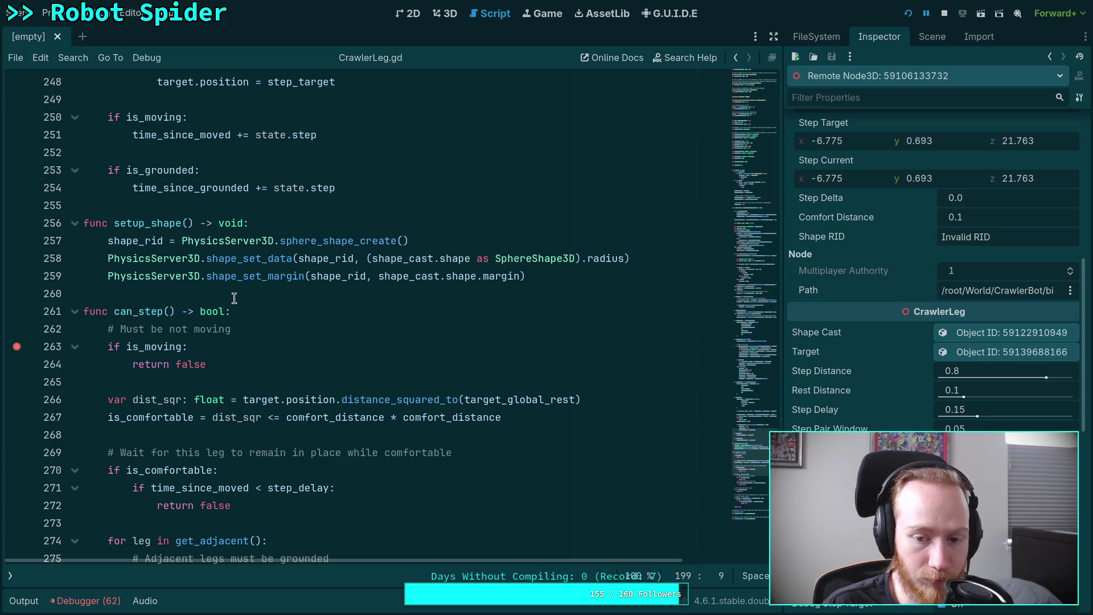
{"action": "scroll", "coordinate": [234, 298], "scroll_direction": "up", "scroll_amount": 18}
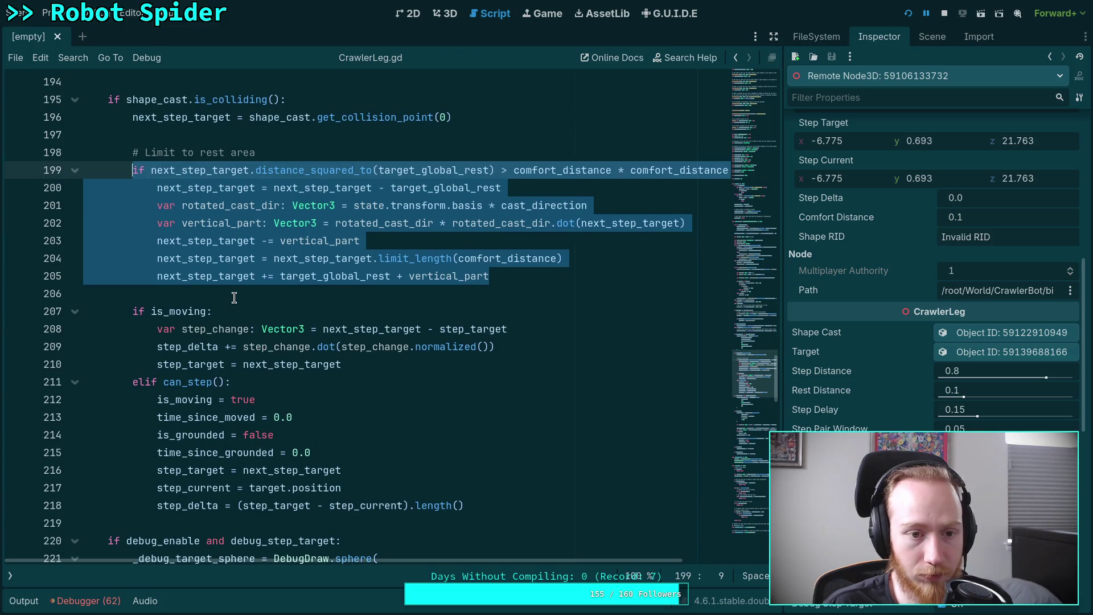
Copy the selected block and place the cursor on the empty last line 344.
{"action": "right_click", "coordinate": [251, 240]}
{"action": "scroll", "coordinate": [288, 305], "scroll_direction": "down", "scroll_amount": 20}
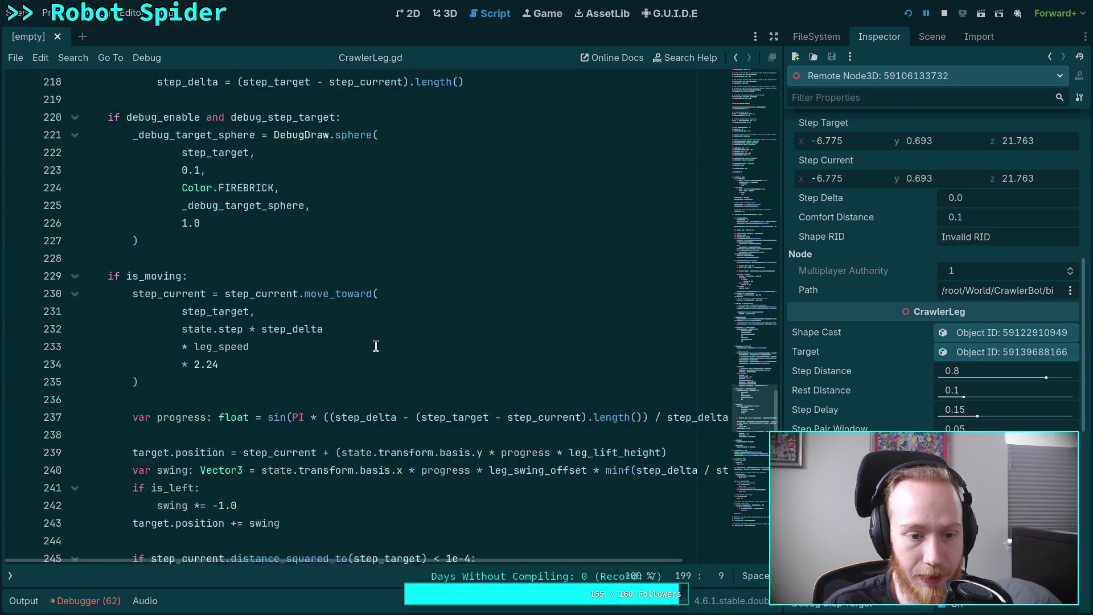
{"action": "left_click", "coordinate": [387, 358]}
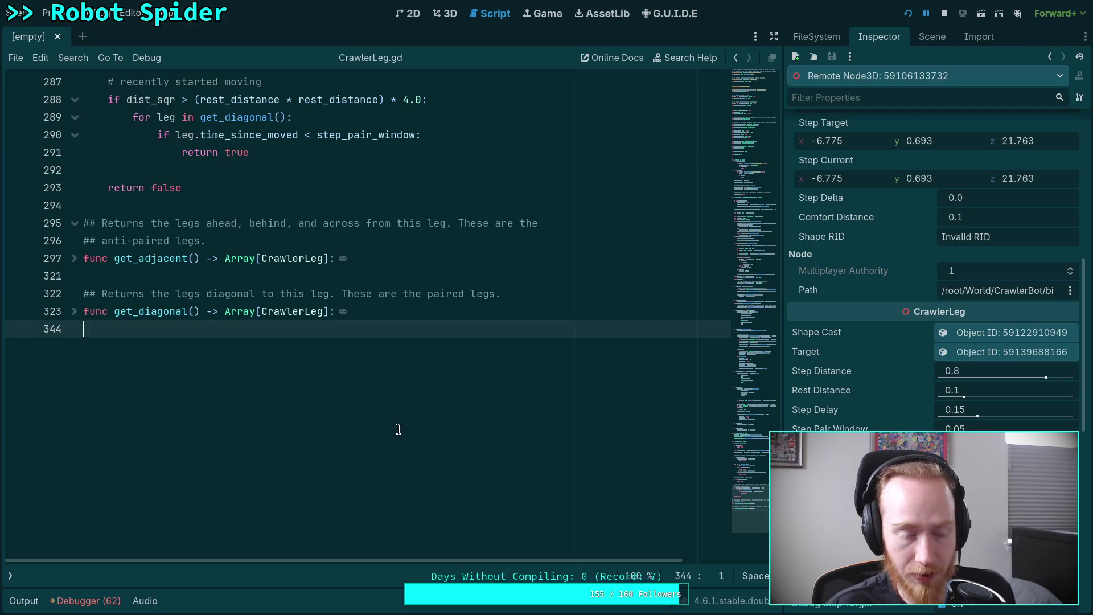
Add a dist_sqr_to_rest(coordinate: Vector3) -> float function and paste the copied step-target code as its body.
{"action": "key", "text": "Return"}
{"action": "type", "text": "un "}
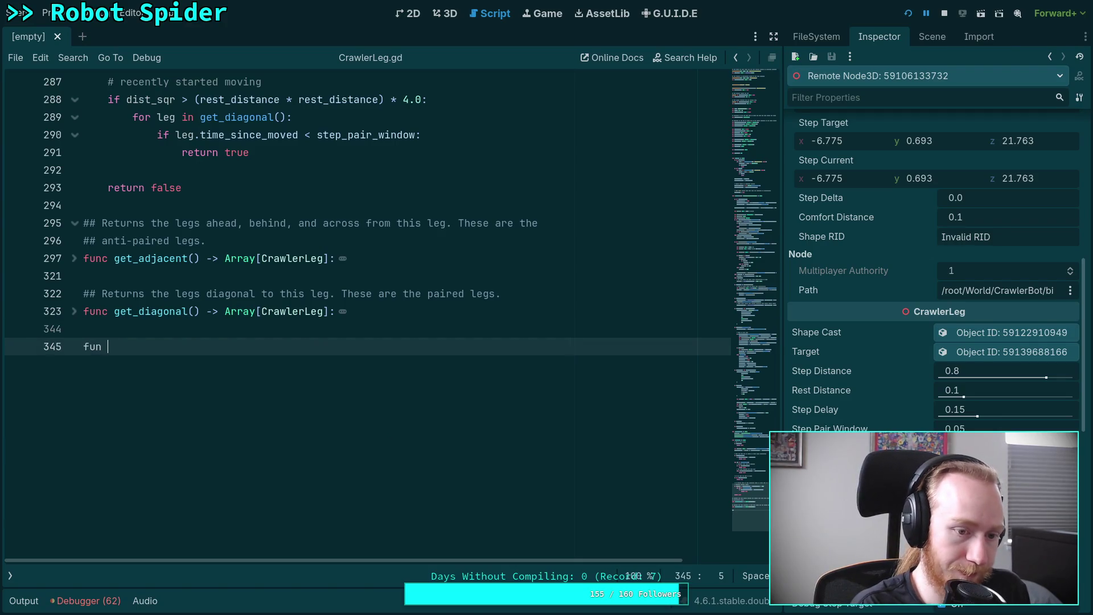
{"action": "type", "text": "c dist_"}
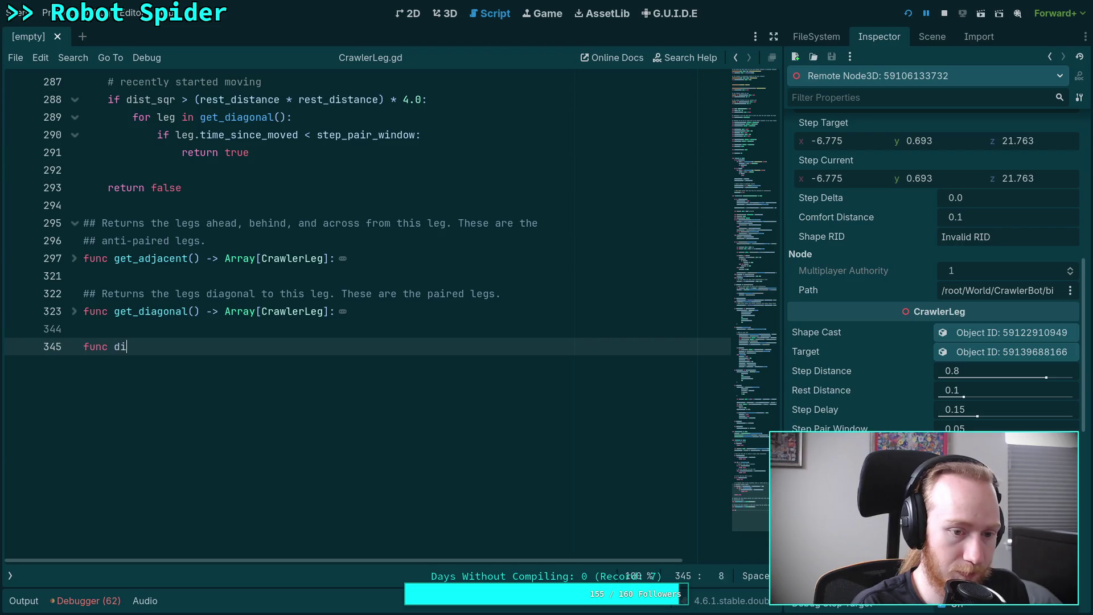
{"action": "type", "text": "_to"}
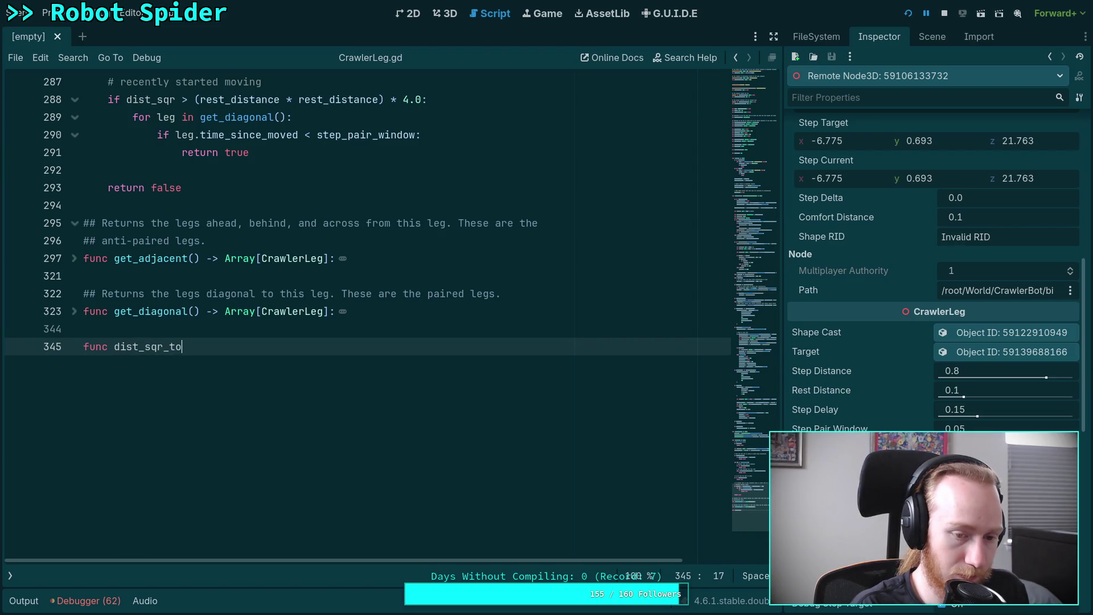
{"action": "type", "text": "est("}
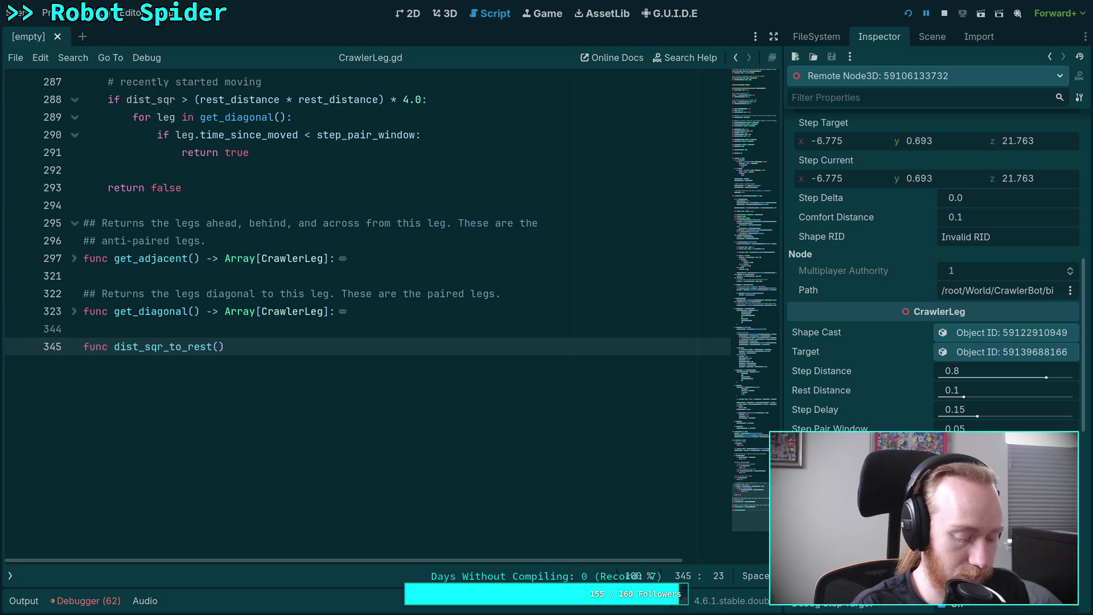
{"action": "type", "text": "coordinate:"}
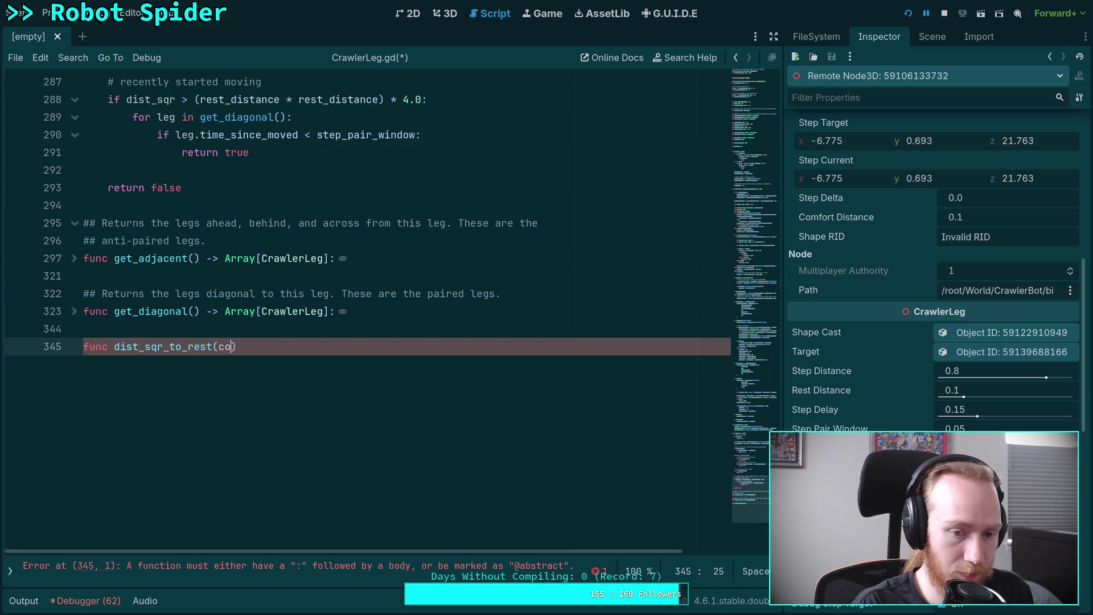
{"action": "type", "text": " Vector3) -"}
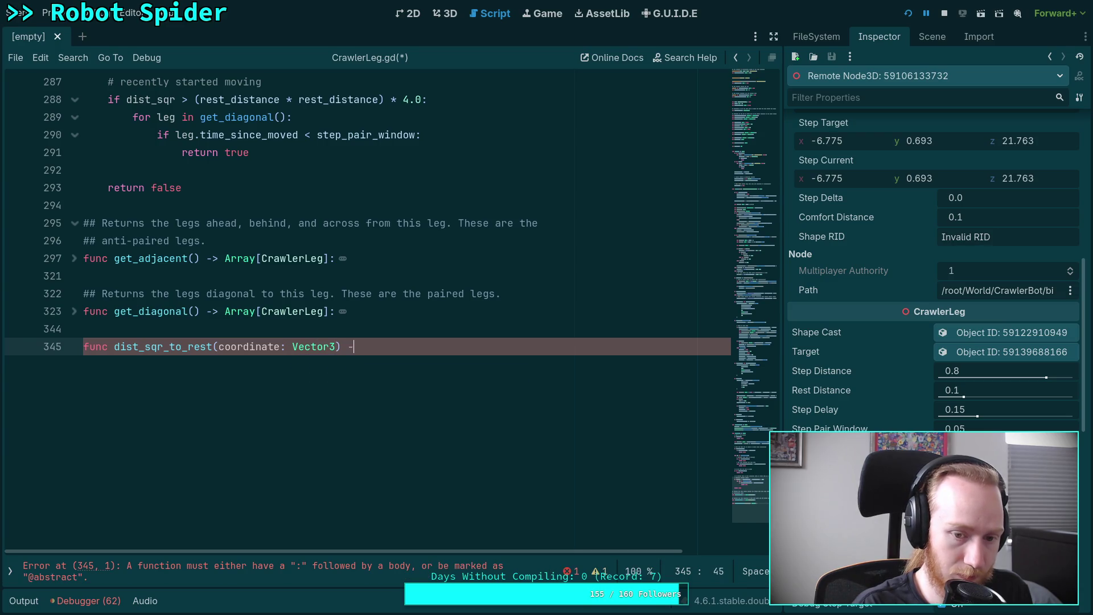
{"action": "type", "text": "float:"}
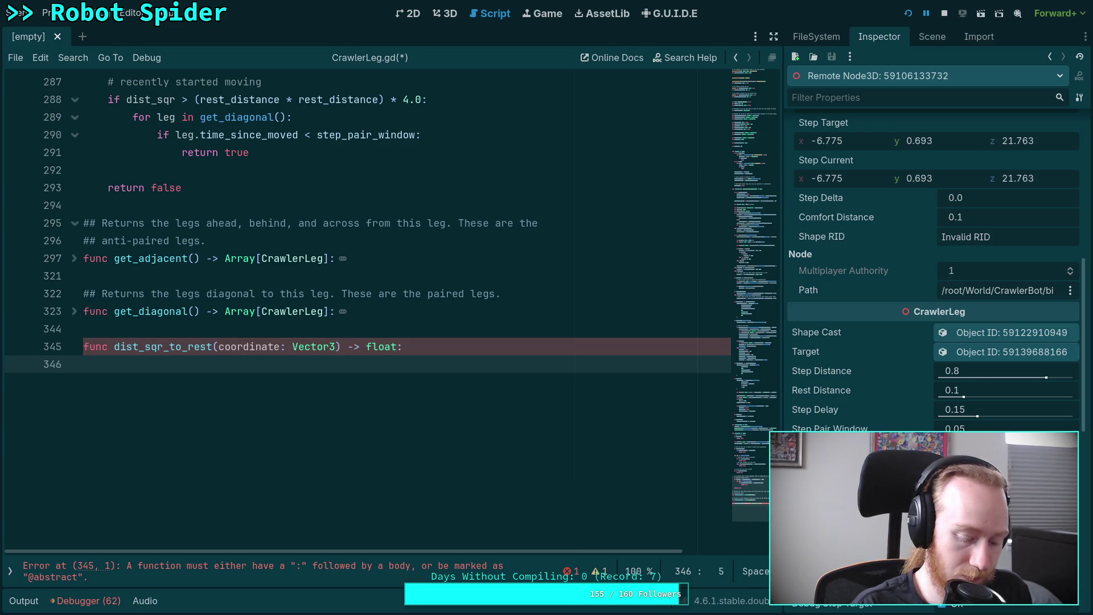
{"action": "key", "text": "Return"}
{"action": "type", "text": "if next_step_target.distance_squared_to(target_global_rest) > comfort_distance * comfort_distance:             next_step_target = next_step_target - target_global_rest             var rotated_cast_dir: Vector3 = state.transform.basis * cast_direction             var vertical_part: Vector3 = rotated_cast_dir * rotated_cast_dir.dot(next_step_target)             next_step_target -= vertical_part             next_step_target = next_step_target.limit_length(comfort_distance)             next_step_target += target_global_rest + vertical_part"}
{"action": "key", "text": "Up"}
{"action": "key", "text": "Up"}
{"action": "key", "text": "Up"}
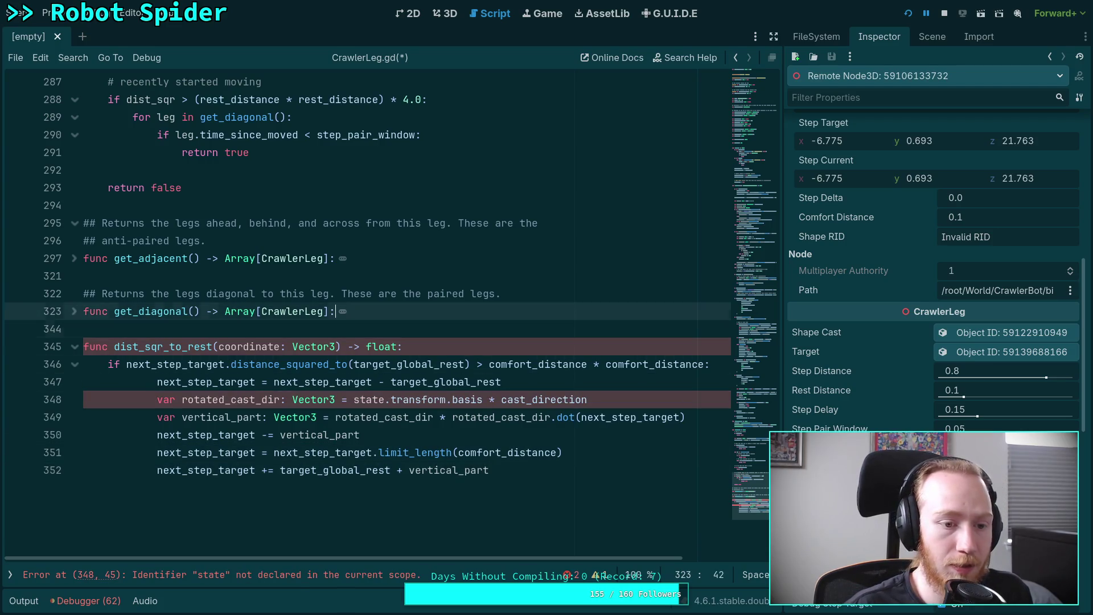
Add the doc comment '## Returns the lateral distance squared to the rest position' above dist_sqr_to_rest, then open a body line.
{"action": "key", "text": "Down"}
{"action": "key", "text": "Return"}
{"action": "type", "text": "## Returns "}
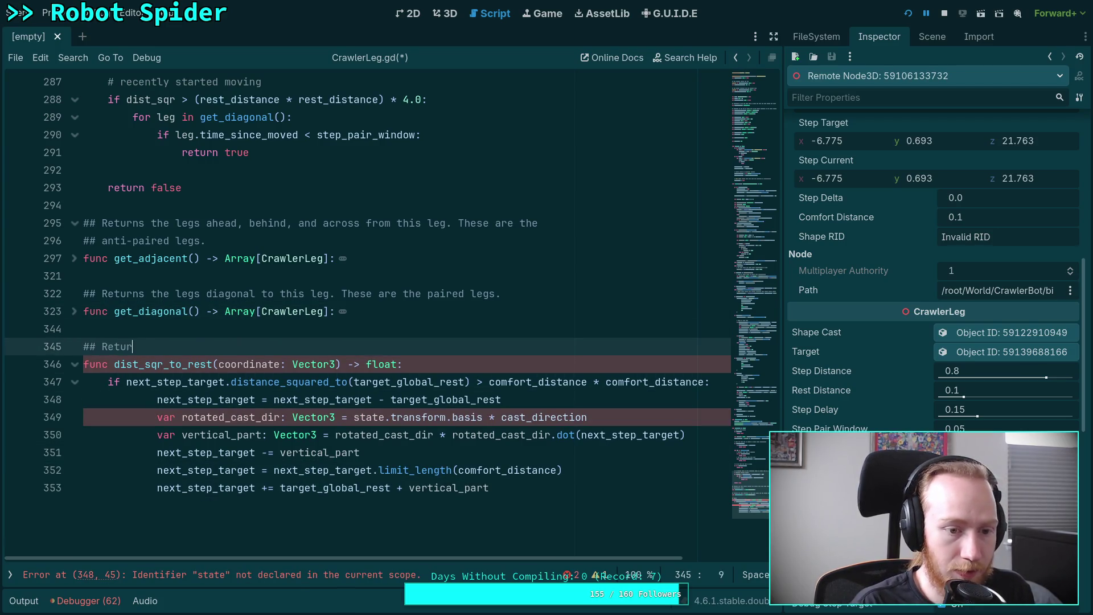
{"action": "type", "text": "the distance"}
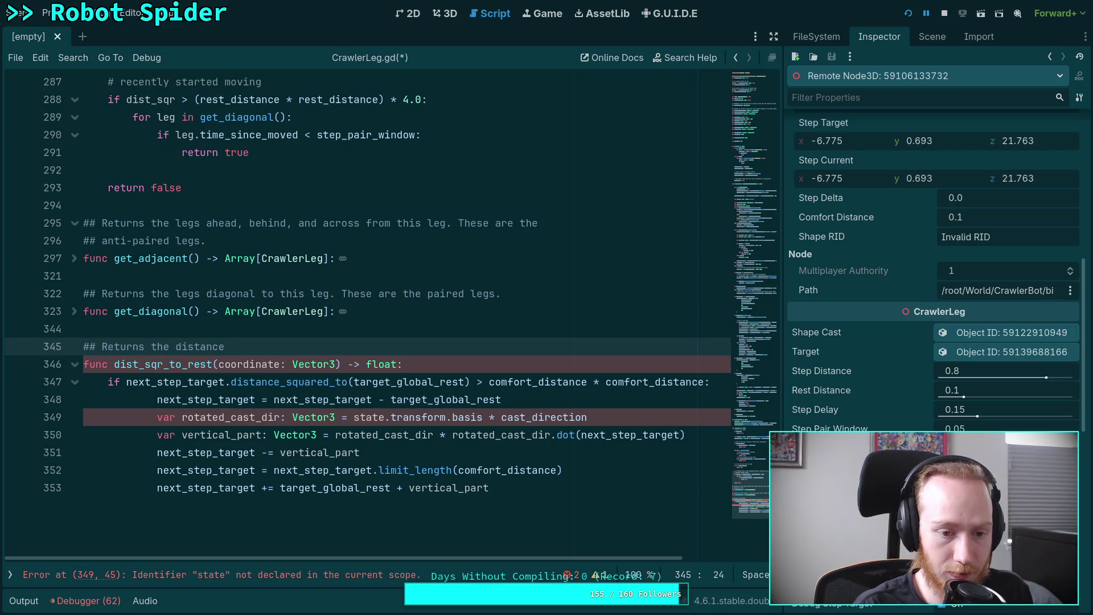
{"action": "key", "text": "BackSpace"}
{"action": "key", "text": "BackSpace"}
{"action": "key", "text": "BackSpace"}
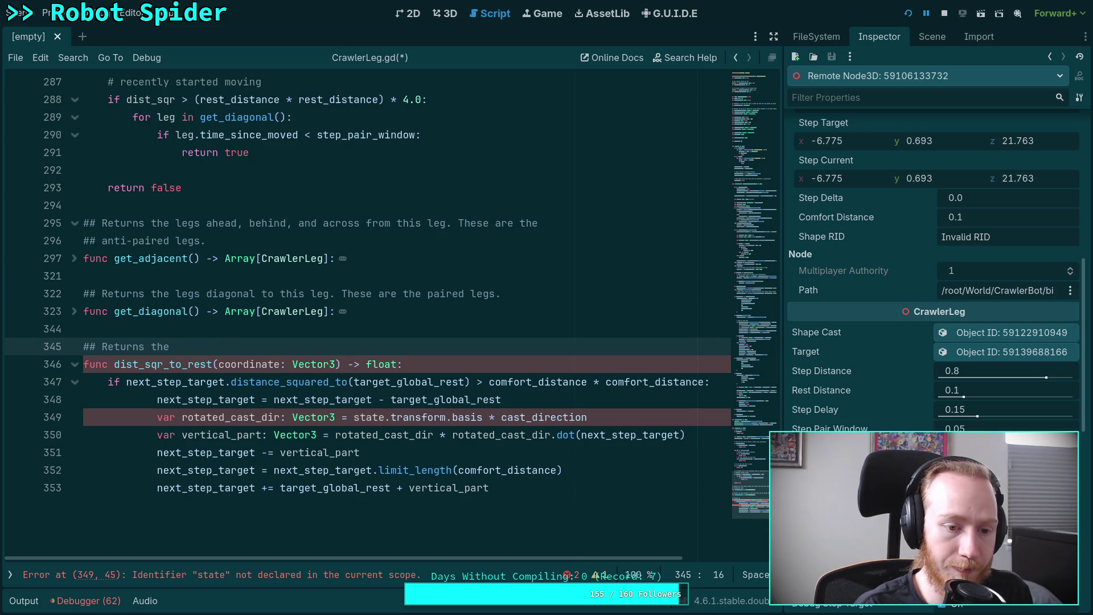
{"action": "type", "text": "lateral "}
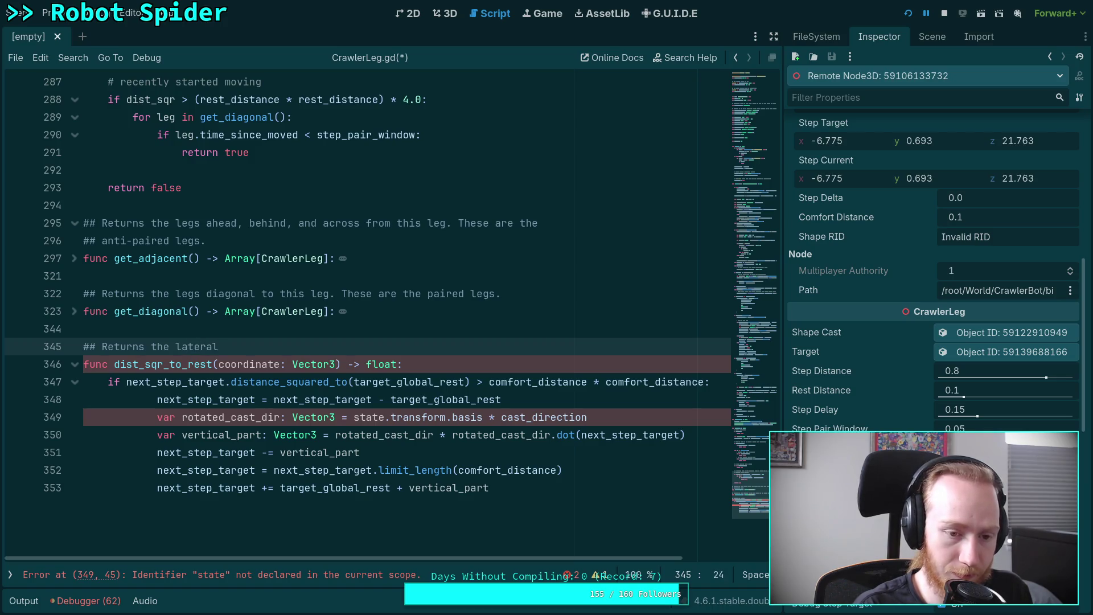
{"action": "type", "text": "distance square"}
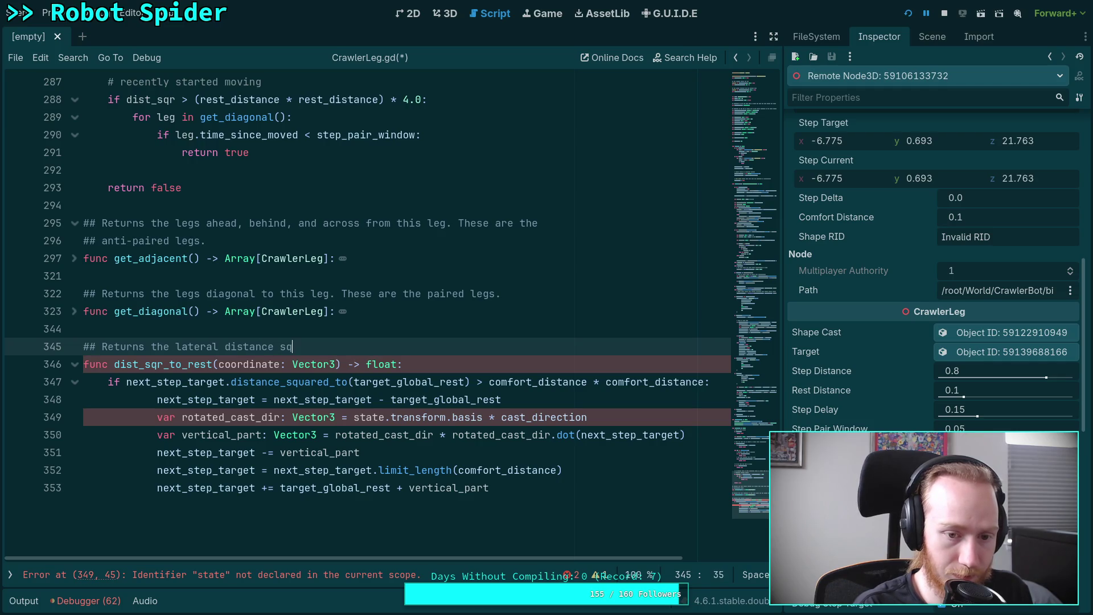
{"action": "type", "text": "d to the "}
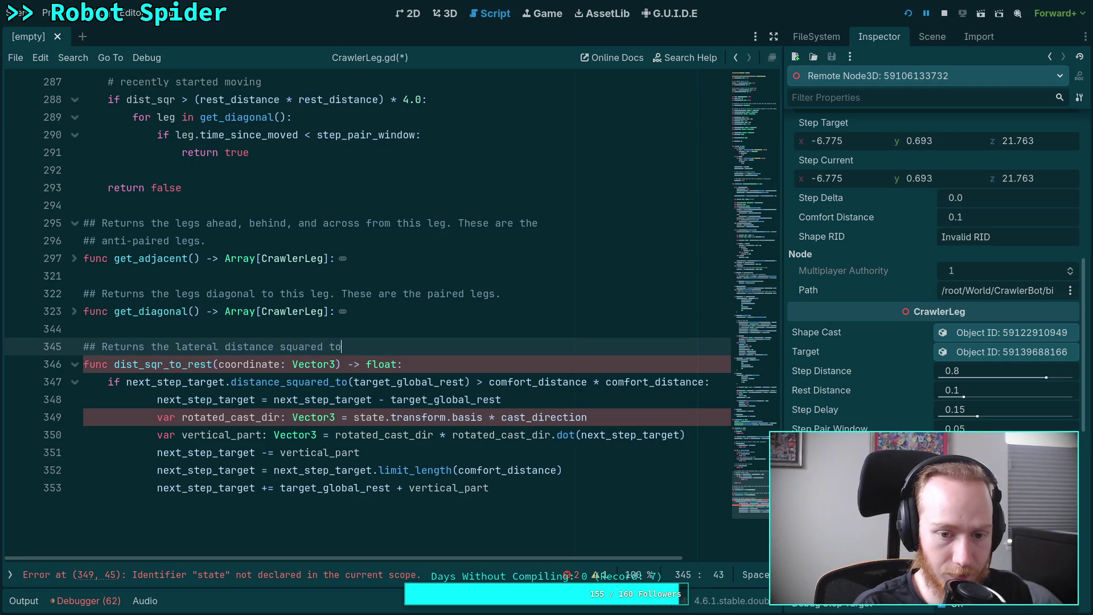
{"action": "type", "text": "rest positi"}
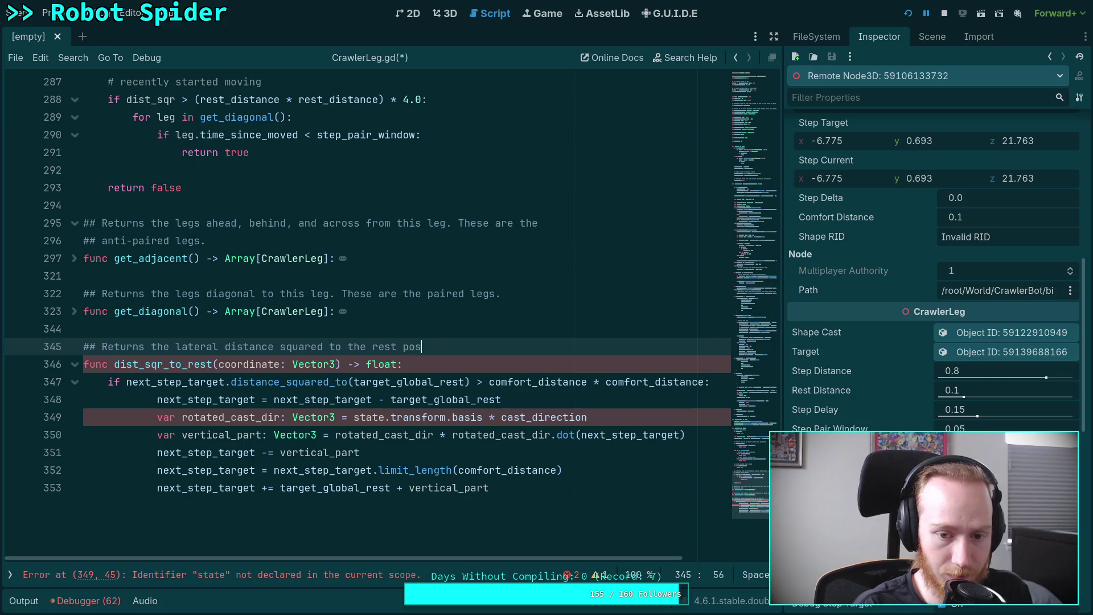
{"action": "type", "text": "on"}
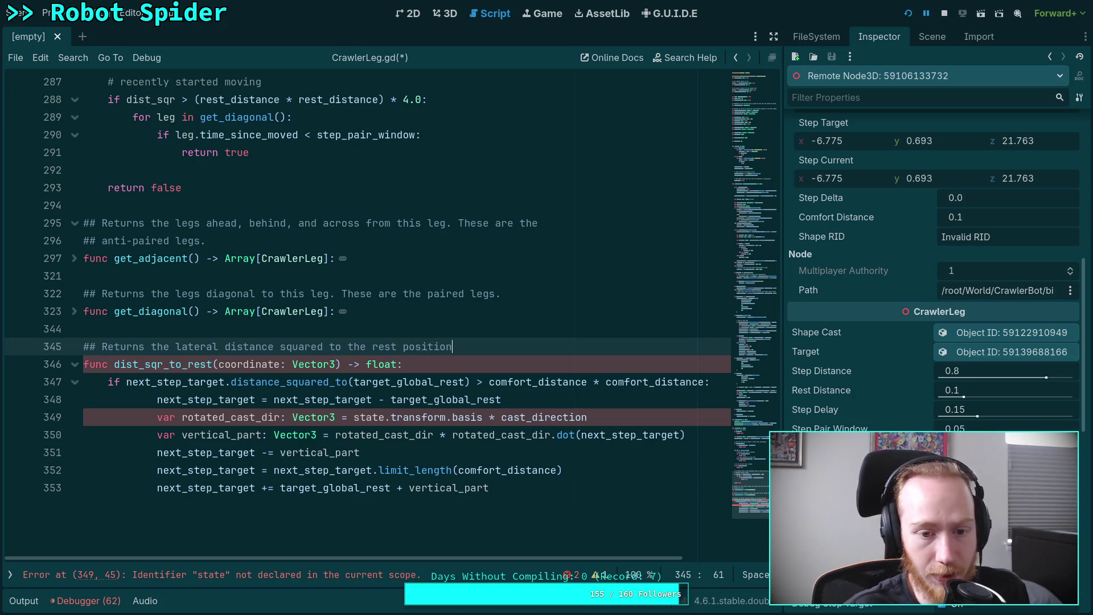
{"action": "type", "text": "\\"}
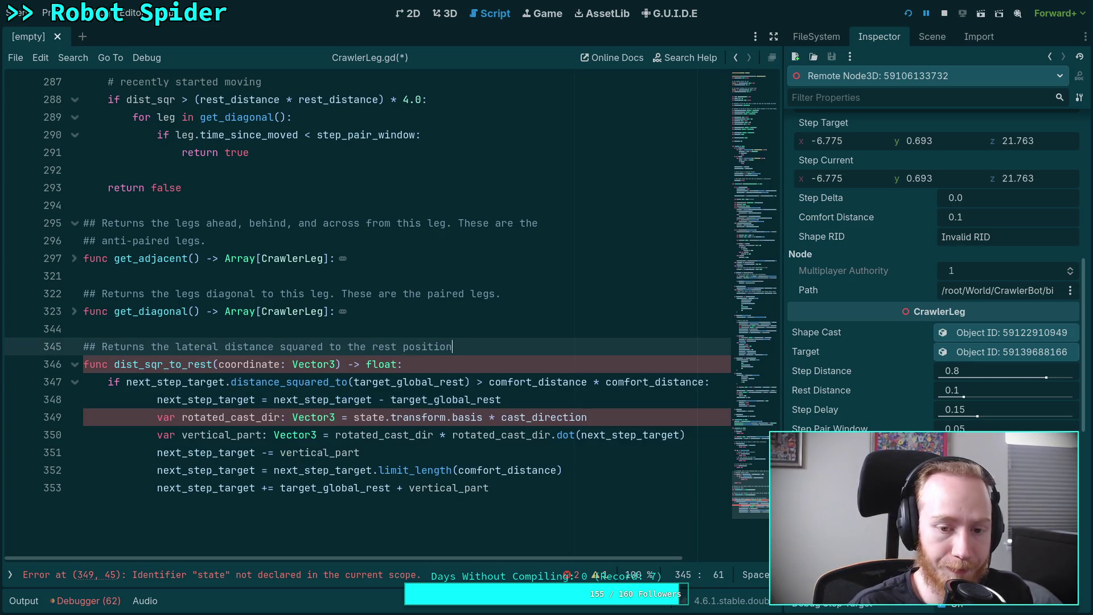
{"action": "key", "text": "Down"}
{"action": "key", "text": "Return"}
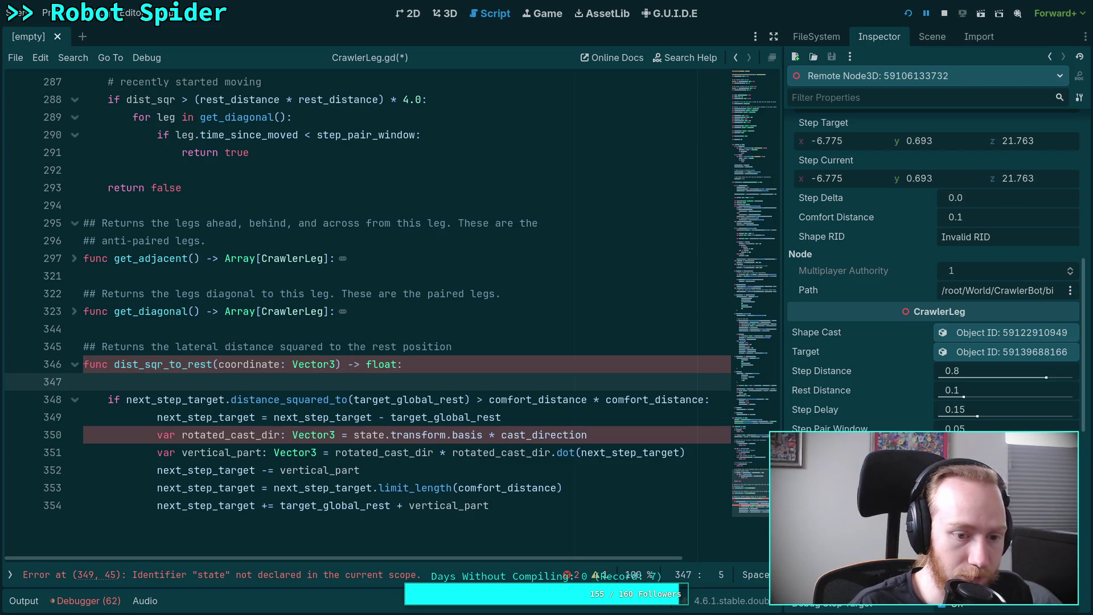
{"action": "scroll", "coordinate": [511, 352], "scroll_direction": "down", "scroll_amount": 1}
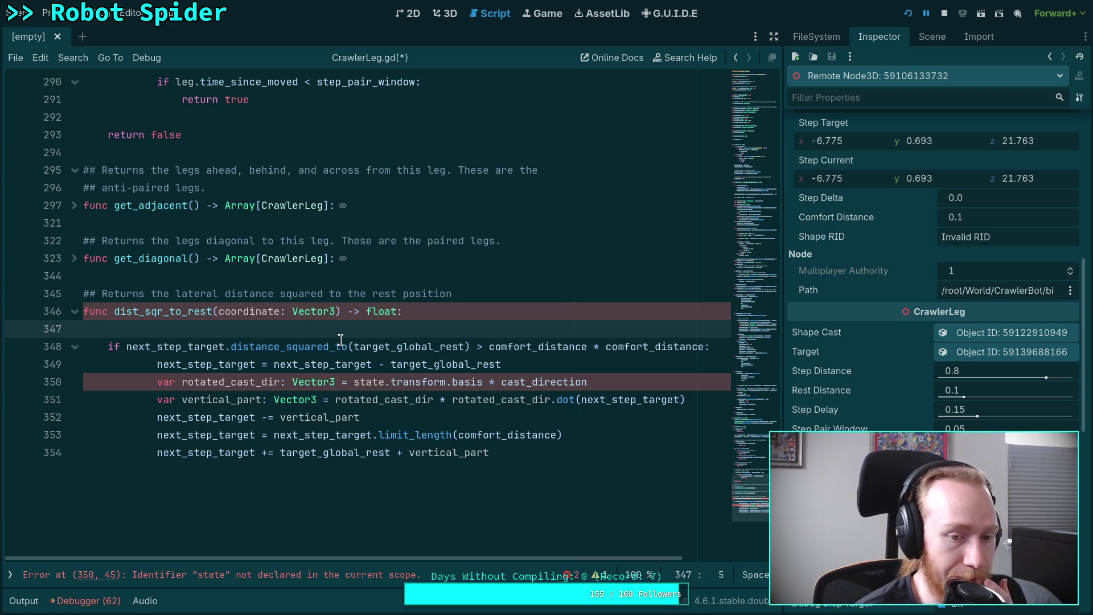
{"action": "mouse_move", "coordinate": [173, 340]}
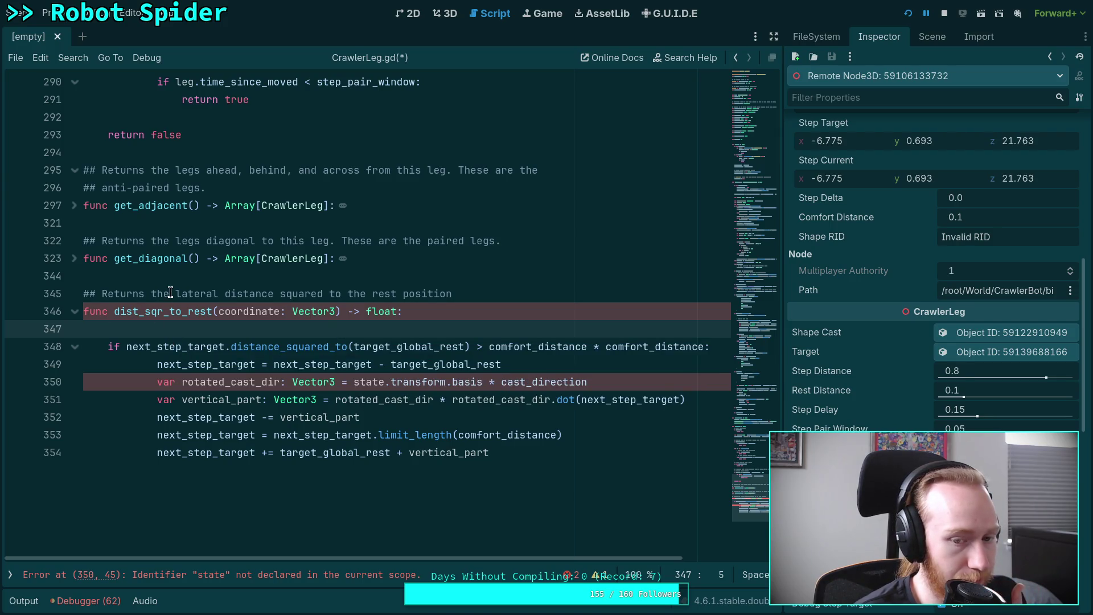
Cut the rotated_cast_dir declaration on line 350 and scroll up to the update() function.
{"action": "double_click", "coordinate": [242, 381]}
{"action": "left_click", "coordinate": [624, 387]}
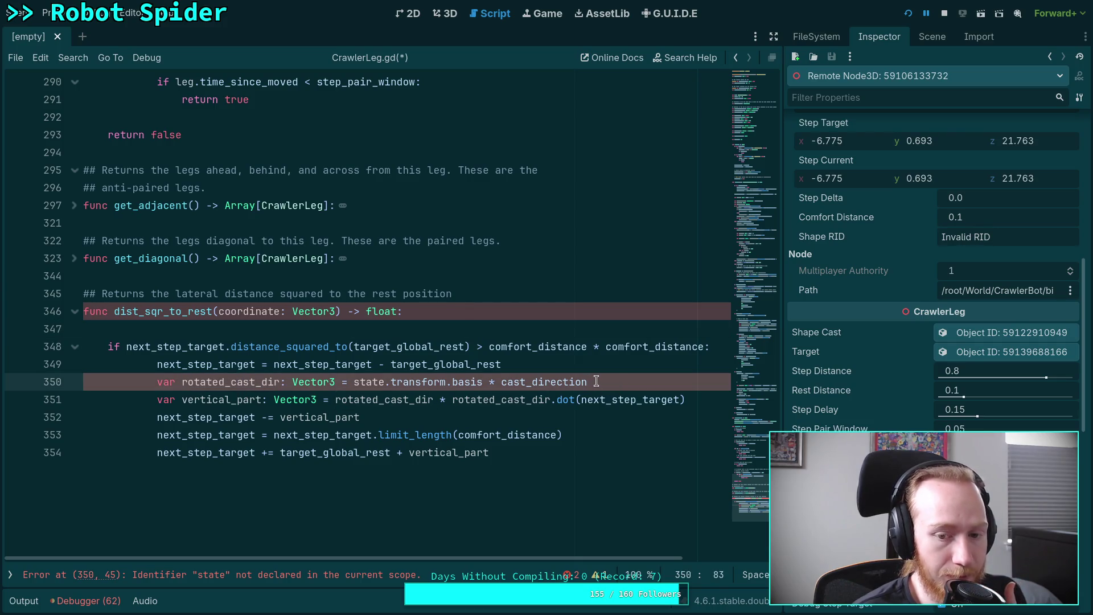
{"action": "left_click_drag", "start_coordinate": [596, 381], "coordinate": [158, 381]}
{"action": "right_click", "coordinate": [194, 382]}
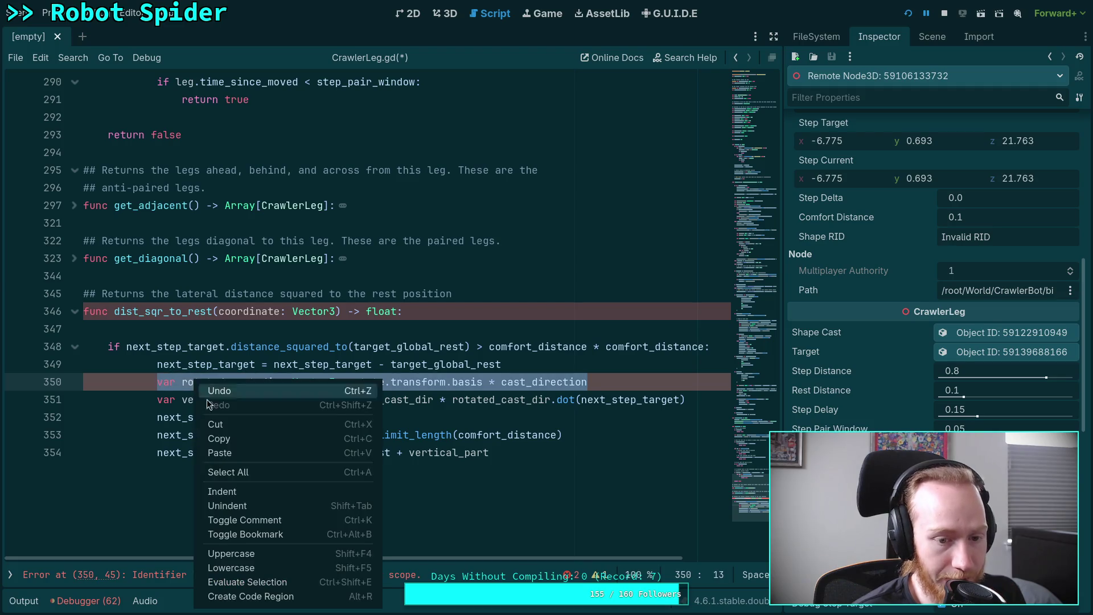
{"action": "left_click", "coordinate": [215, 425]}
{"action": "mouse_move", "coordinate": [753, 483]}
{"action": "left_mouse_down"}
{"action": "mouse_move", "coordinate": [800, 170]}
{"action": "mouse_move", "coordinate": [775, 252]}
{"action": "mouse_move", "coordinate": [781, 234]}
{"action": "left_mouse_up"}
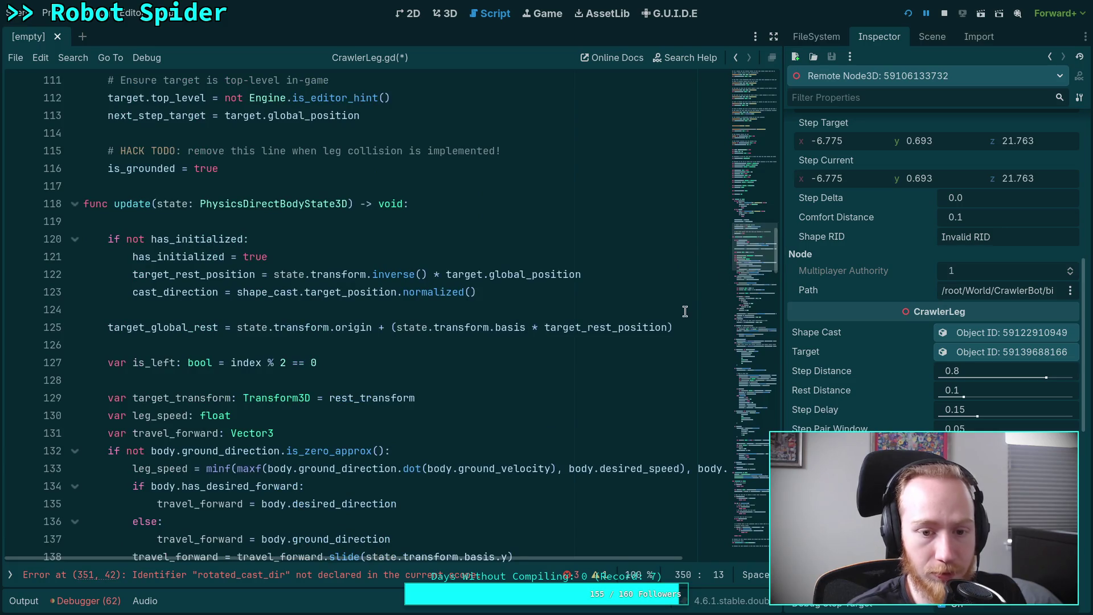
Paste the cut line after target_global_rest as global_cast_direction = state.transform.basis * cast_direction, without var and type.
{"action": "left_click", "coordinate": [708, 333]}
{"action": "key", "text": "Return"}
{"action": "key", "text": "ctrl+v"}
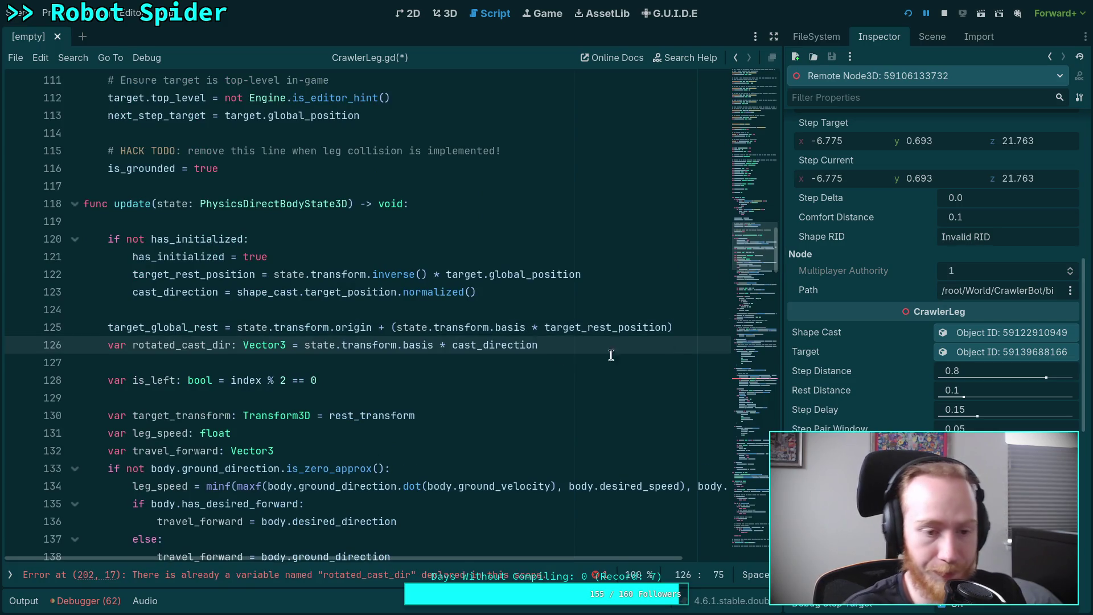
{"action": "left_click", "coordinate": [132, 345]}
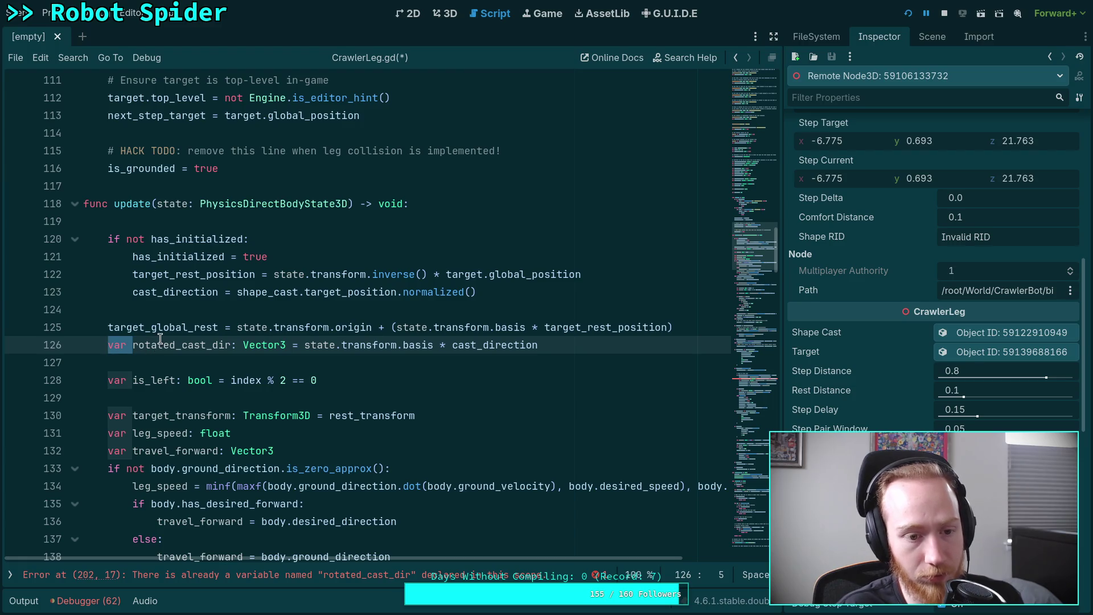
{"action": "key", "text": "BackSpace"}
{"action": "key", "text": "BackSpace"}
{"action": "key", "text": "BackSpace"}
{"action": "key", "text": "Delete"}
{"action": "key", "text": "Delete"}
{"action": "key", "text": "Delete"}
{"action": "key", "text": "Delete"}
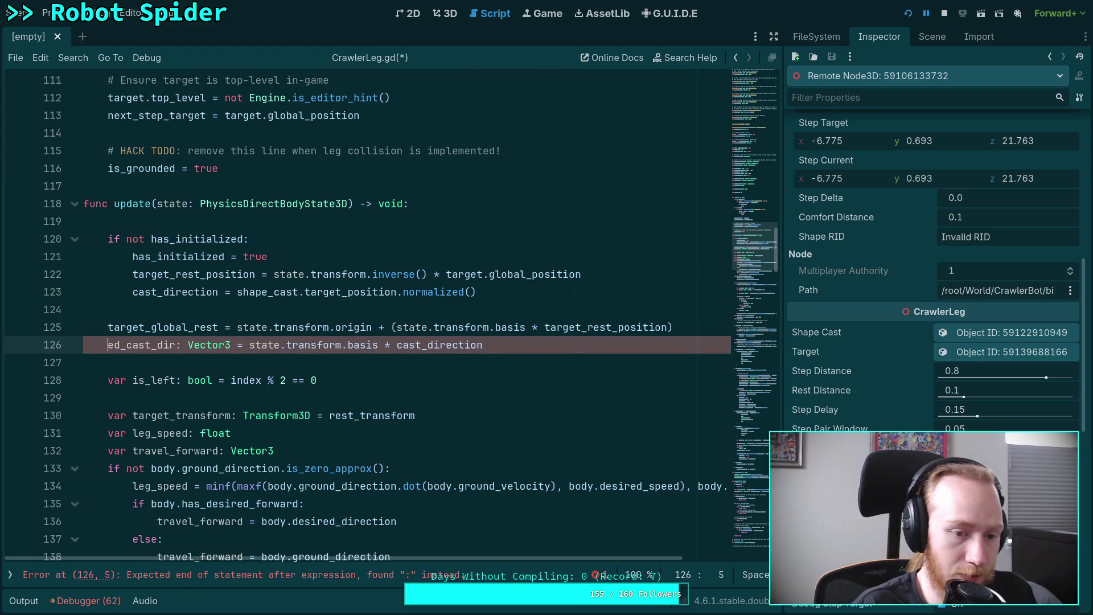
{"action": "type", "text": "global"}
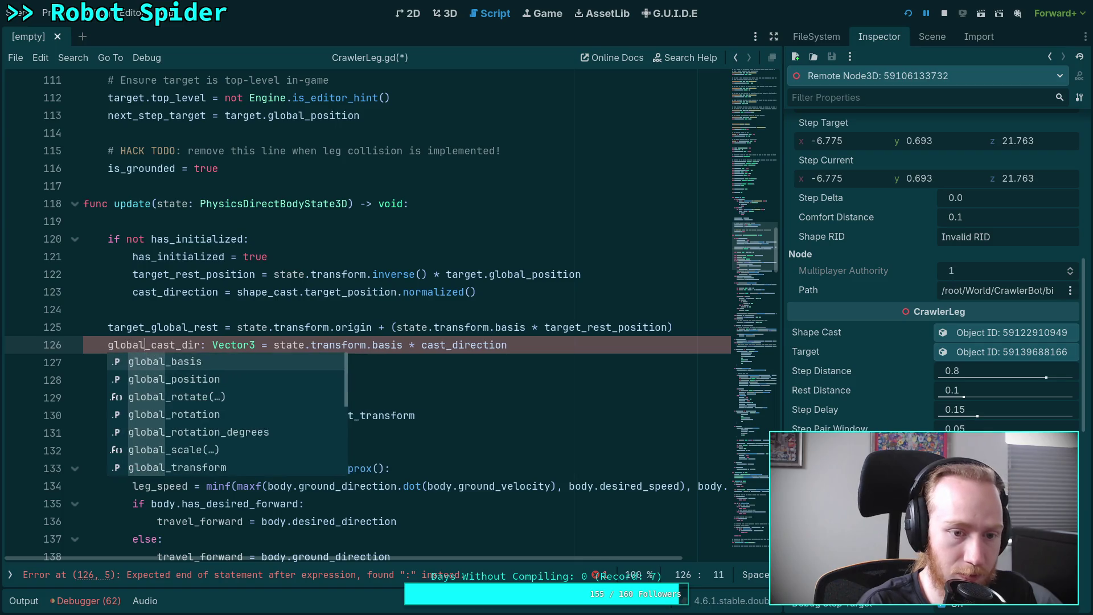
{"action": "key", "text": "ctrl+Right"}
{"action": "type", "text": "ect"}
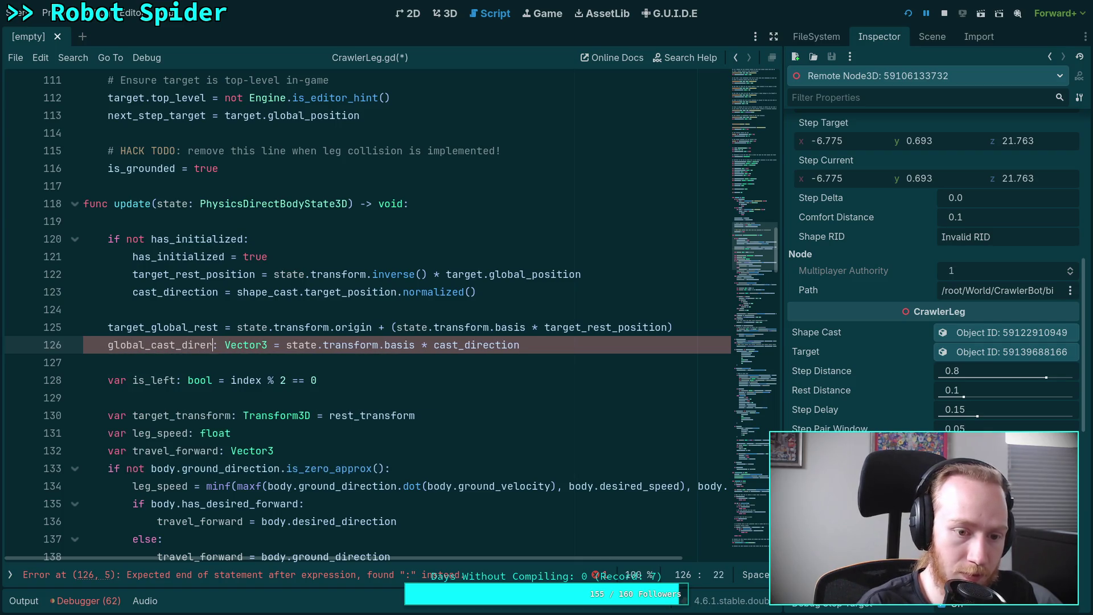
{"action": "type", "text": "ion"}
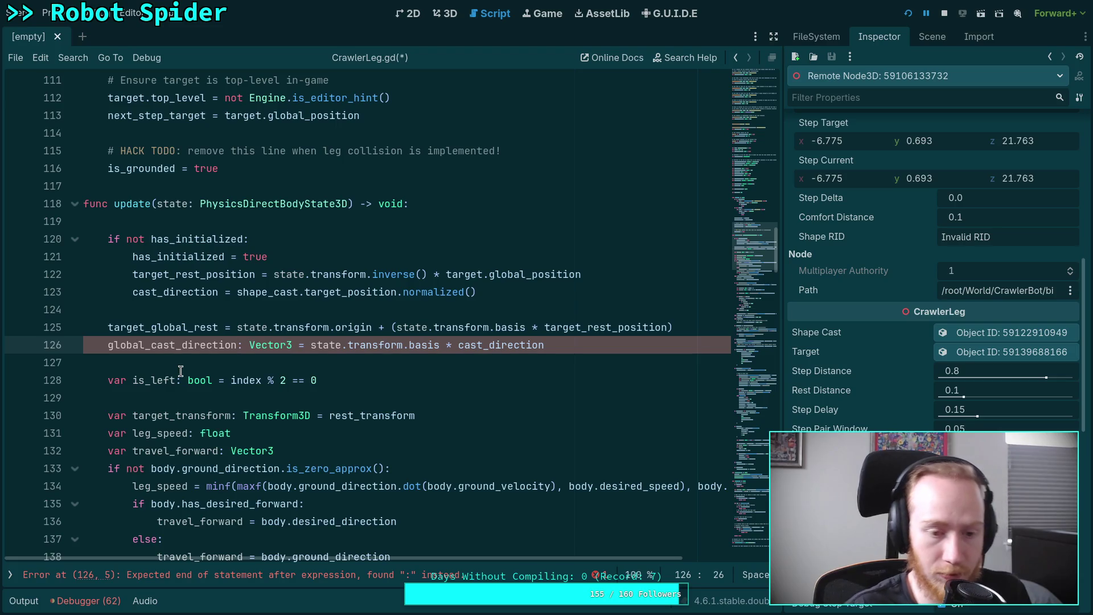
{"action": "key", "text": "Delete"}
{"action": "key", "text": "Delete"}
{"action": "key", "text": "Delete"}
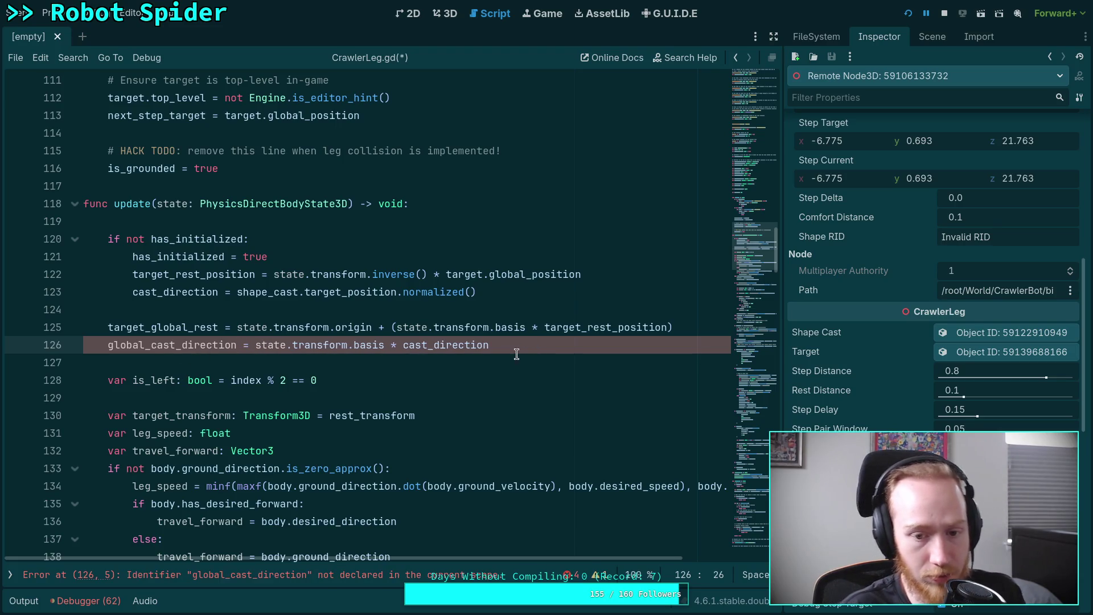
Copy the new global_cast_direction assignment line.
{"action": "left_click_drag", "start_coordinate": [490, 345], "coordinate": [93, 345]}
{"action": "right_click", "coordinate": [141, 346]}
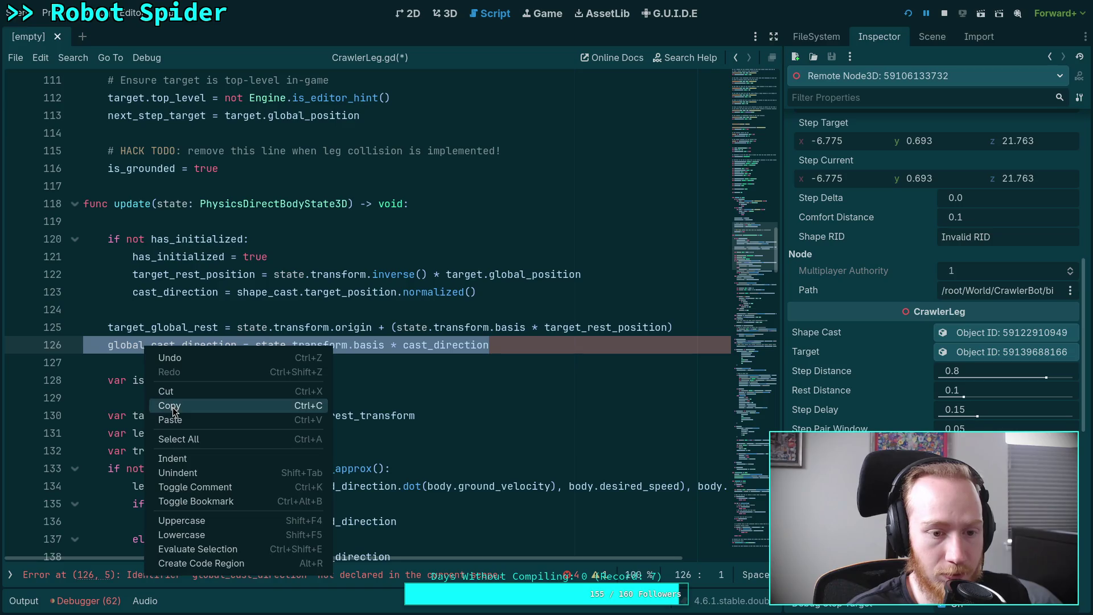
{"action": "left_click", "coordinate": [171, 405]}
{"action": "scroll", "coordinate": [180, 366], "scroll_direction": "up", "scroll_amount": 2}
{"action": "scroll", "coordinate": [181, 366], "scroll_direction": "up", "scroll_amount": 10}
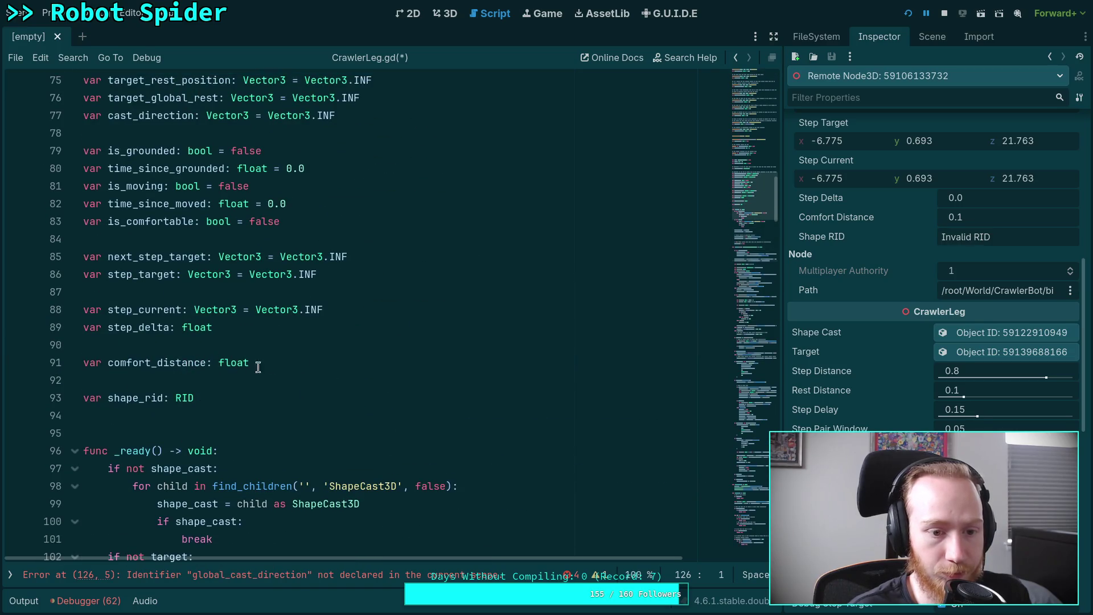
Duplicate the cast_direction member on line 78 as var global_cast_direction: Vector3 = Vector3.INF.
{"action": "scroll", "coordinate": [318, 206], "scroll_direction": "up", "scroll_amount": 2}
{"action": "left_click", "coordinate": [349, 205]}
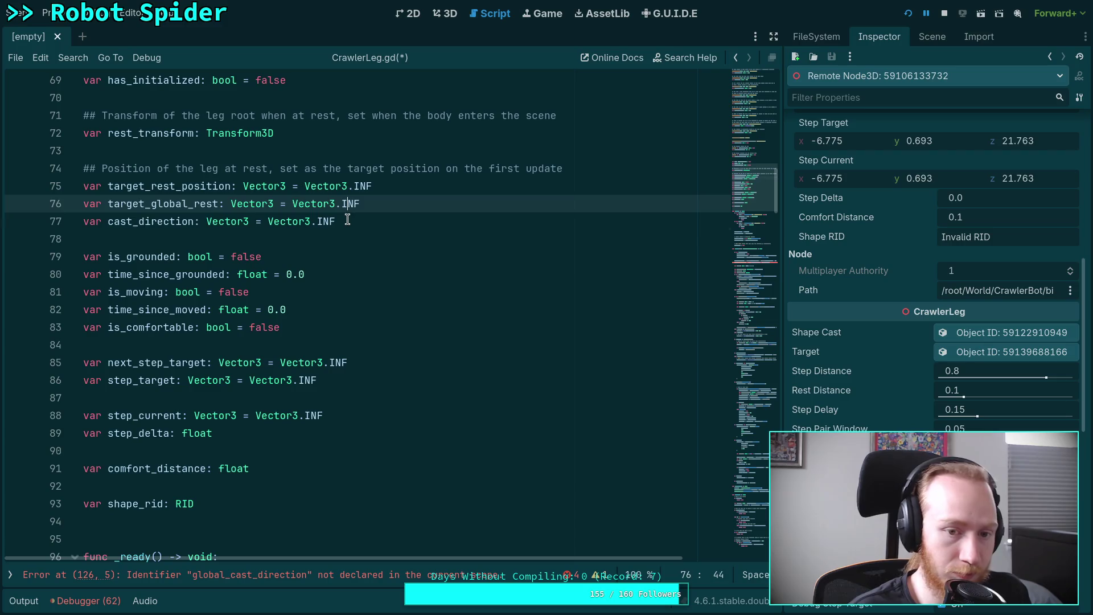
{"action": "left_click", "coordinate": [347, 221]}
{"action": "key", "text": "ctrl+shift+d"}
{"action": "left_click", "coordinate": [108, 238]}
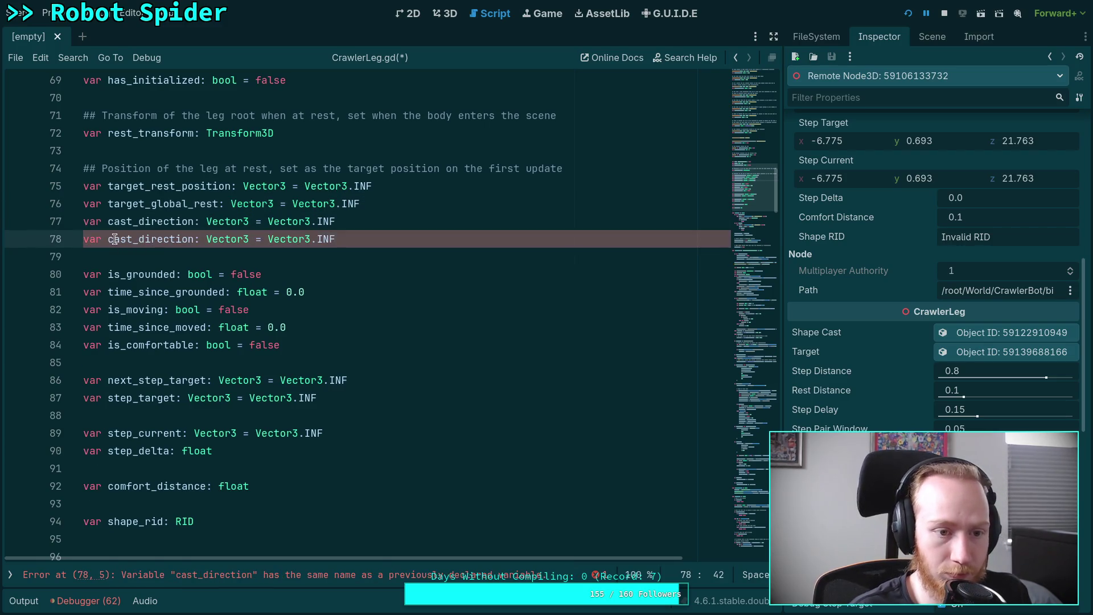
{"action": "type", "text": "global_"}
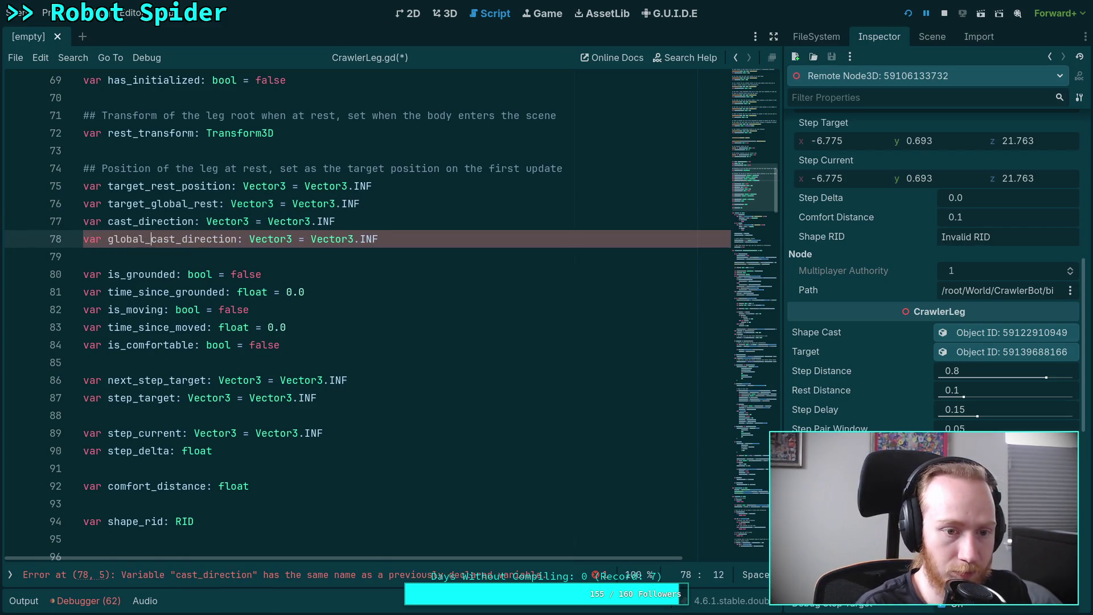
{"action": "left_click", "coordinate": [206, 253]}
{"action": "scroll", "coordinate": [207, 252], "scroll_direction": "down", "scroll_amount": 20}
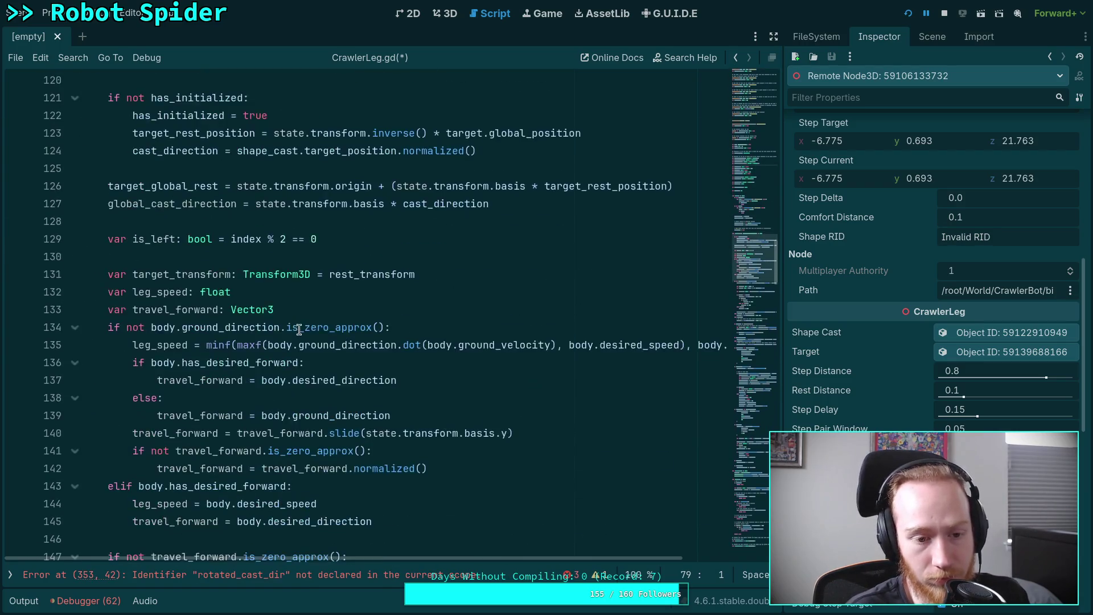
Delete the var rotated_cast_dir declaration in the rest-area limiting code.
{"action": "scroll", "coordinate": [291, 317], "scroll_direction": "up", "scroll_amount": 6}
{"action": "scroll", "coordinate": [310, 315], "scroll_direction": "down", "scroll_amount": 9}
{"action": "scroll", "coordinate": [310, 315], "scroll_direction": "down", "scroll_amount": 13}
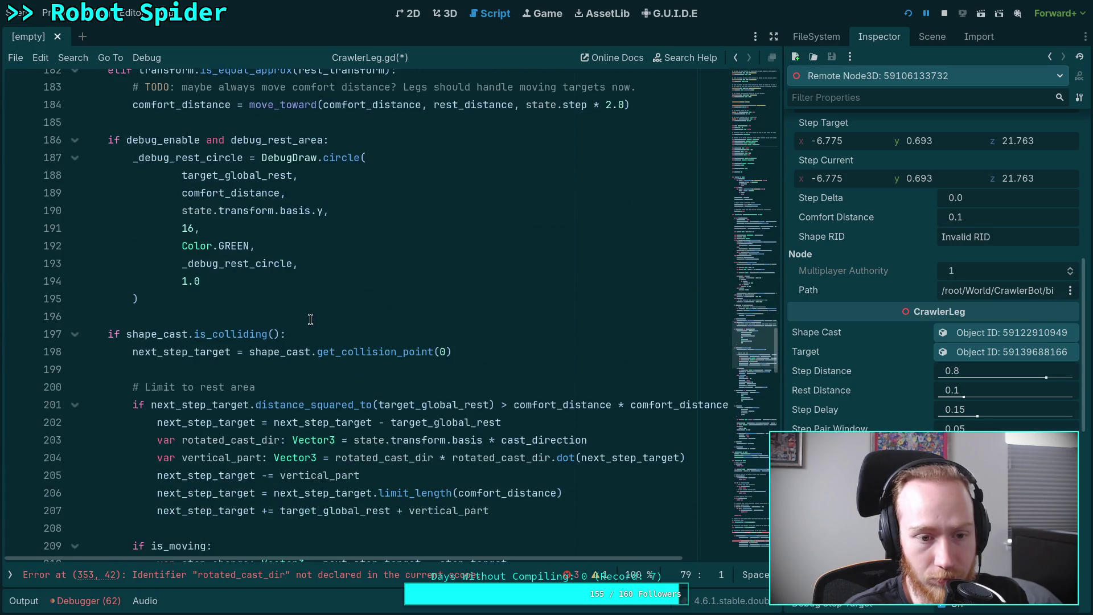
{"action": "left_click_drag", "start_coordinate": [607, 227], "coordinate": [613, 205]}
{"action": "key", "text": "BackSpace"}
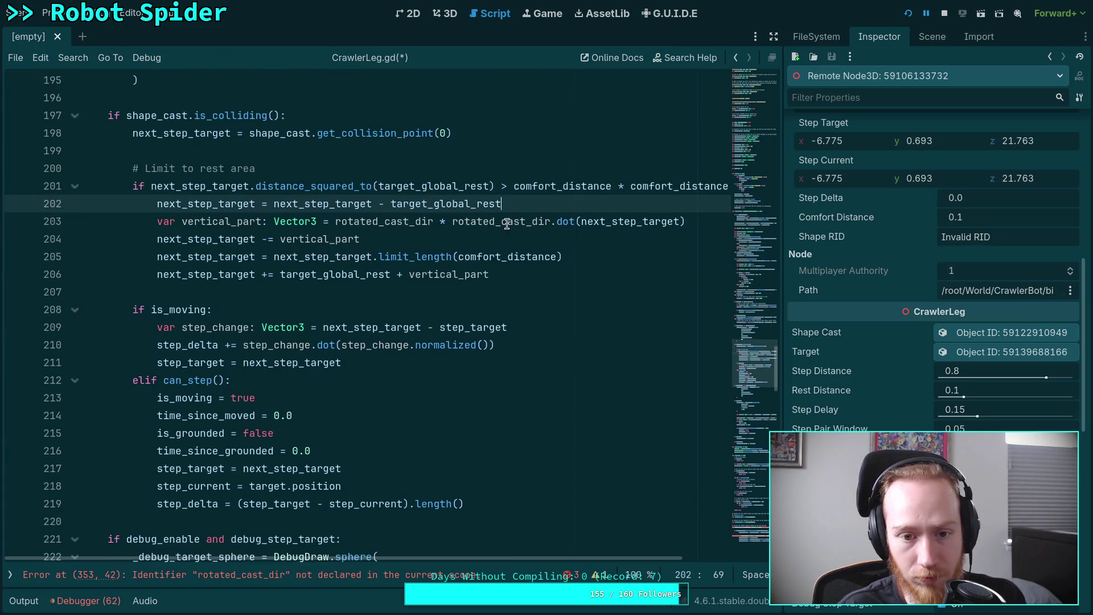
Replace both rotated_cast_dir references on line 203 with global_cast_direction.
{"action": "double_click", "coordinate": [355, 224]}
{"action": "type", "text": "glo"}
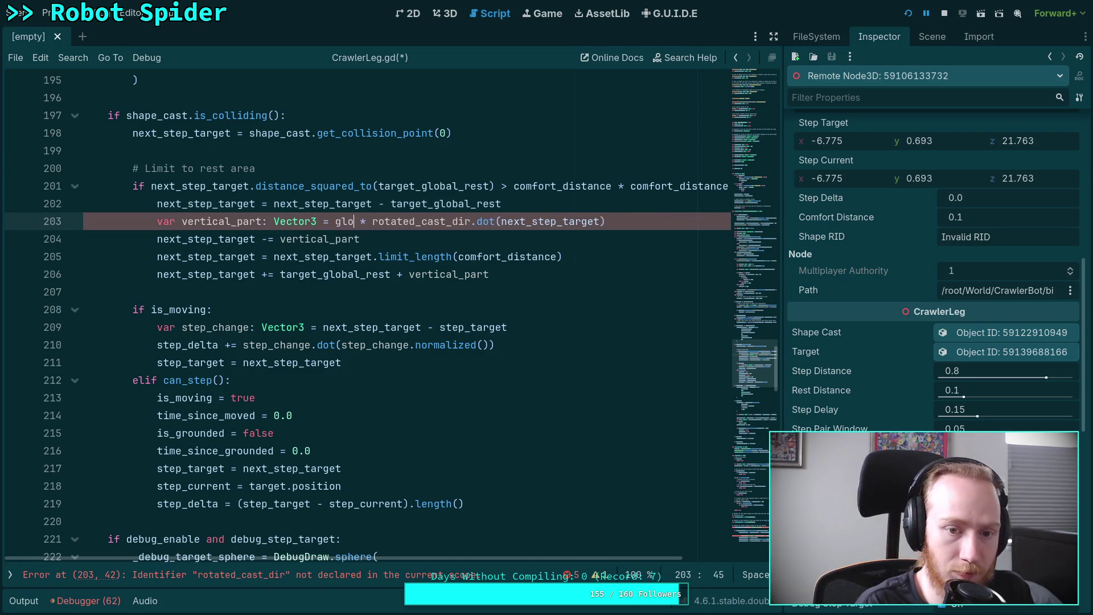
{"action": "key", "text": "Return"}
{"action": "double_click", "coordinate": [521, 220]}
{"action": "type", "text": "glob"}
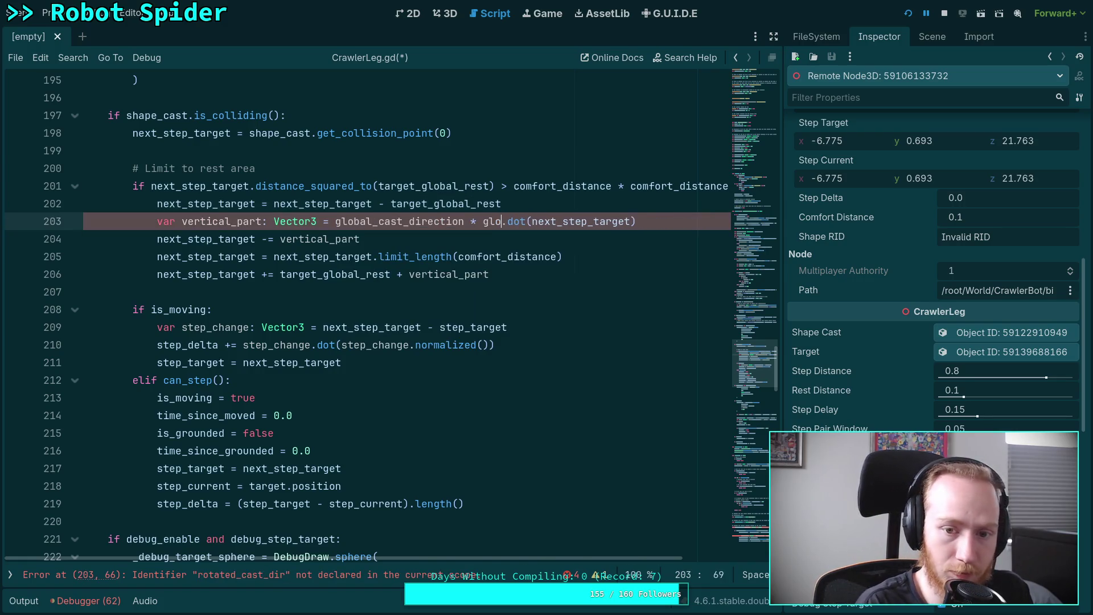
{"action": "key", "text": "Return"}
{"action": "key", "text": "alt+Left"}
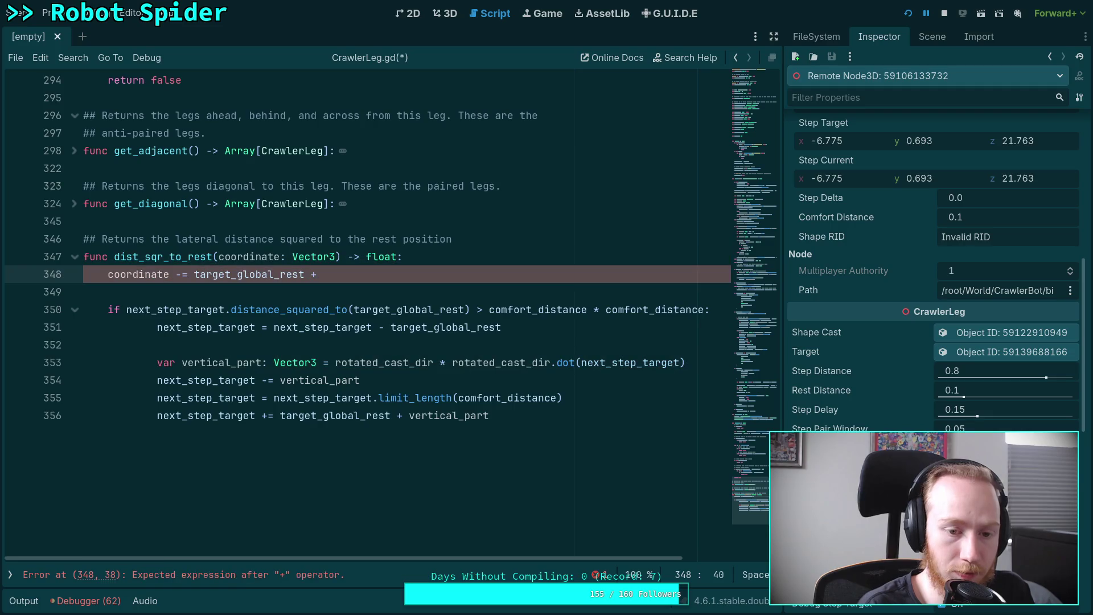
Try appending '+ (global_cast_direction *' to the coordinate subtraction on line 348, then abandon it.
{"action": "type", "text": "glo"}
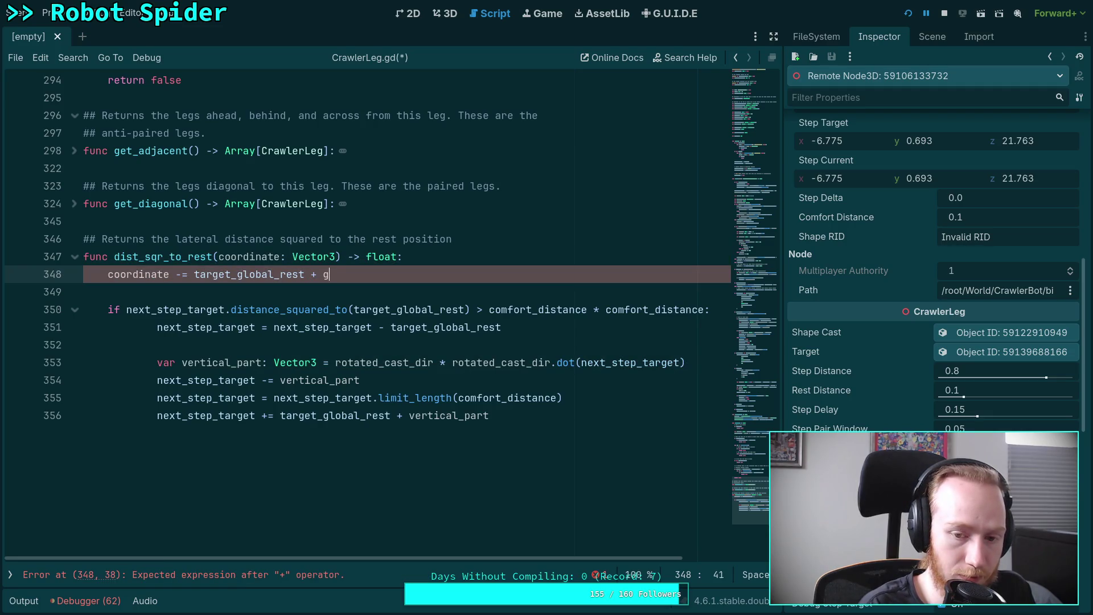
{"action": "key", "text": "Return"}
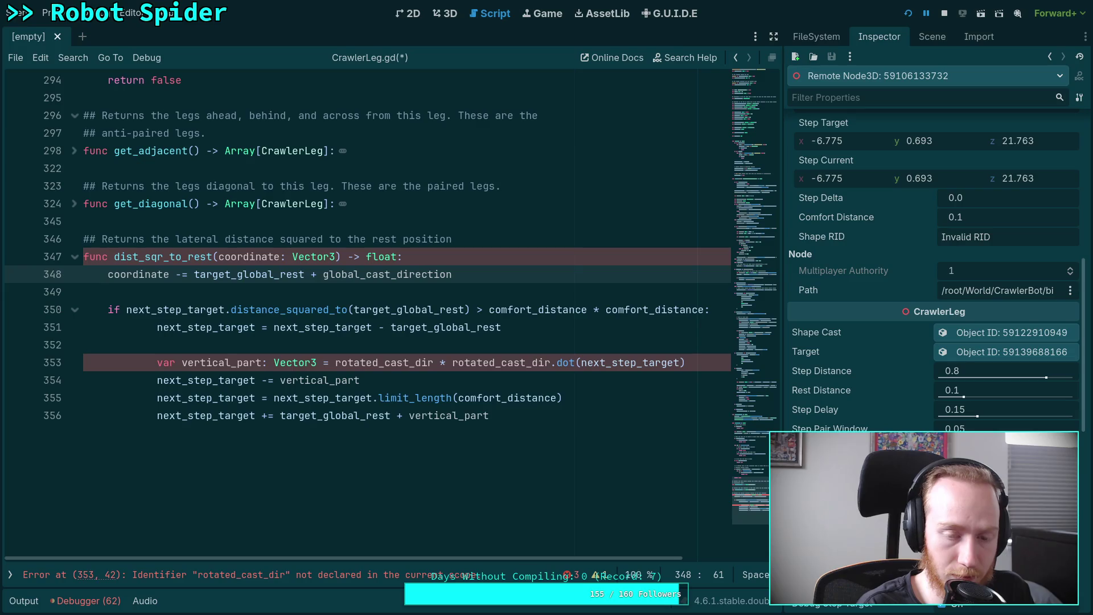
{"action": "left_click", "coordinate": [322, 274]}
{"action": "type", "text": "("}
{"action": "left_click", "coordinate": [497, 271]}
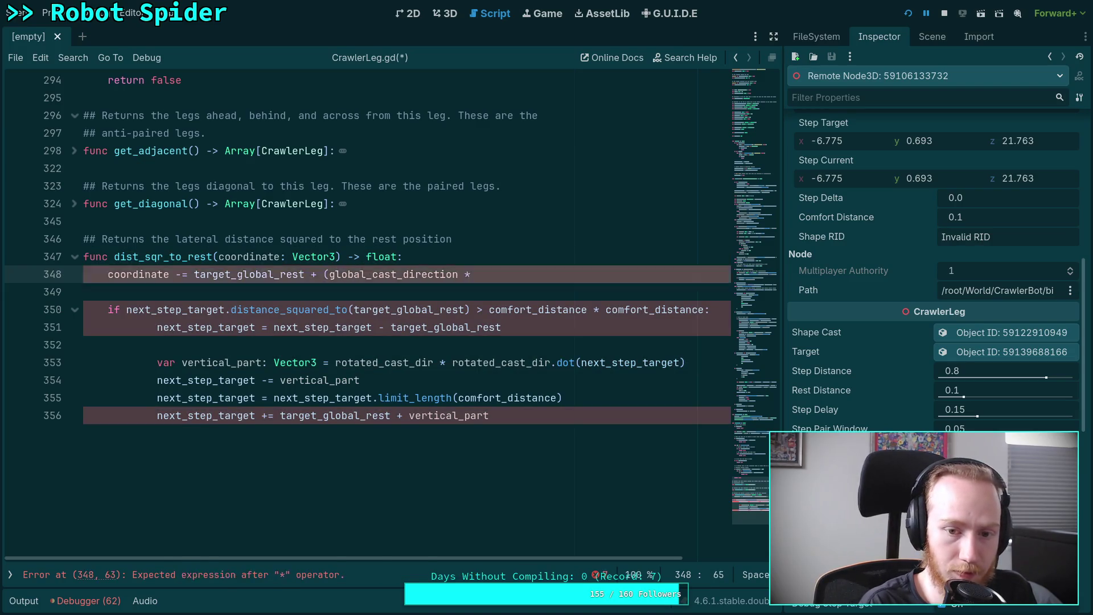
{"action": "type", "text": "lo"}
{"action": "key", "text": "Return"}
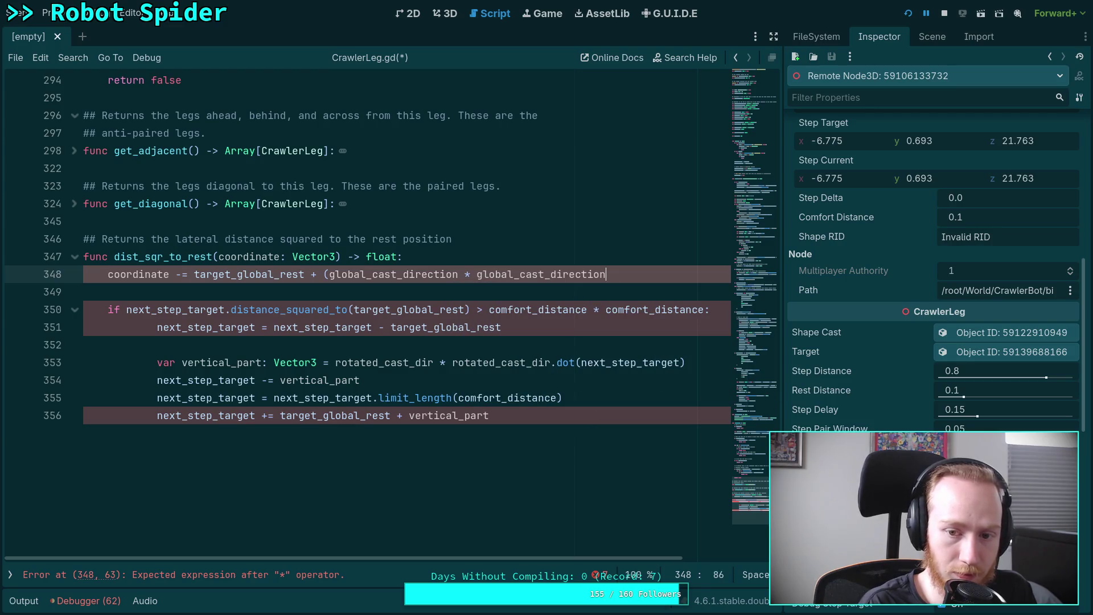
{"action": "key", "text": "BackSpace"}
{"action": "key", "text": "BackSpace"}
{"action": "key", "text": "BackSpace"}
{"action": "key", "text": "BackSpace"}
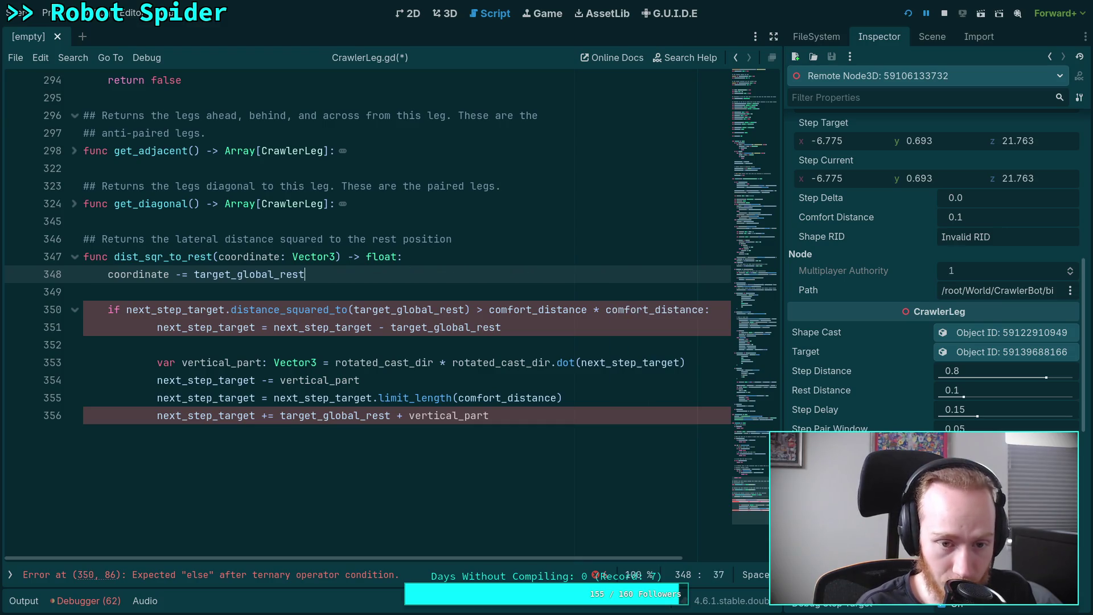
{"action": "key", "text": "Return"}
Add the line coordinate -= global_cast_direction * global_cast_direction.dot(coordinate).
{"action": "type", "text": "co"}
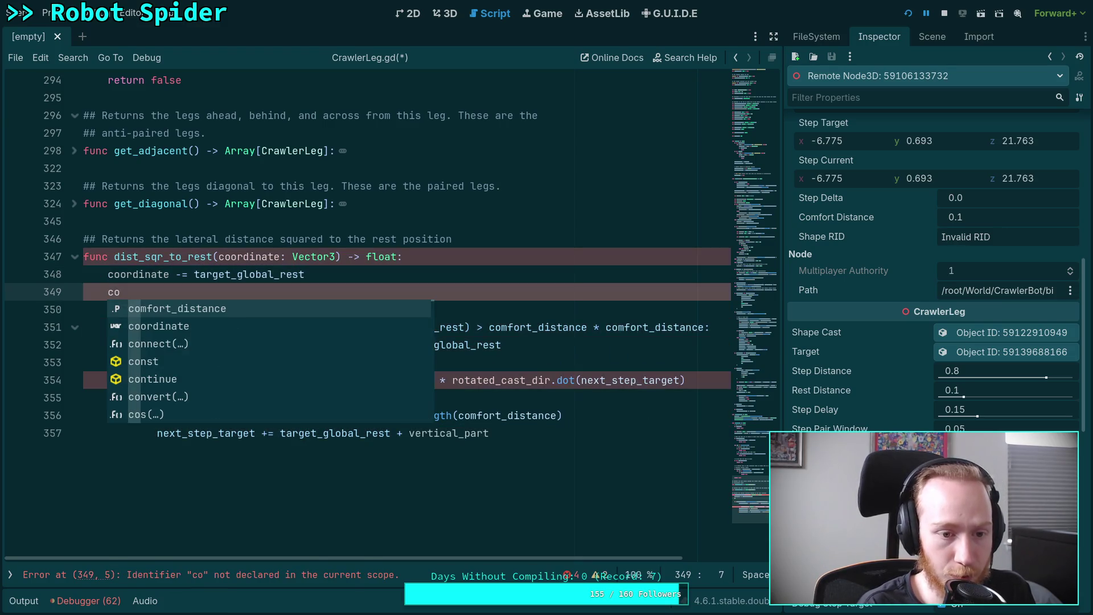
{"action": "key", "text": "Return"}
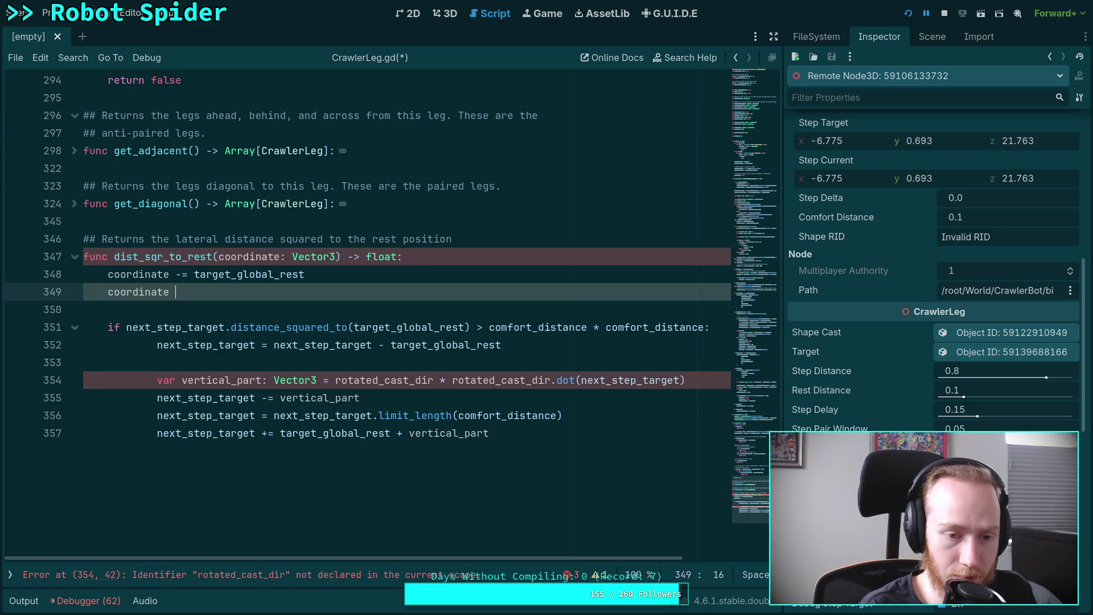
{"action": "key", "text": "Escape"}
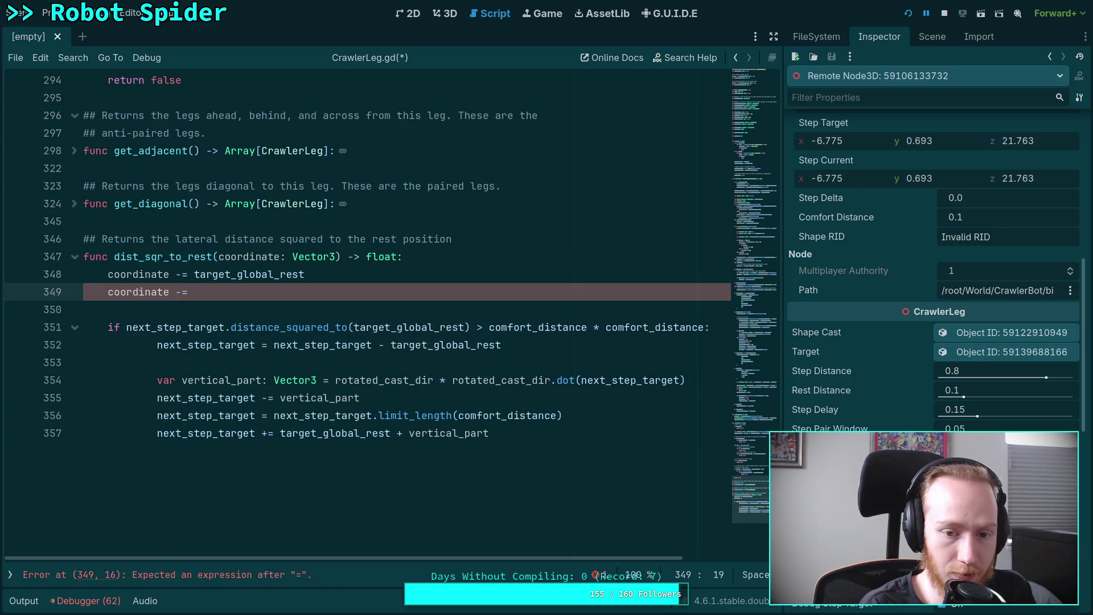
{"action": "key", "text": "BackSpace"}
{"action": "type", "text": "glo"}
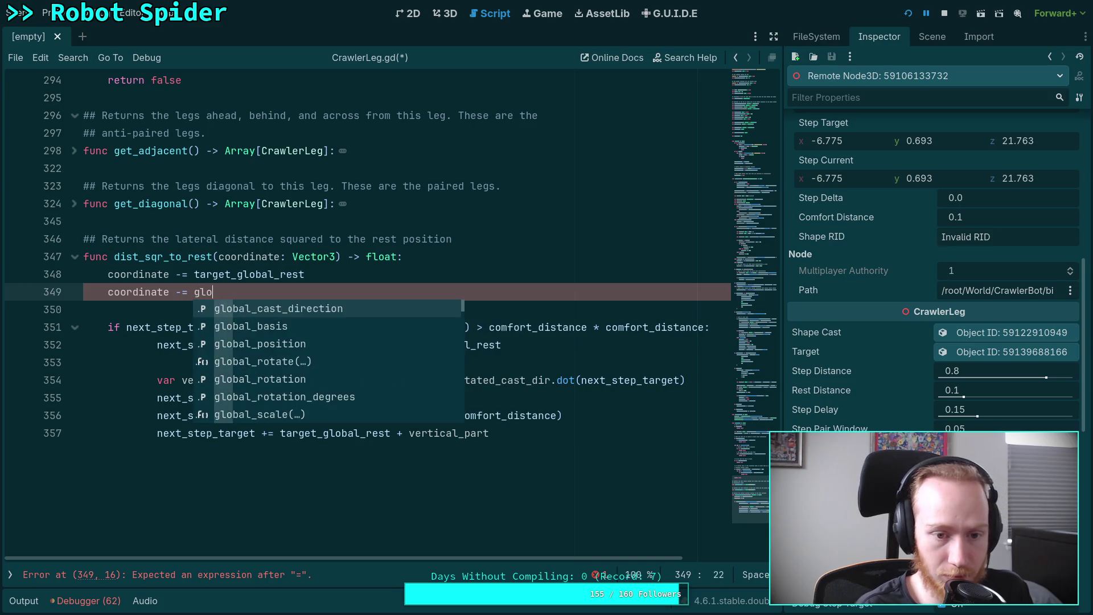
{"action": "key", "text": "Return"}
{"action": "type", "text": "."}
{"action": "key", "text": "BackSpace"}
{"action": "type", "text": "* glo"}
{"action": "key", "text": "Return"}
{"action": "type", "text": ".do"}
{"action": "key", "text": "Return"}
{"action": "type", "text": "coo"}
{"action": "key", "text": "Return"}
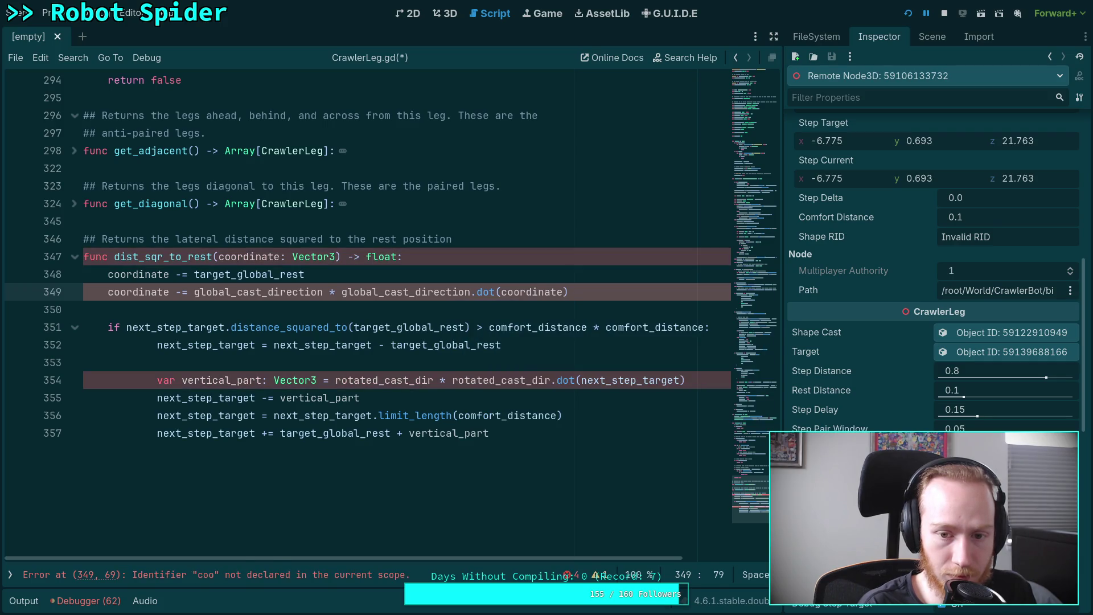
{"action": "key", "text": "Return"}
Write return coordinate.distance_squared_to(target_global_rest) as the function's result.
{"action": "type", "text": "return "}
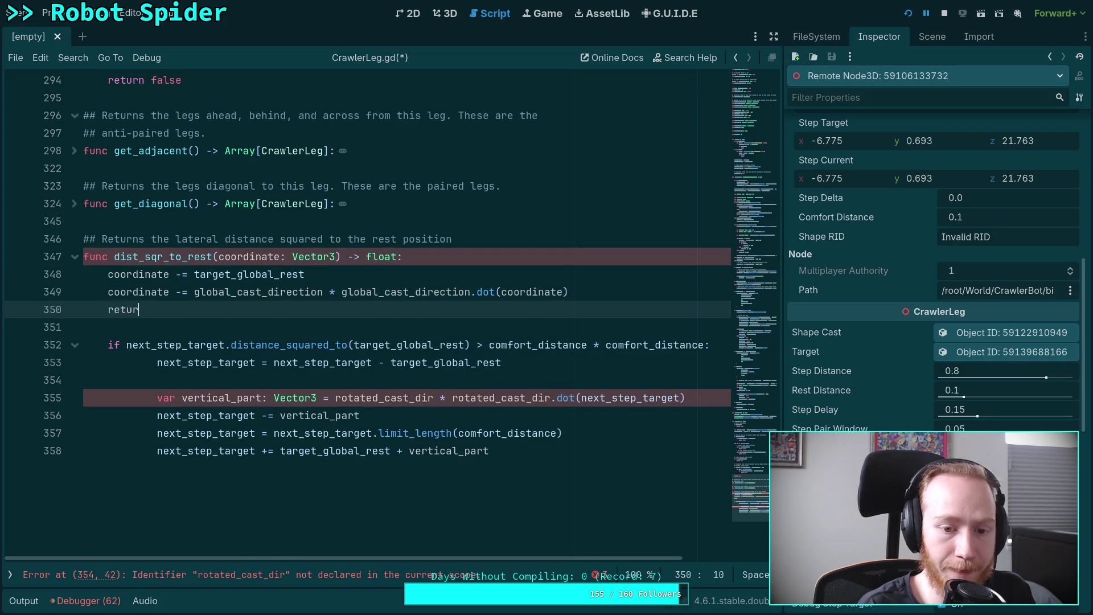
{"action": "type", "text": "c"}
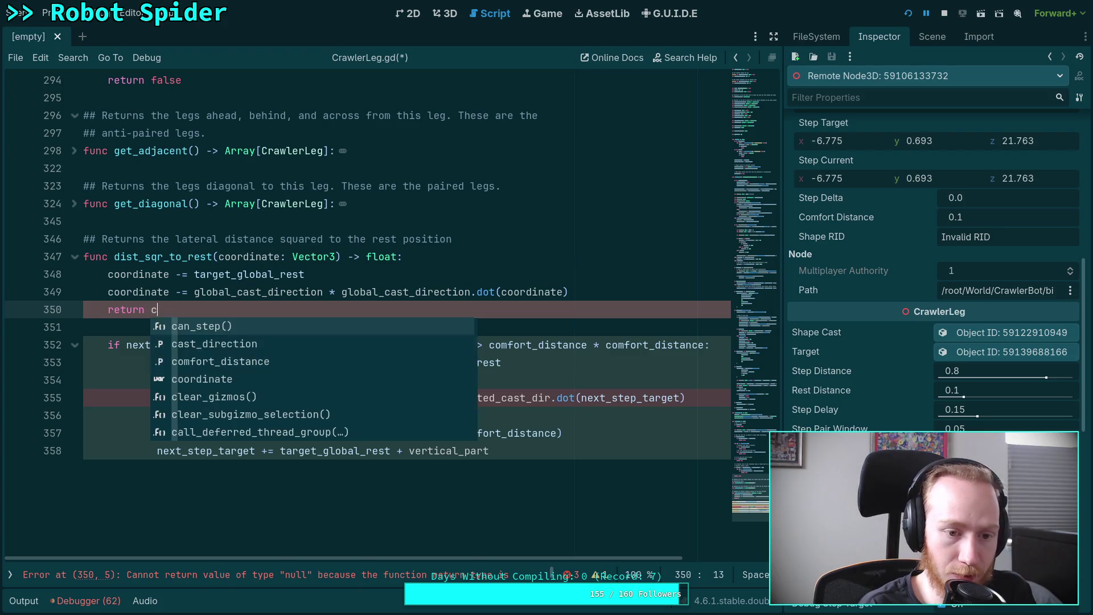
{"action": "key", "text": "Down"}
{"action": "key", "text": "Down"}
{"action": "key", "text": "Down"}
{"action": "key", "text": "Return"}
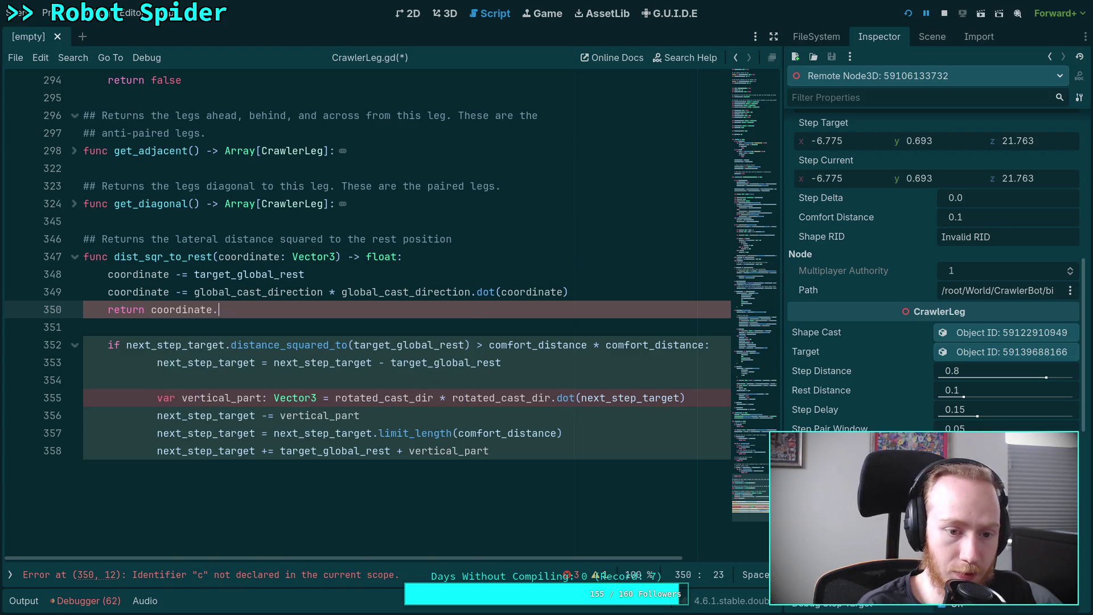
{"action": "type", "text": ".distance_squared_to(t"}
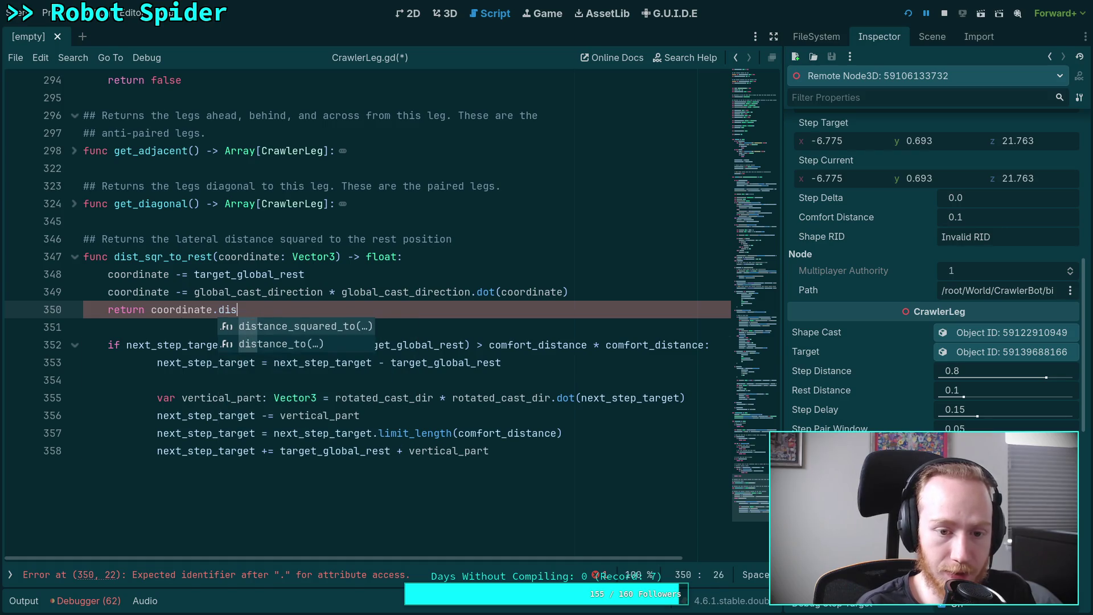
{"action": "key", "text": "Return"}
{"action": "type", "text": "tance_squared_to(t"}
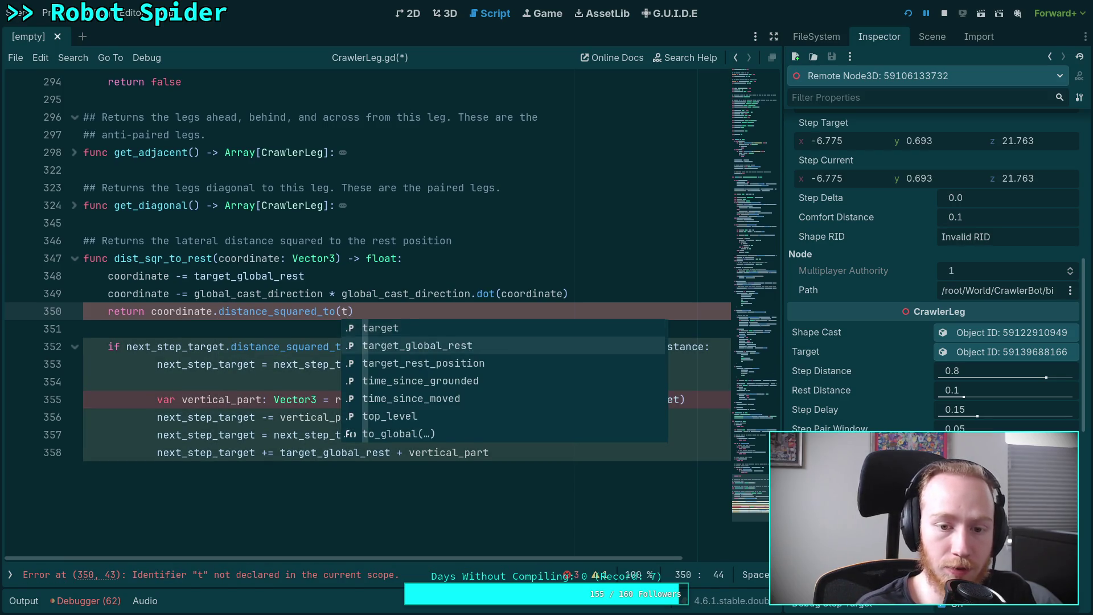
{"action": "key", "text": "Return"}
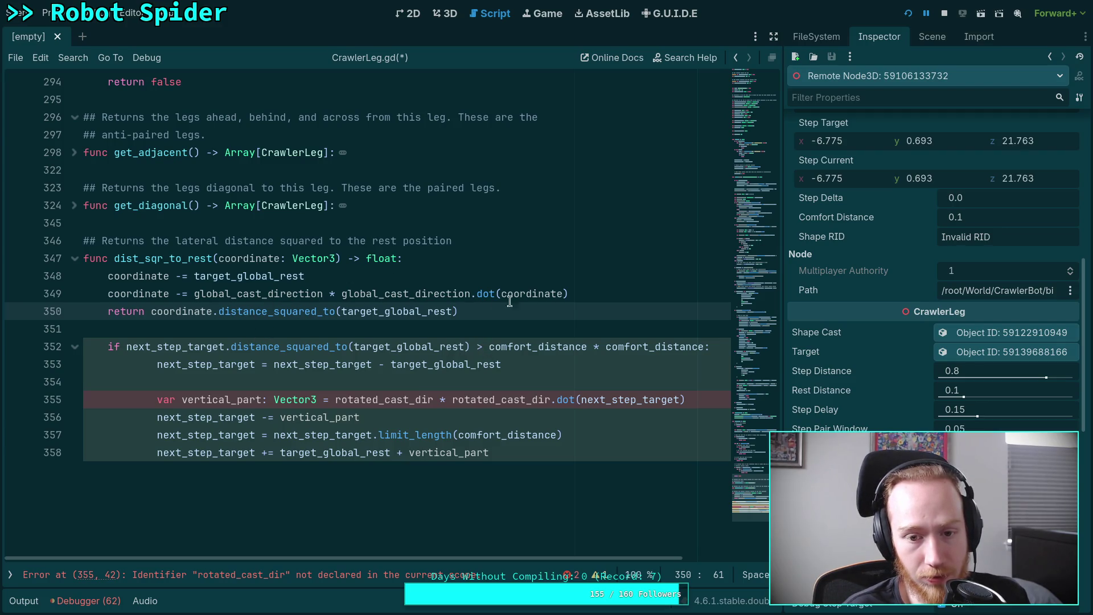
Delete the coordinate -= target_global_rest line on line 349.
{"action": "left_click", "coordinate": [625, 295]}
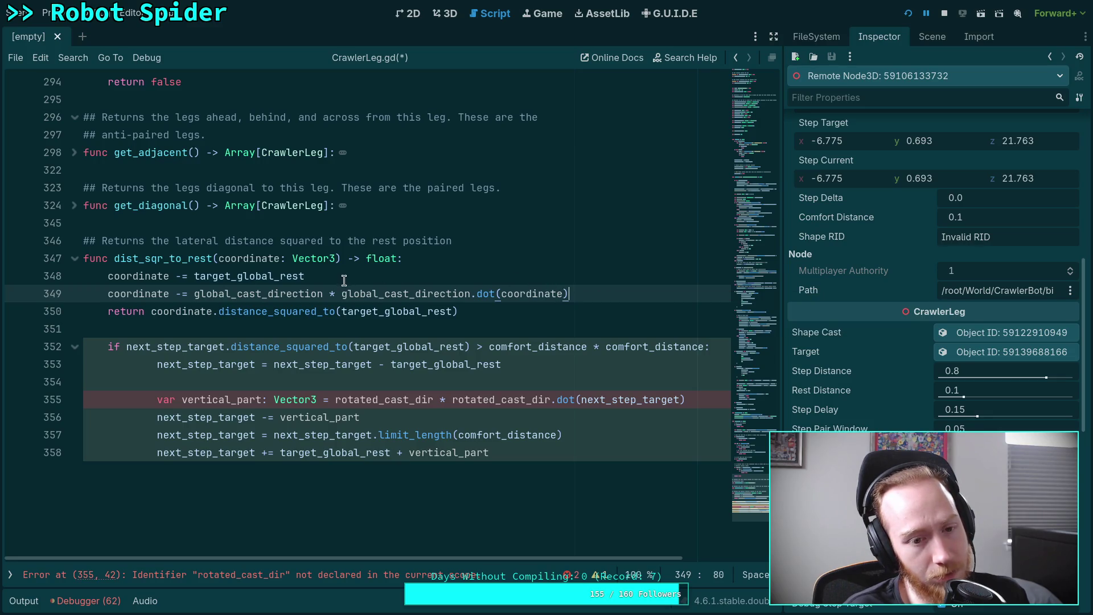
{"action": "left_click_drag", "start_coordinate": [344, 278], "coordinate": [29, 276]}
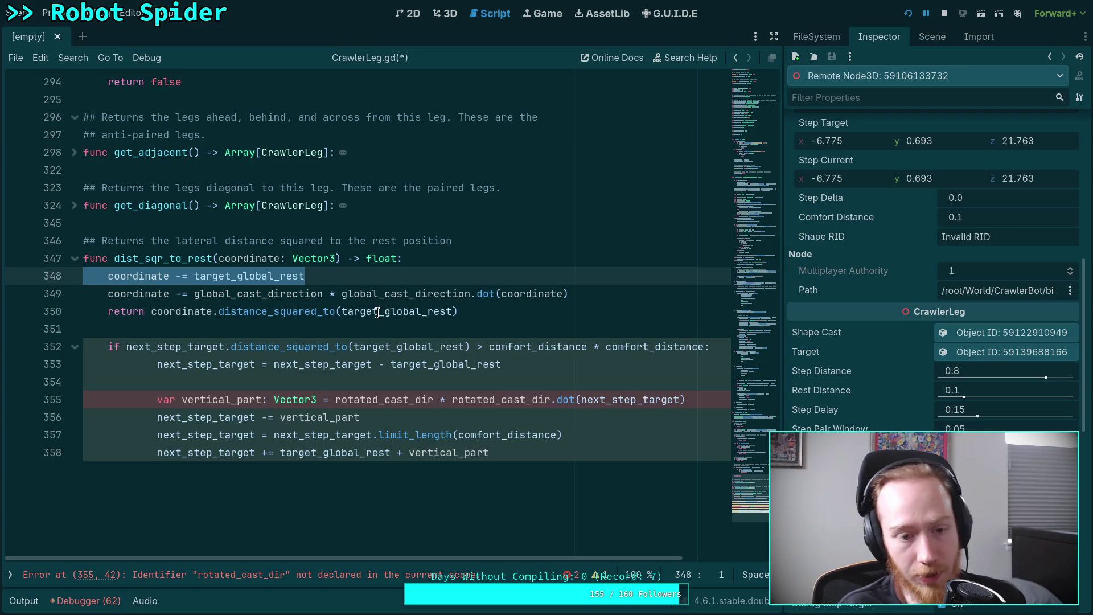
{"action": "key", "text": "BackSpace"}
{"action": "key", "text": "BackSpace"}
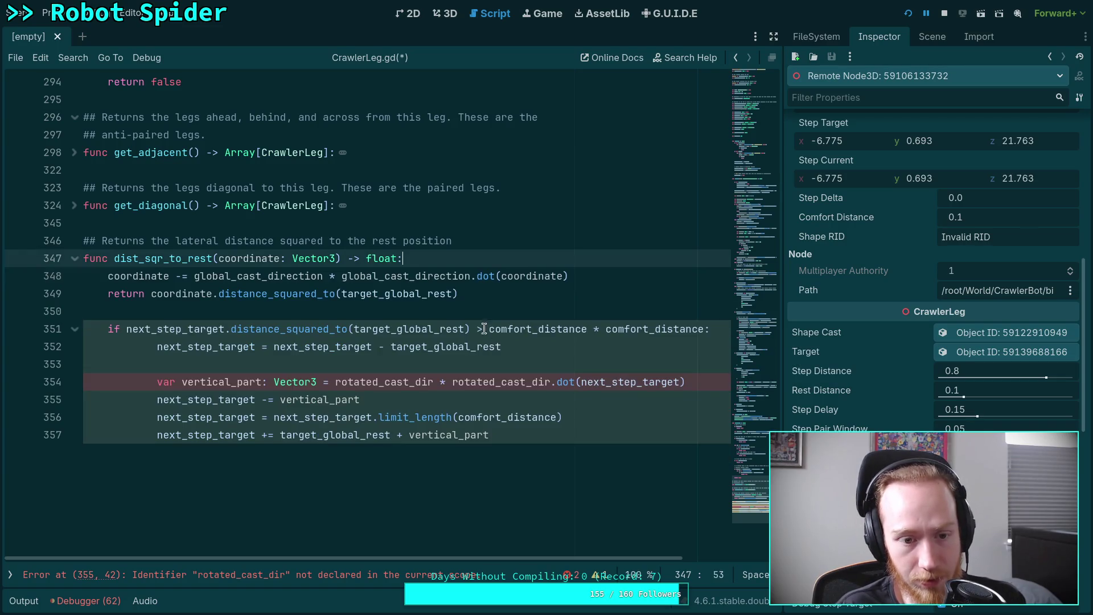
{"action": "left_click", "coordinate": [510, 295]}
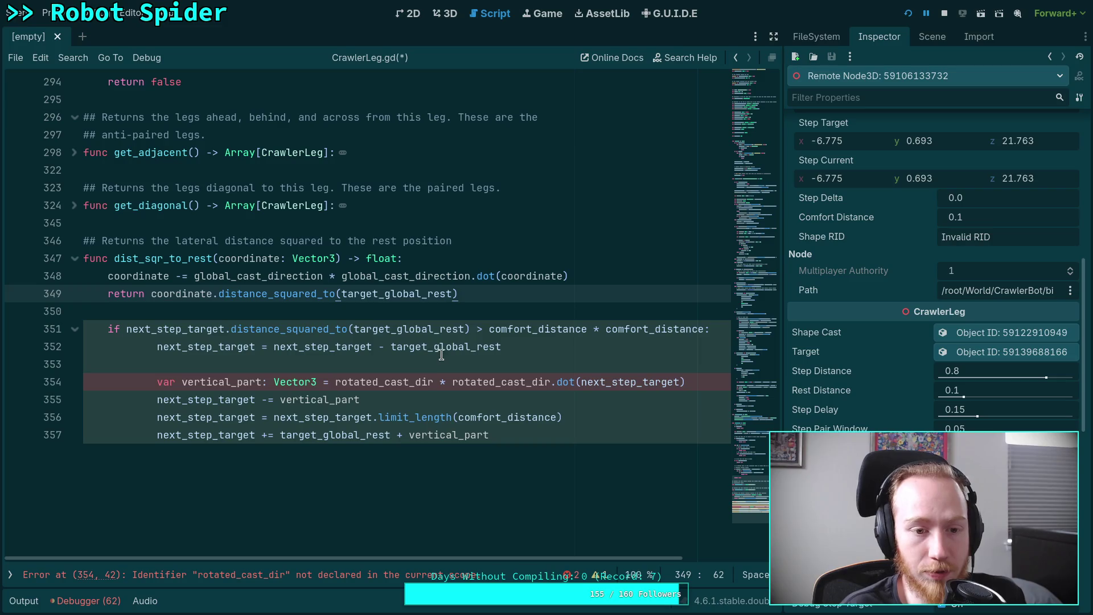
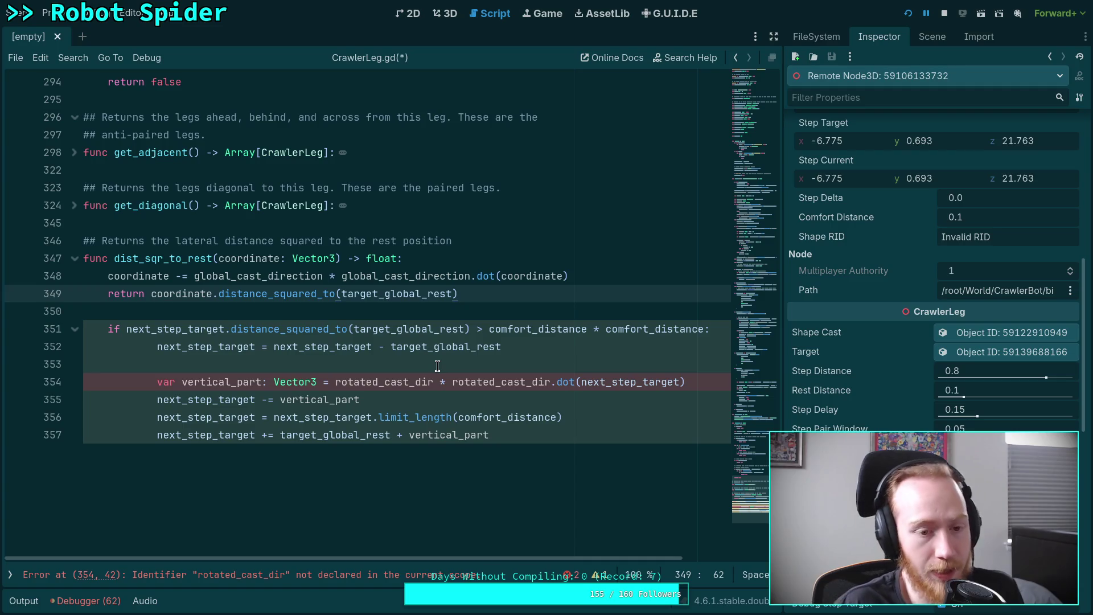
Append .slide(global_cast_direction) to the coordinate expression on line 349.
{"action": "left_click", "coordinate": [214, 294]}
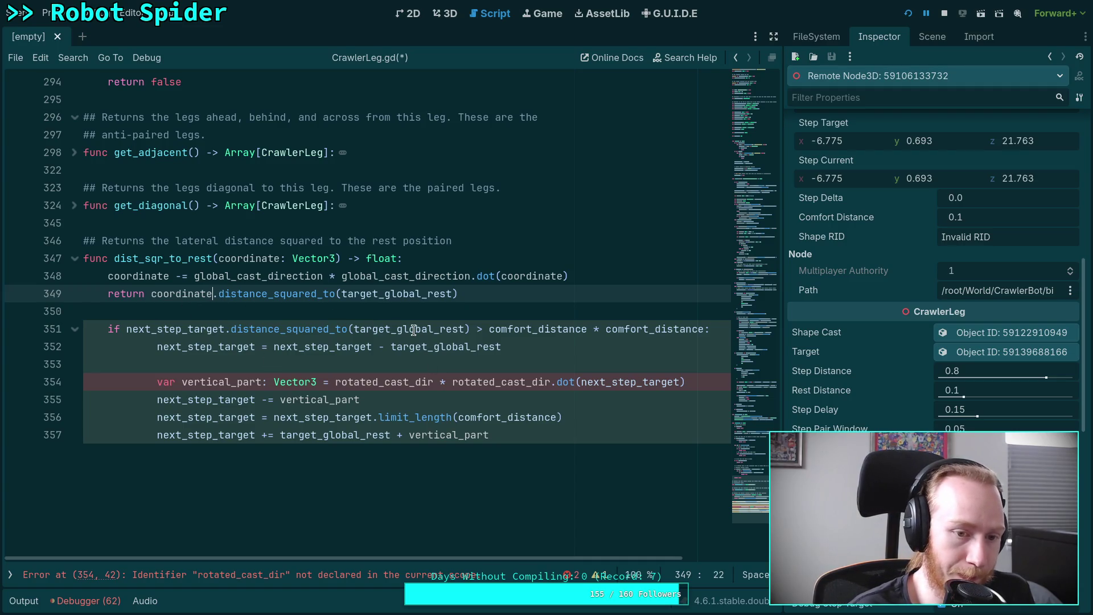
{"action": "type", "text": ".slid"}
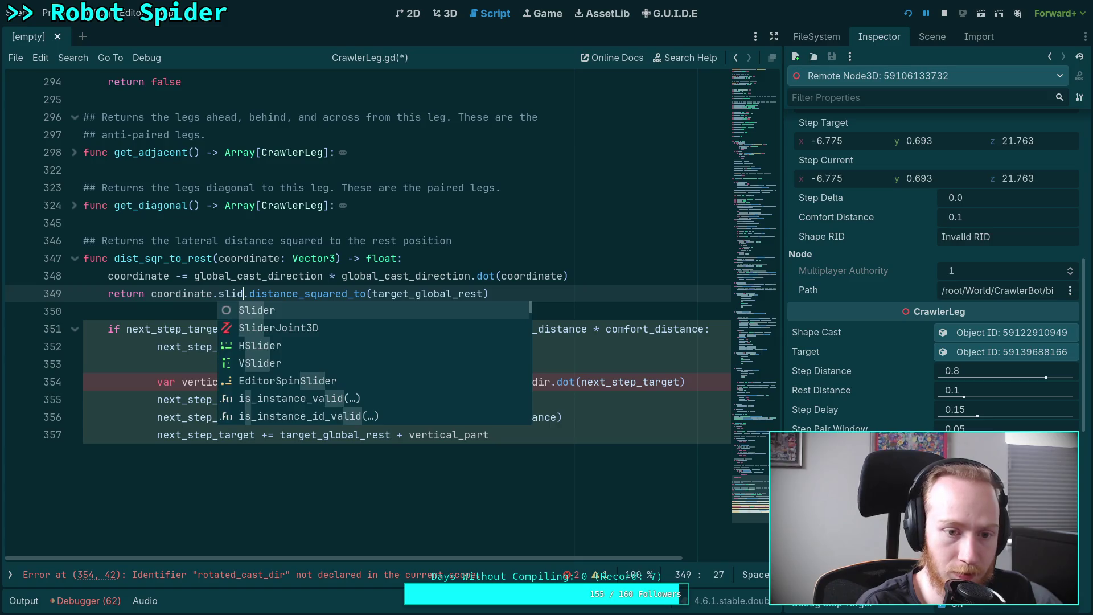
{"action": "type", "text": "e(glo"}
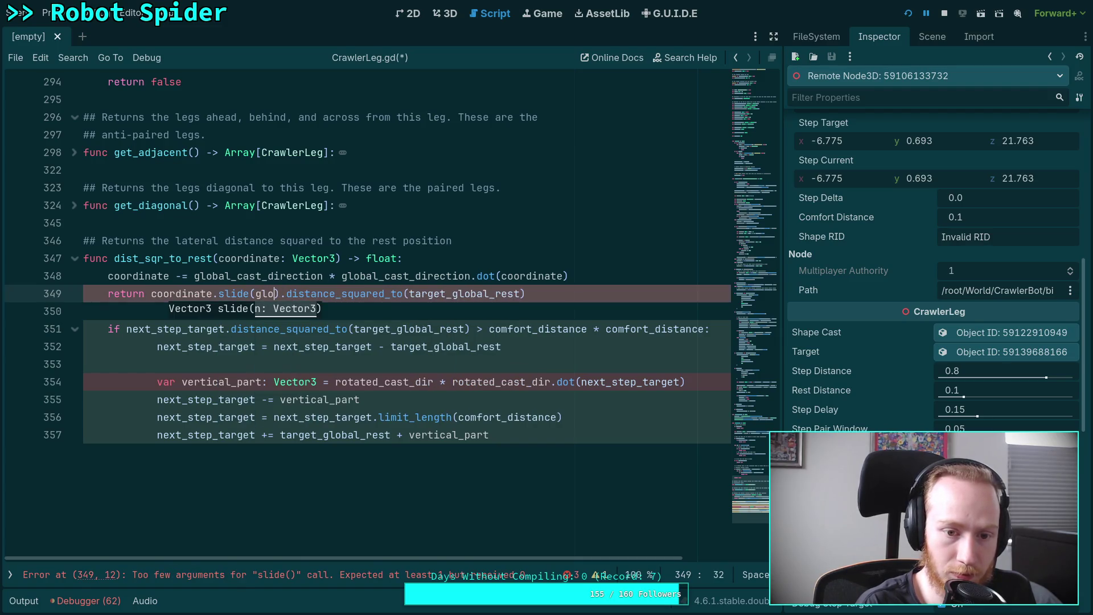
{"action": "key", "text": "ctrl+space"}
{"action": "key", "text": "Return"}
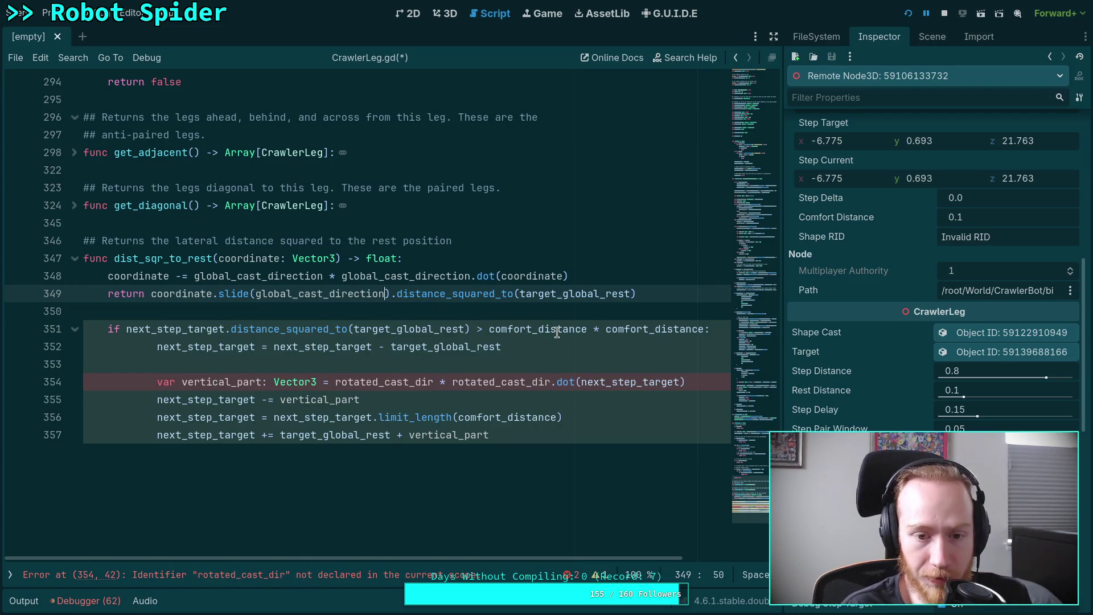
Cut that slide distance expression and delete the dist_sqr_to_rest helper and leftover step-target block (lines 346–357).
{"action": "left_click_drag", "start_coordinate": [649, 294], "coordinate": [151, 294]}
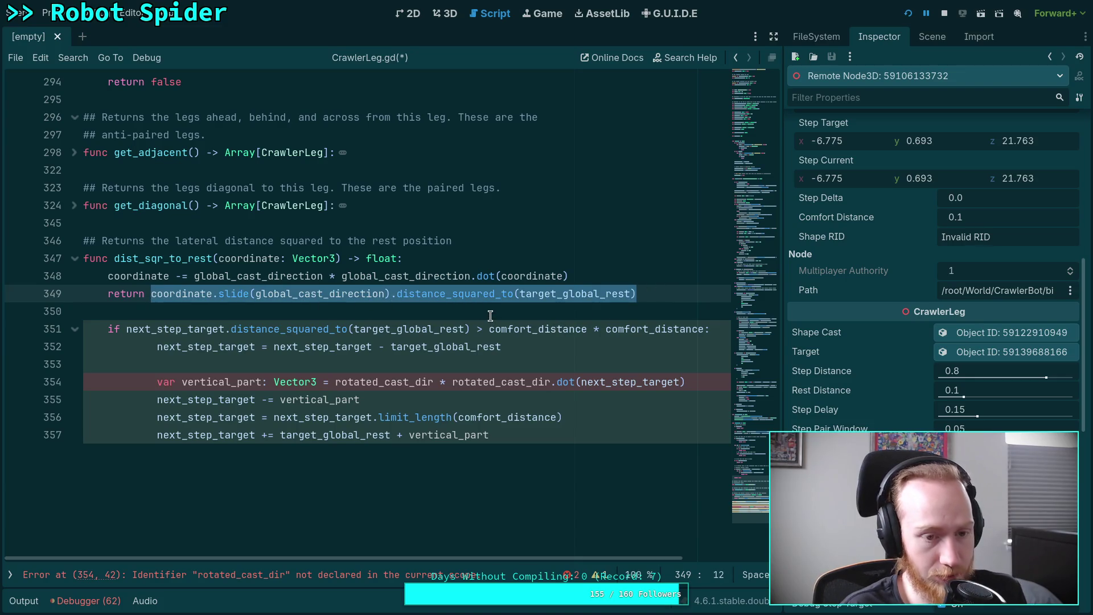
{"action": "key", "text": "ctrl+x"}
{"action": "mouse_move", "coordinate": [490, 435]}
{"action": "left_mouse_down"}
{"action": "mouse_move", "coordinate": [105, 338]}
{"action": "mouse_move", "coordinate": [86, 241]}
{"action": "left_mouse_up"}
{"action": "key", "text": "BackSpace"}
{"action": "key", "text": "BackSpace"}
{"action": "key", "text": "BackSpace"}
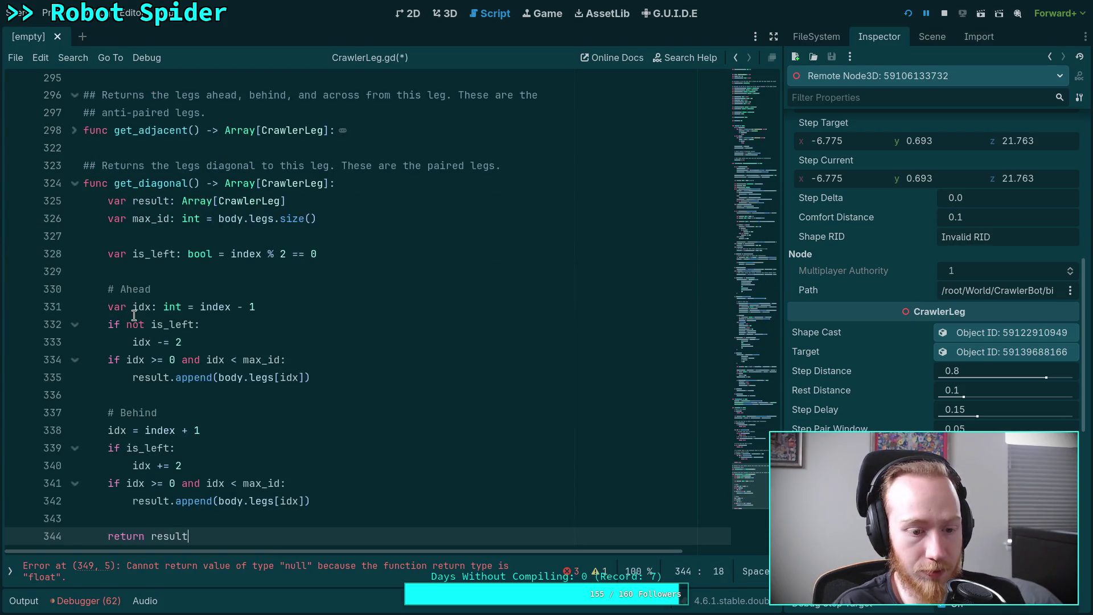
Change can_step's dist_sqr on line 267 to use target.position.slide(global_cast_direction).
{"action": "scroll", "coordinate": [190, 313], "scroll_direction": "down", "scroll_amount": 4}
{"action": "key", "text": "Return"}
{"action": "key", "text": "BackSpace"}
{"action": "scroll", "coordinate": [189, 313], "scroll_direction": "up", "scroll_amount": 10}
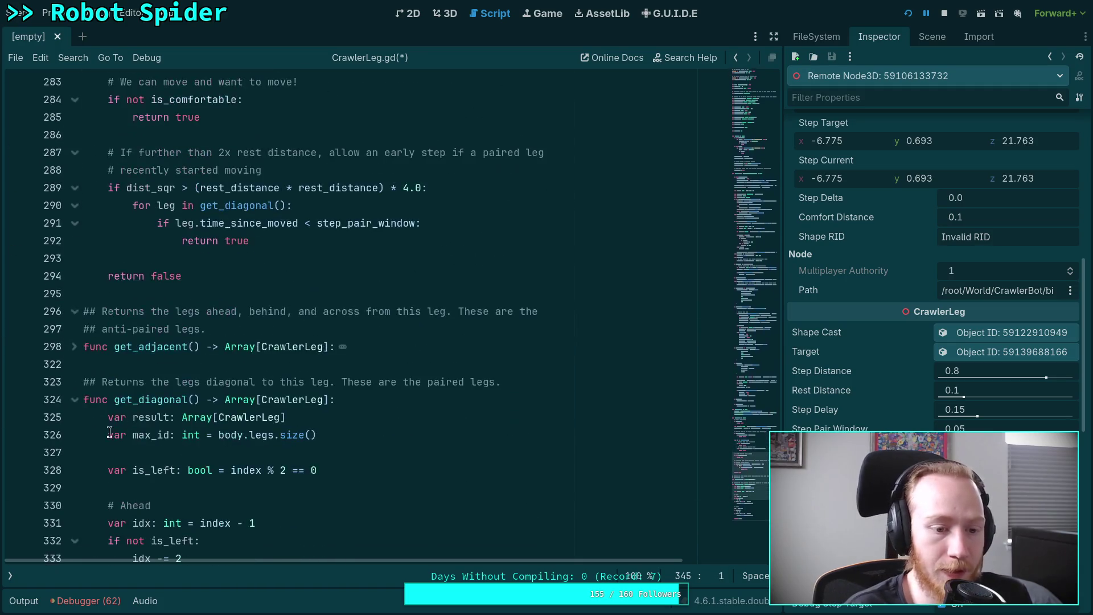
{"action": "left_click", "coordinate": [74, 399]}
{"action": "scroll", "coordinate": [165, 371], "scroll_direction": "up", "scroll_amount": 13}
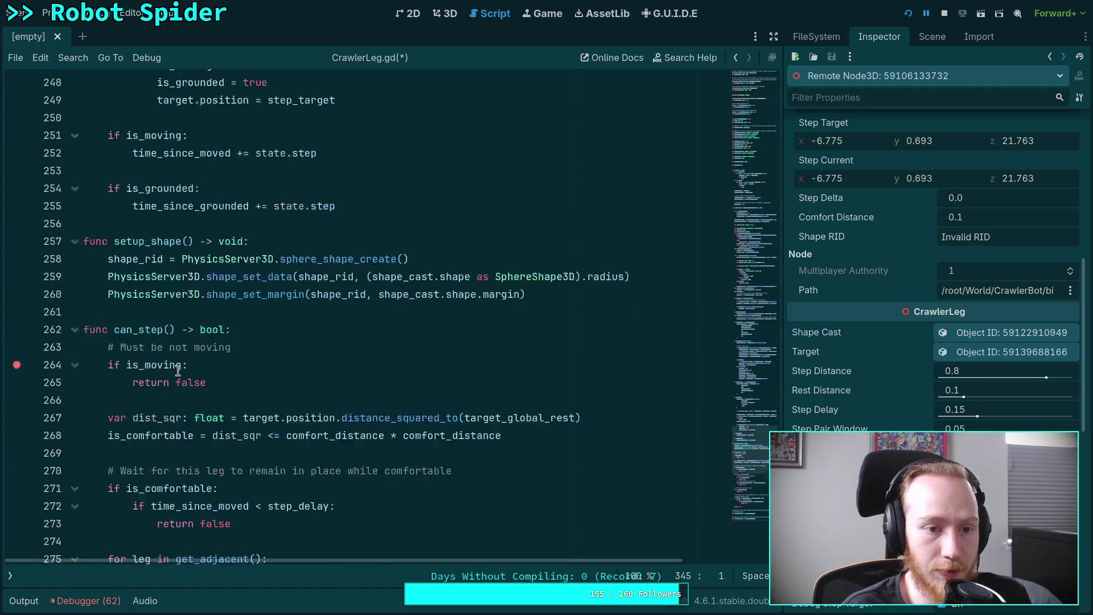
{"action": "scroll", "coordinate": [178, 371], "scroll_direction": "down", "scroll_amount": 4}
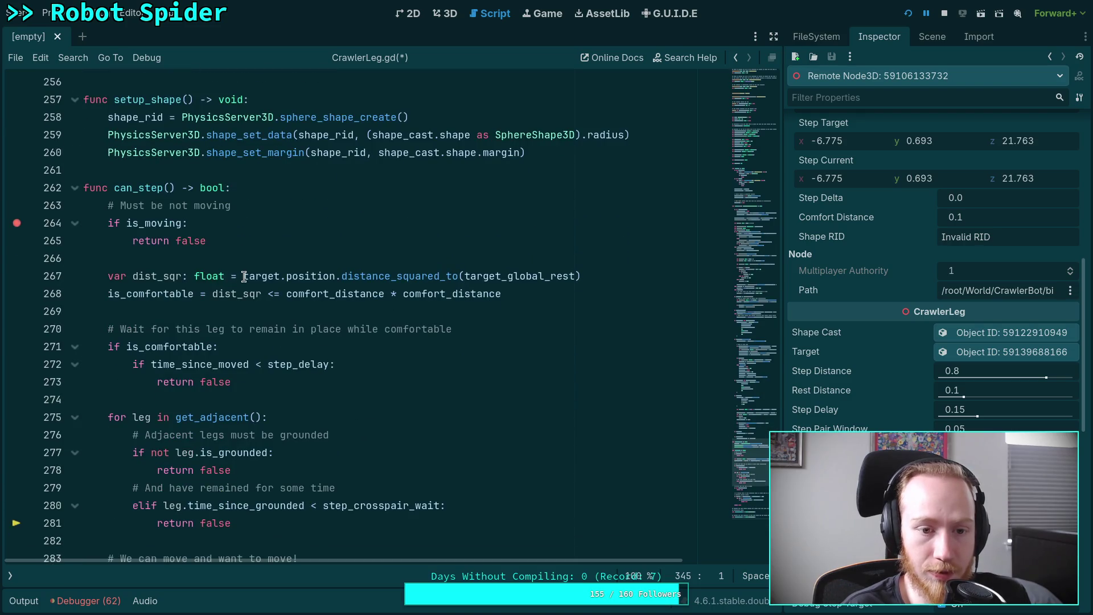
{"action": "left_click", "coordinate": [340, 274]}
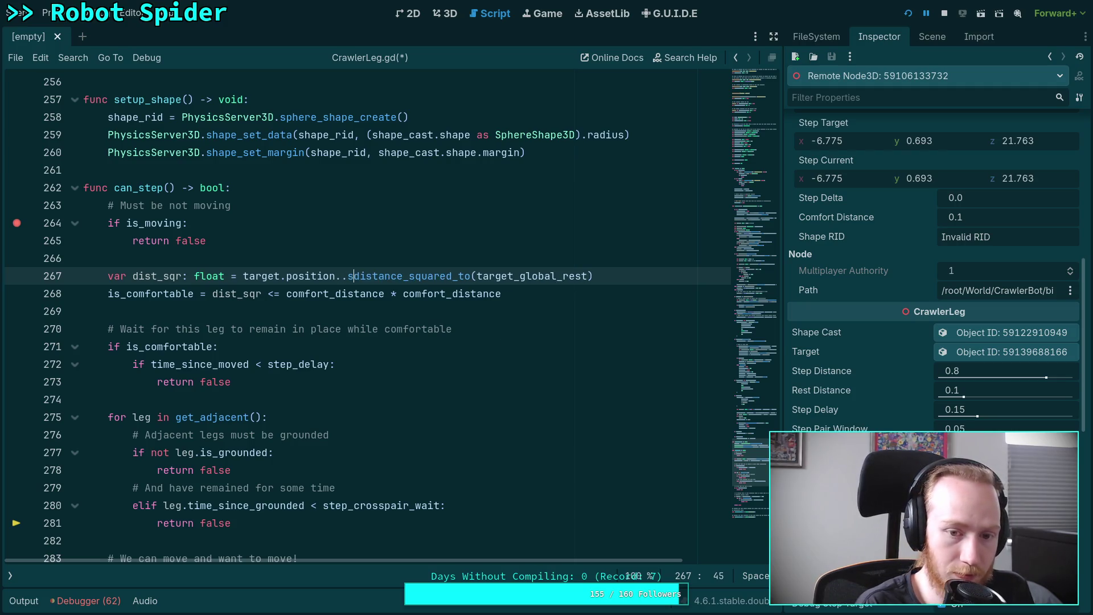
{"action": "type", "text": "siled"}
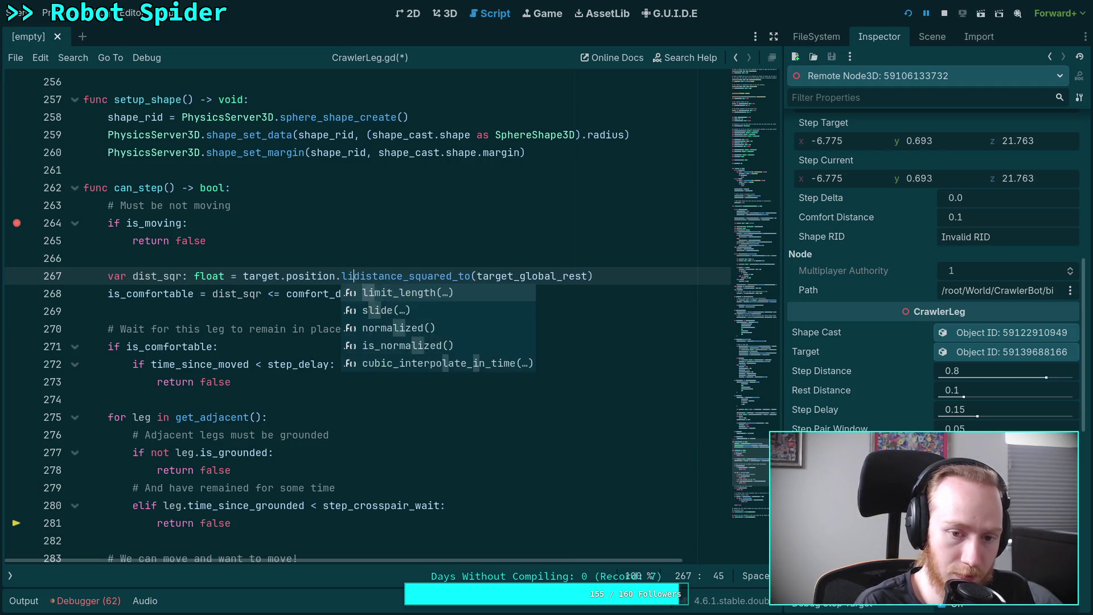
{"action": "key", "text": "BackSpace"}
{"action": "key", "text": "BackSpace"}
{"action": "key", "text": "BackSpace"}
{"action": "type", "text": "slide()."}
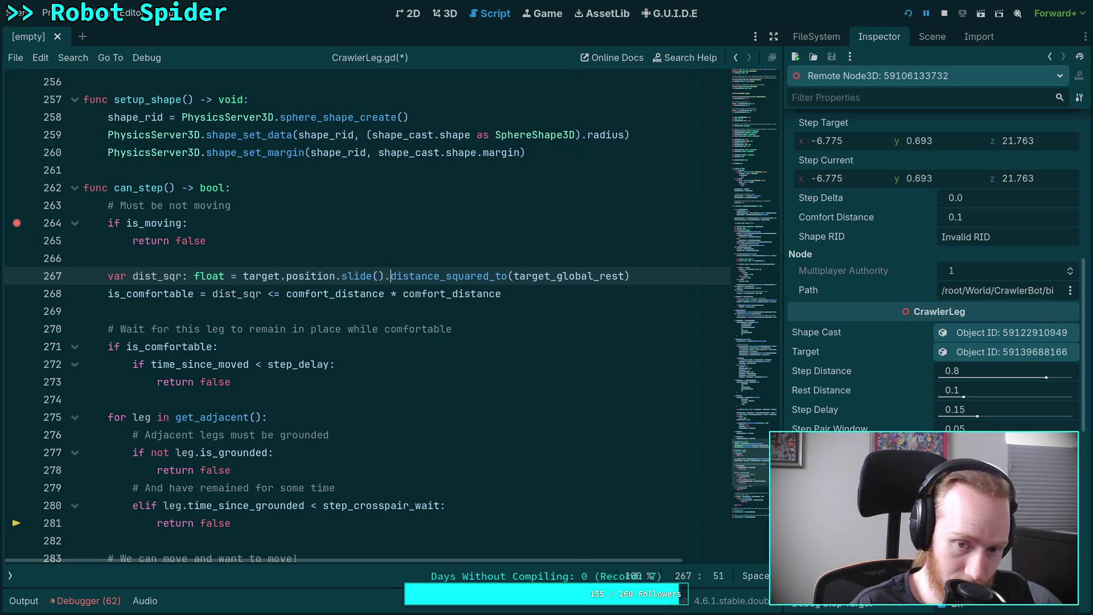
{"action": "type", "text": "global"}
{"action": "key", "text": "Return"}
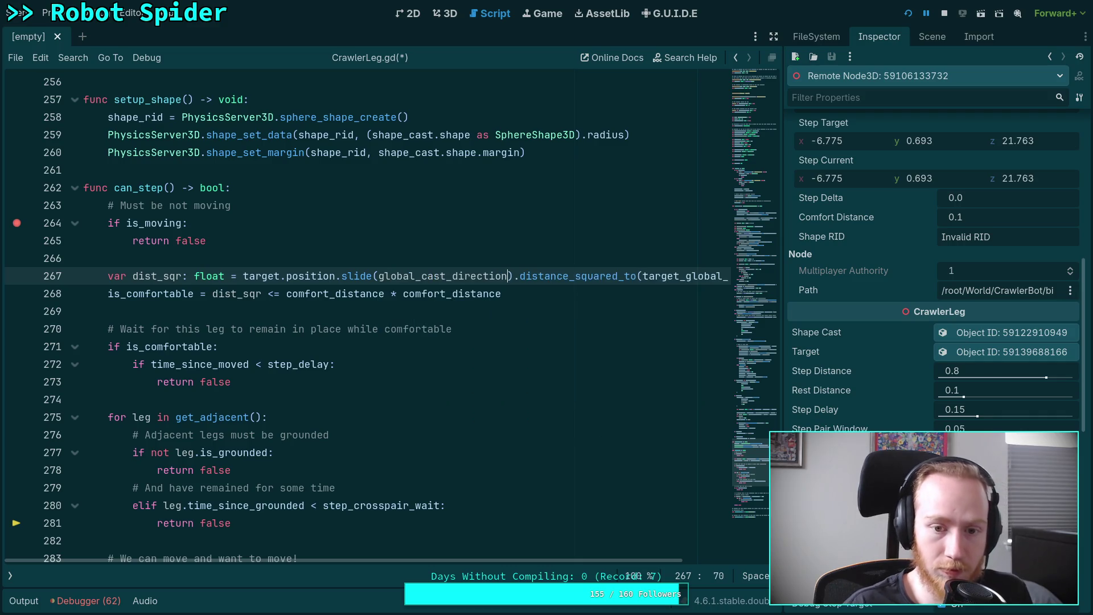
{"action": "left_click", "coordinate": [492, 314]}
Review every use of dist_sqr, then save CrawlerLeg.gd.
{"action": "scroll", "coordinate": [513, 304], "scroll_direction": "down", "scroll_amount": 2}
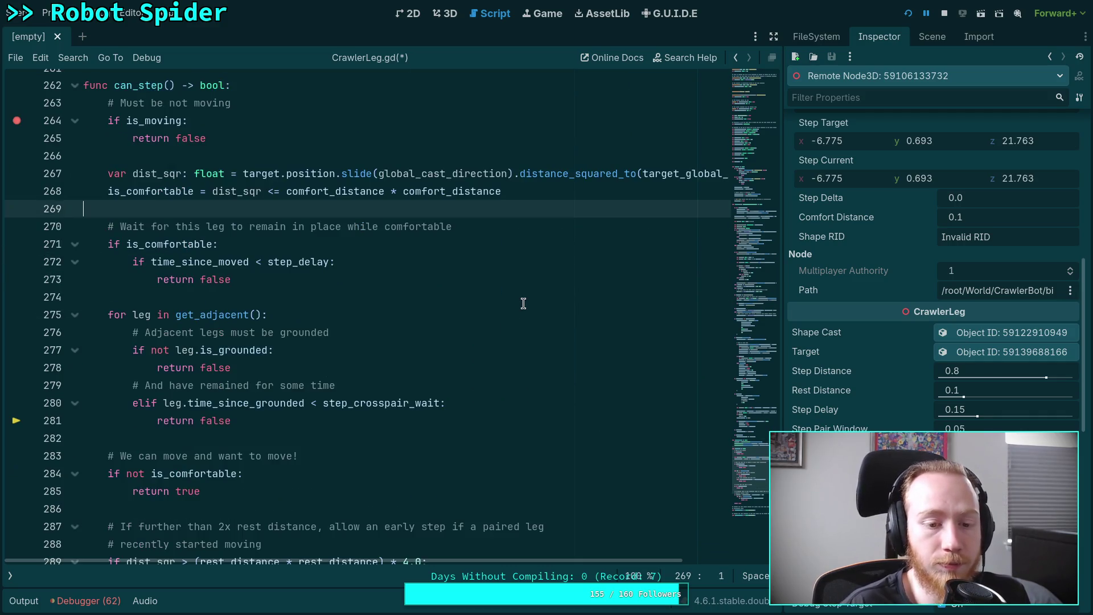
{"action": "double_click", "coordinate": [153, 171]}
{"action": "scroll", "coordinate": [415, 292], "scroll_direction": "down", "scroll_amount": 2}
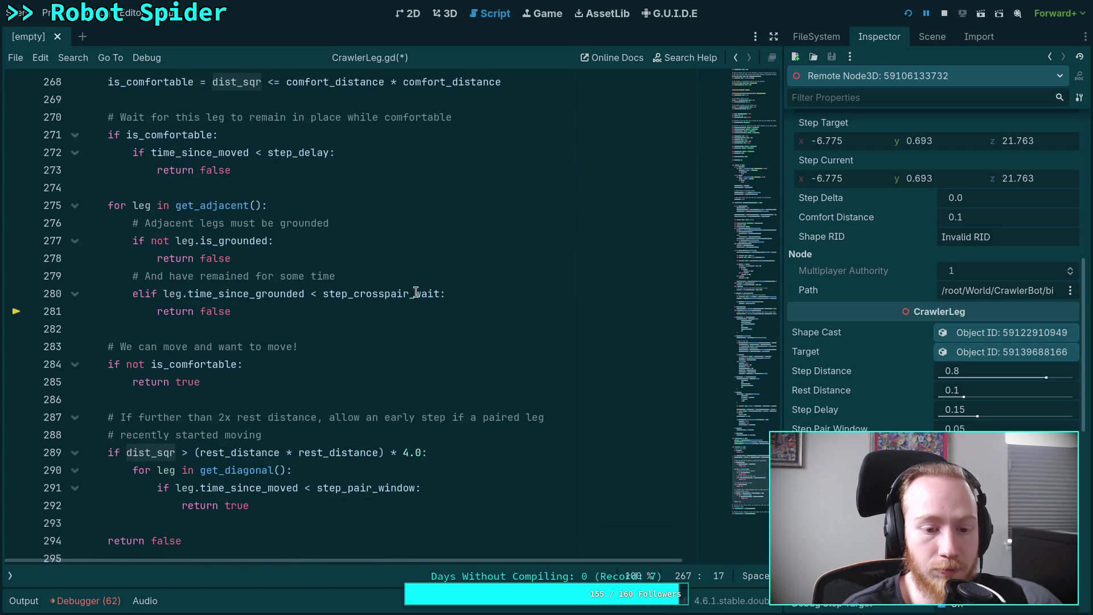
{"action": "scroll", "coordinate": [277, 445], "scroll_direction": "down", "scroll_amount": 1}
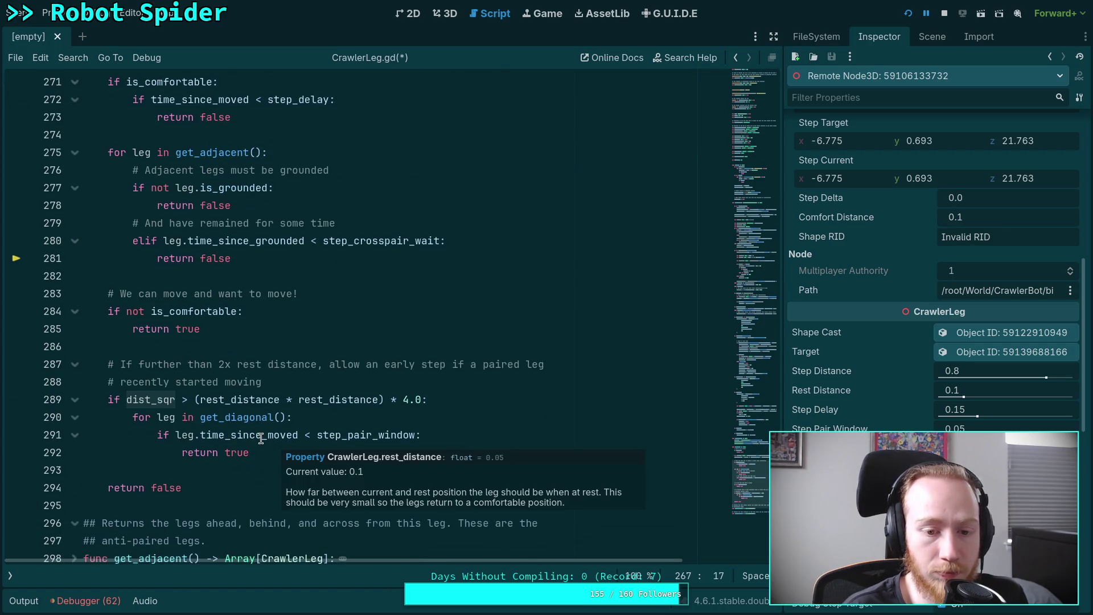
{"action": "left_click", "coordinate": [275, 452]}
{"action": "scroll", "coordinate": [275, 452], "scroll_direction": "up", "scroll_amount": 5}
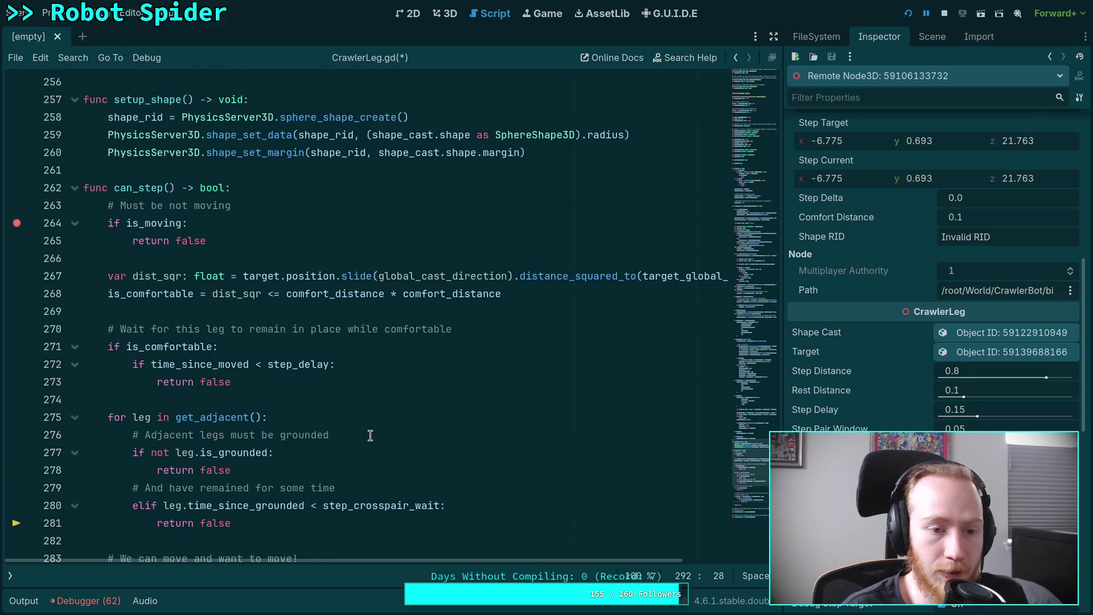
{"action": "key", "text": "ctrl+s"}
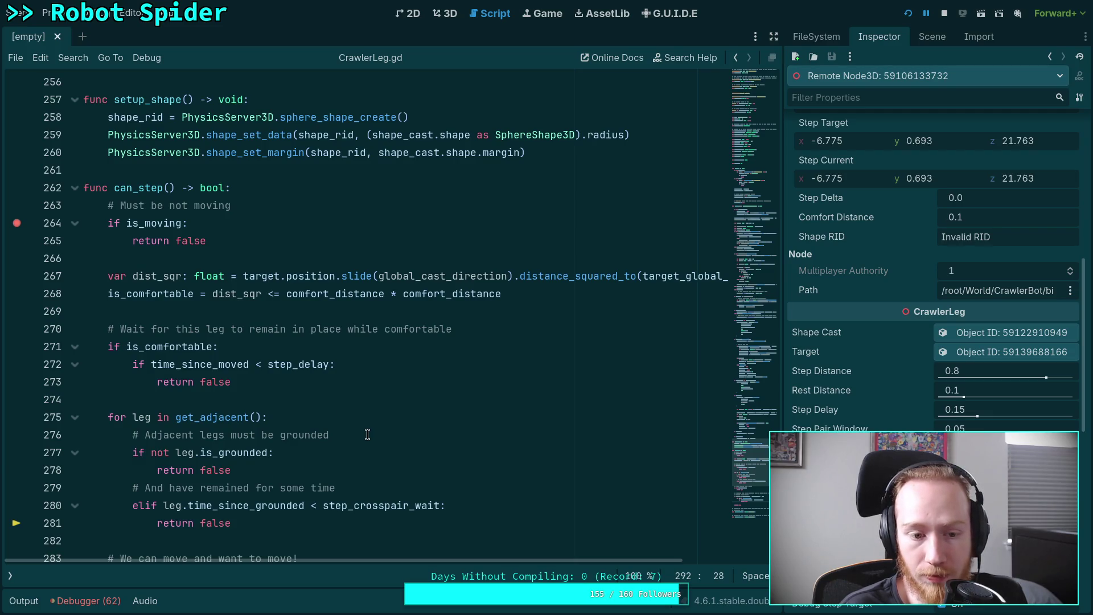
Inspect the time_since_moved and is_comfortable references in can_step.
{"action": "mouse_move", "coordinate": [214, 363]}
{"action": "left_click", "coordinate": [215, 382]}
{"action": "double_click", "coordinate": [220, 364]}
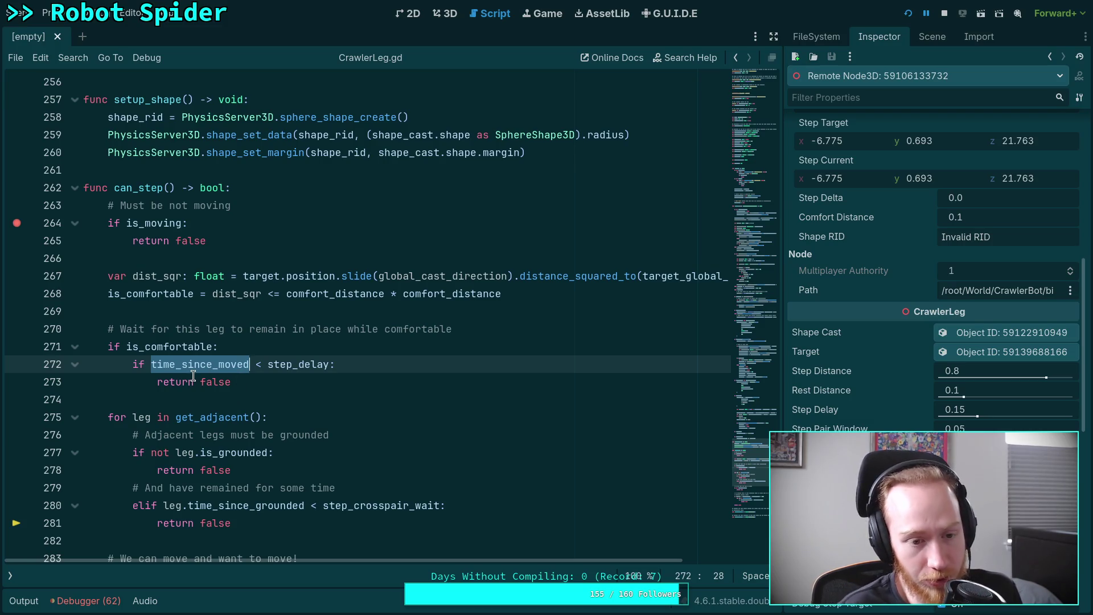
{"action": "double_click", "coordinate": [175, 350]}
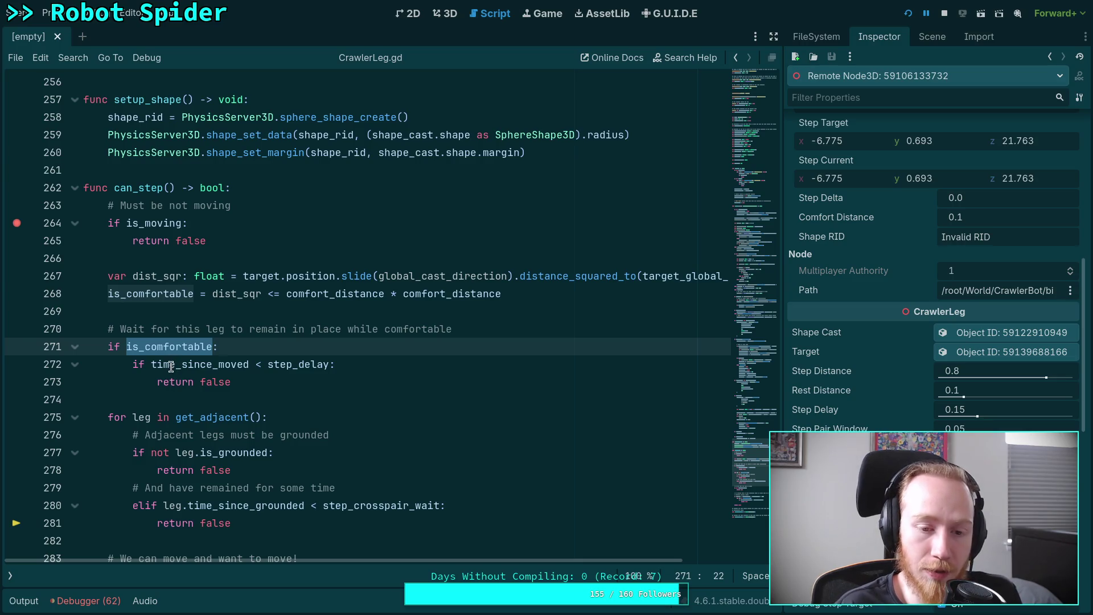
Dedent the step_delay check on lines 272–273 and delete the 'if is_comfortable:' line.
{"action": "mouse_move", "coordinate": [313, 365]}
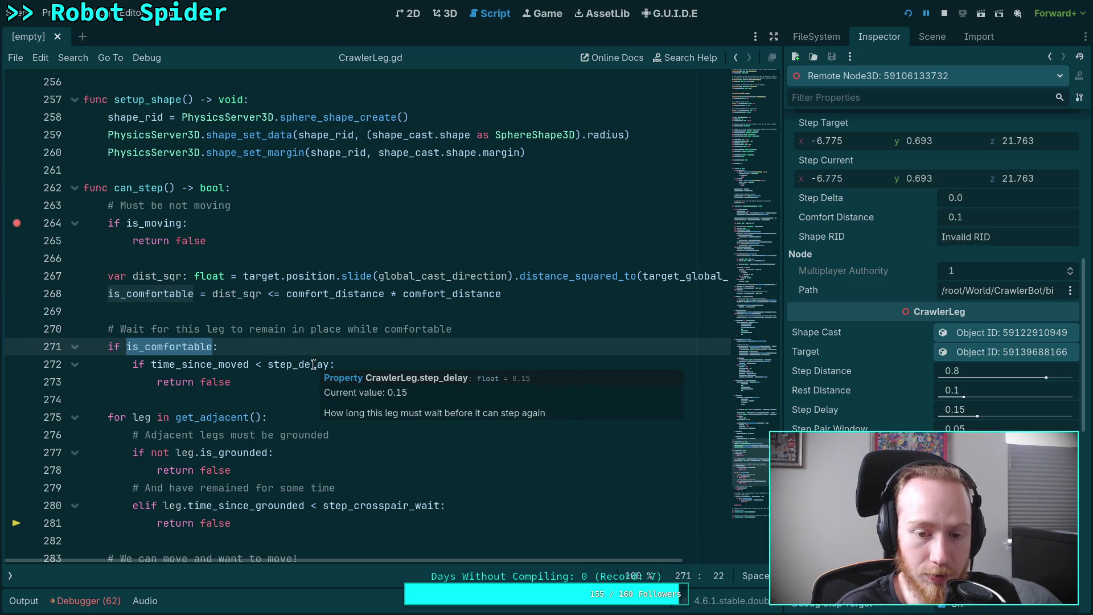
{"action": "left_click_drag", "start_coordinate": [175, 365], "coordinate": [176, 382]}
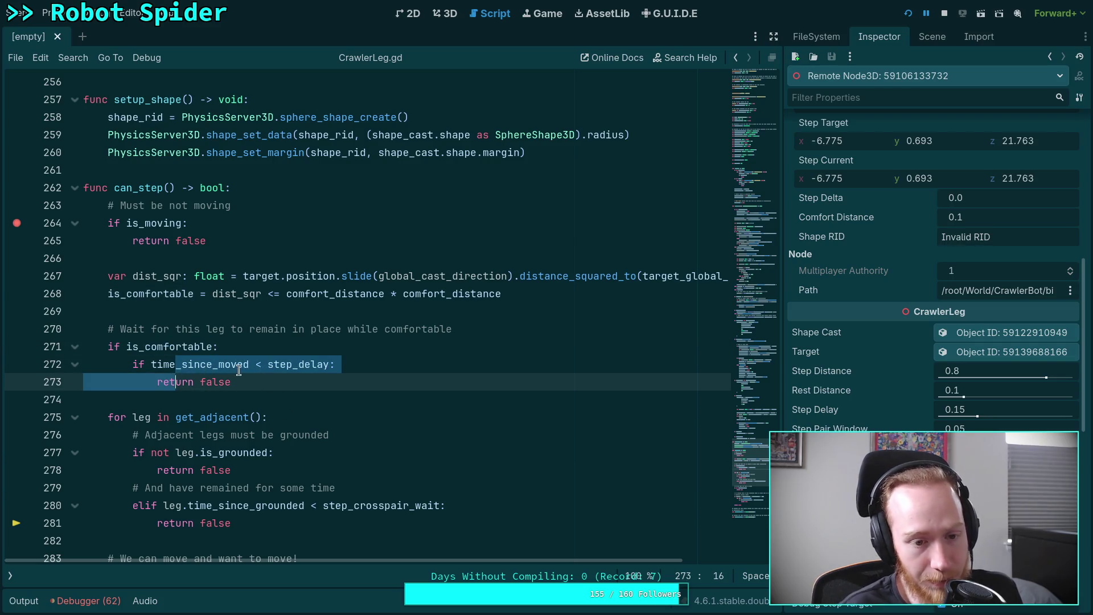
{"action": "key", "text": "shift+Tab"}
{"action": "left_click_drag", "start_coordinate": [219, 347], "coordinate": [69, 358]}
{"action": "key", "text": "ctrl+shift+k"}
Clear the breakpoint on the is_moving check at line 264 and stop the running game.
{"action": "left_click", "coordinate": [314, 376]}
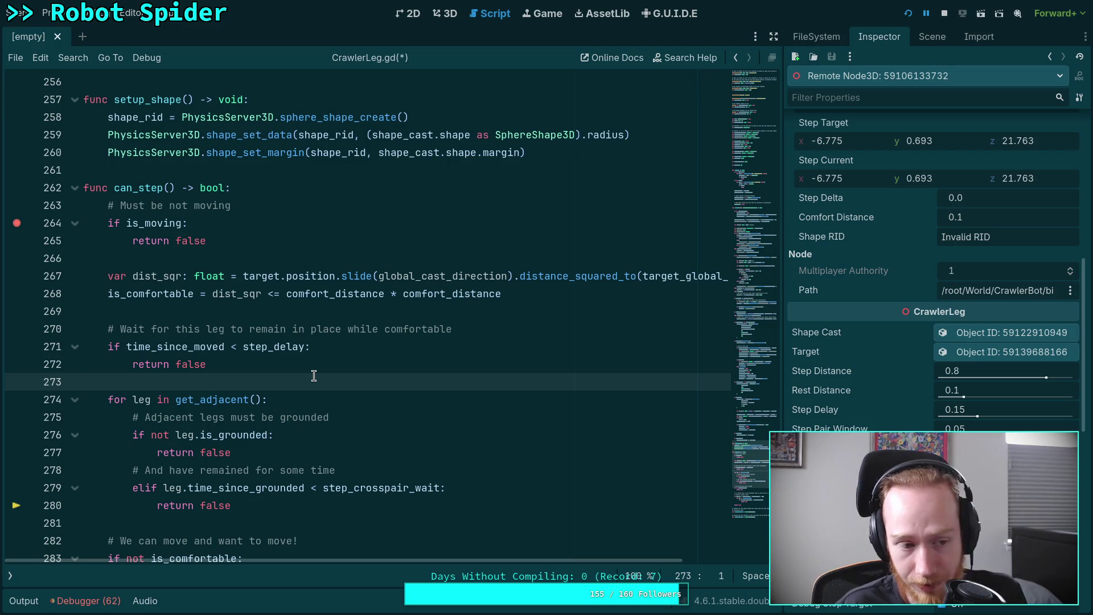
{"action": "key", "text": "ctrl+shift+F9"}
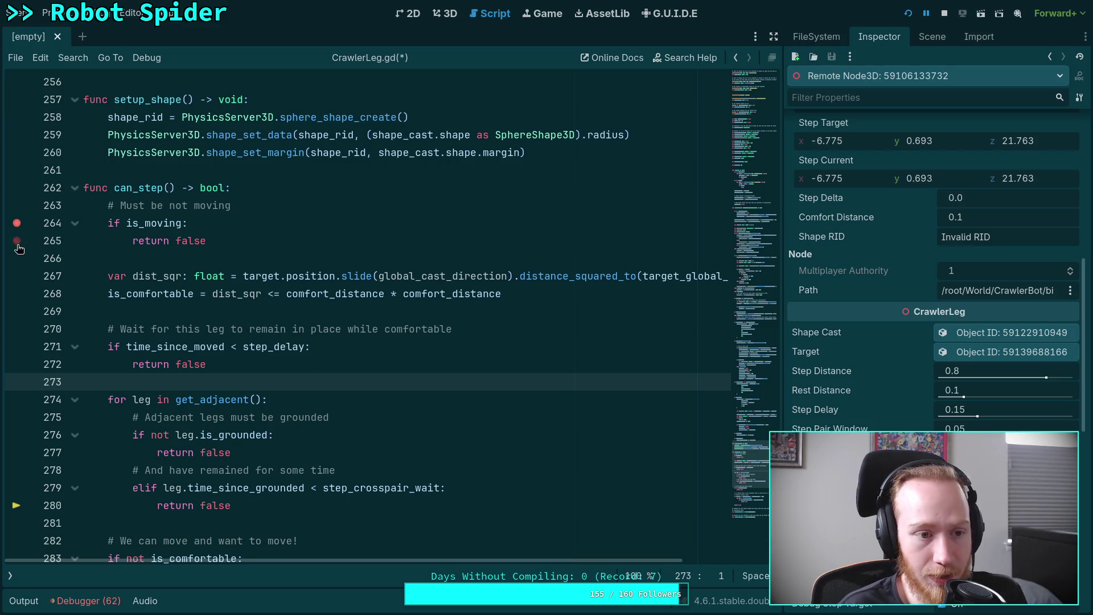
{"action": "left_click", "coordinate": [945, 13]}
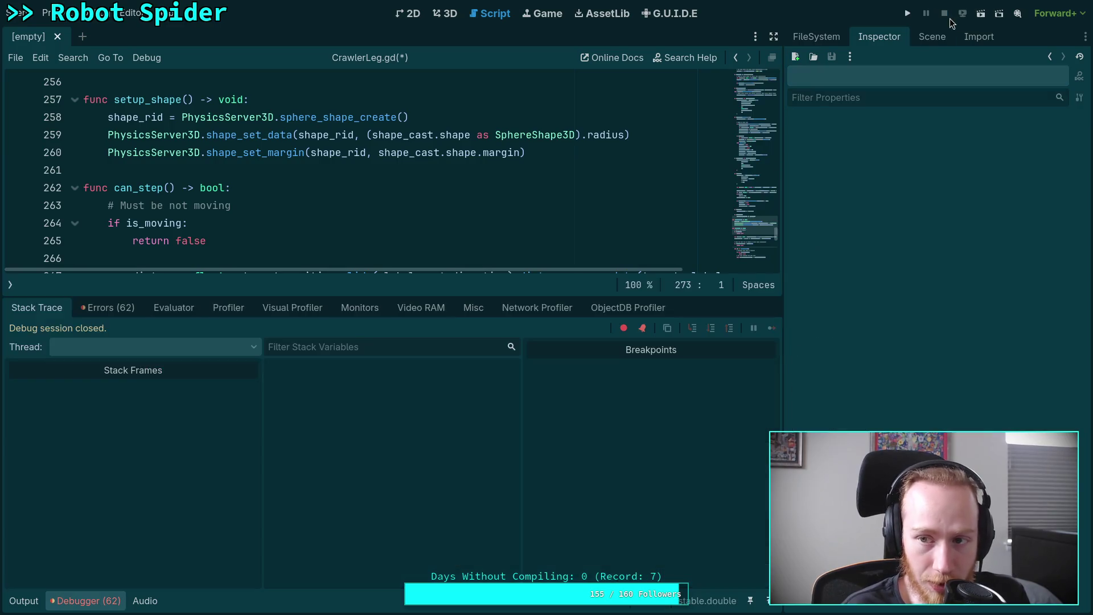
Collapse the Debugger panel and review the step_delay wait on lines 270–272.
{"action": "left_click", "coordinate": [75, 603]}
{"action": "left_click_drag", "start_coordinate": [424, 317], "coordinate": [395, 292]}
{"action": "left_click", "coordinate": [401, 283]}
{"action": "mouse_move", "coordinate": [240, 364]}
{"action": "left_mouse_down"}
{"action": "mouse_move", "coordinate": [97, 348]}
{"action": "mouse_move", "coordinate": [109, 328]}
{"action": "left_mouse_up"}
{"action": "mouse_move", "coordinate": [209, 364]}
{"action": "left_mouse_down"}
{"action": "mouse_move", "coordinate": [108, 346]}
{"action": "mouse_move", "coordinate": [110, 329]}
{"action": "left_mouse_up"}
{"action": "left_click", "coordinate": [257, 361]}
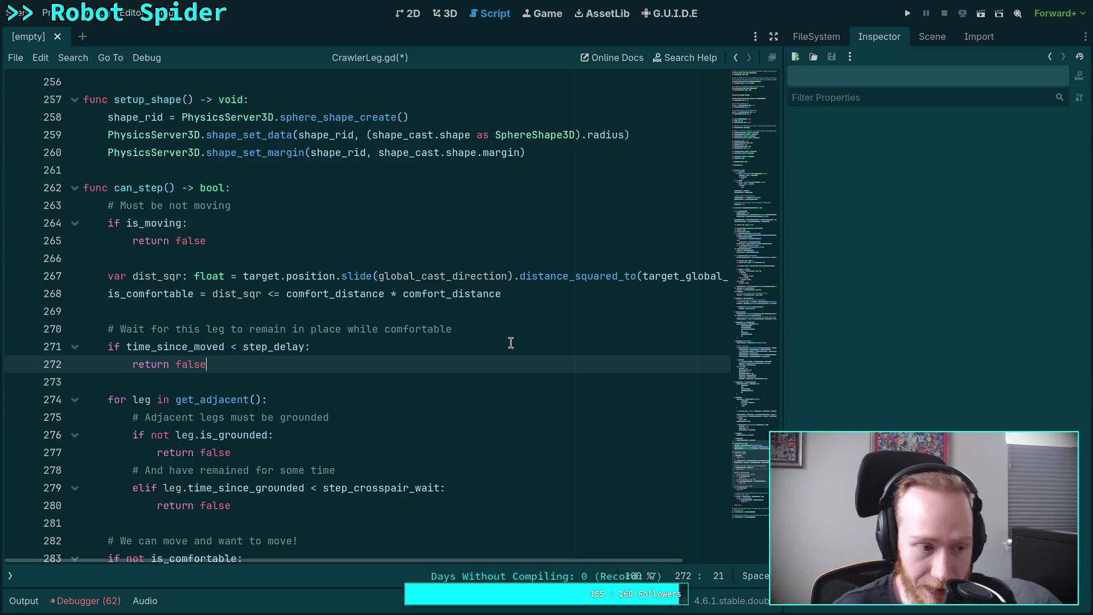
Save and run the game to watch the spider walk, stop it with F8, and collapse the output panel.
{"action": "left_click", "coordinate": [909, 14]}
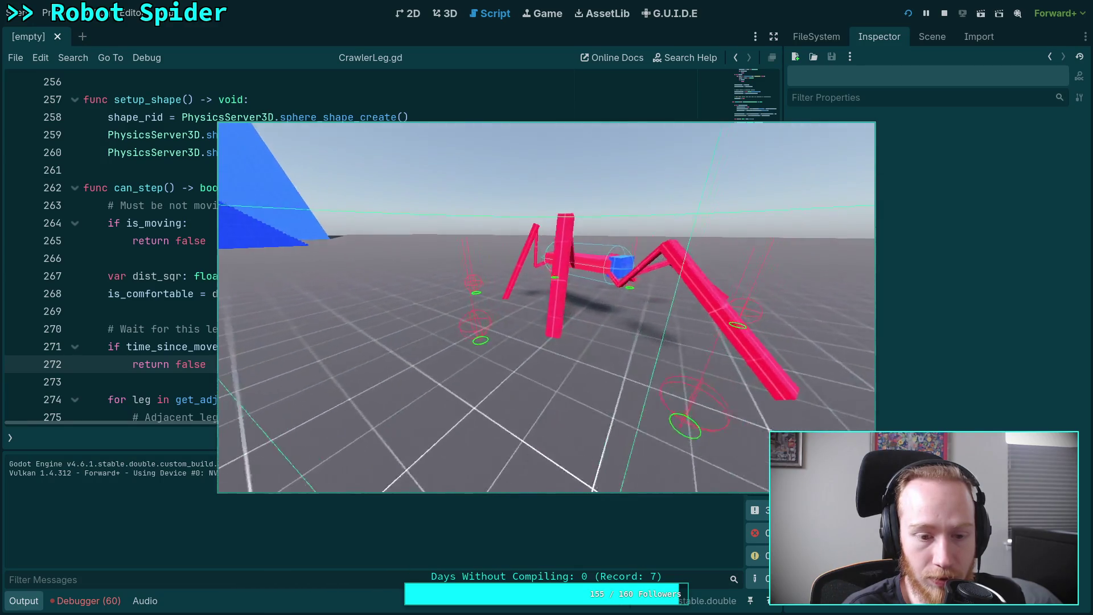
{"action": "key", "text": "F8"}
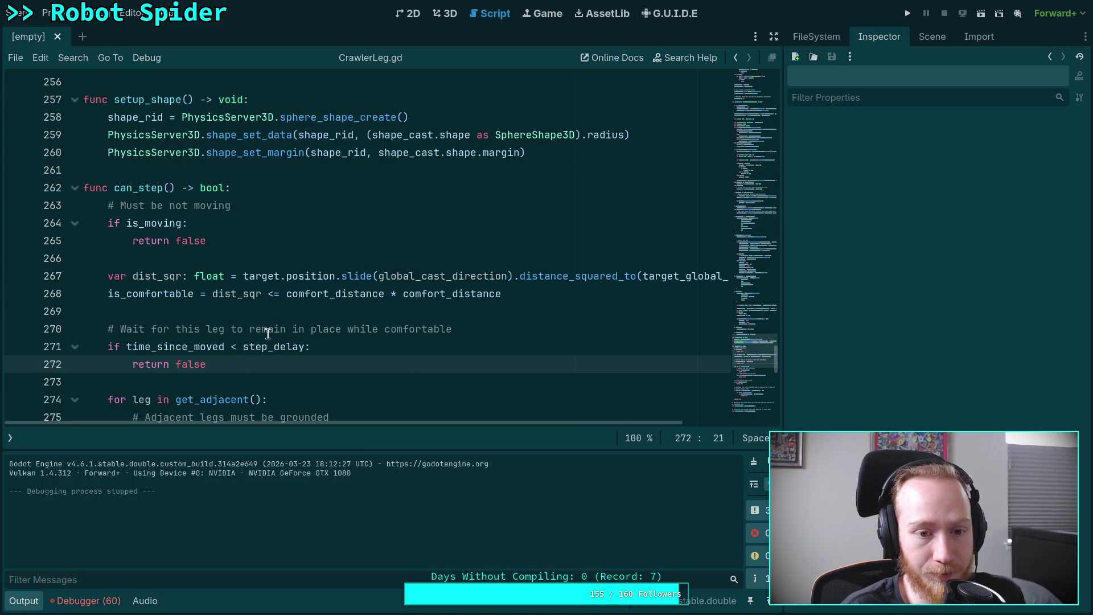
{"action": "left_click", "coordinate": [23, 602]}
{"action": "scroll", "coordinate": [278, 367], "scroll_direction": "up", "scroll_amount": 20}
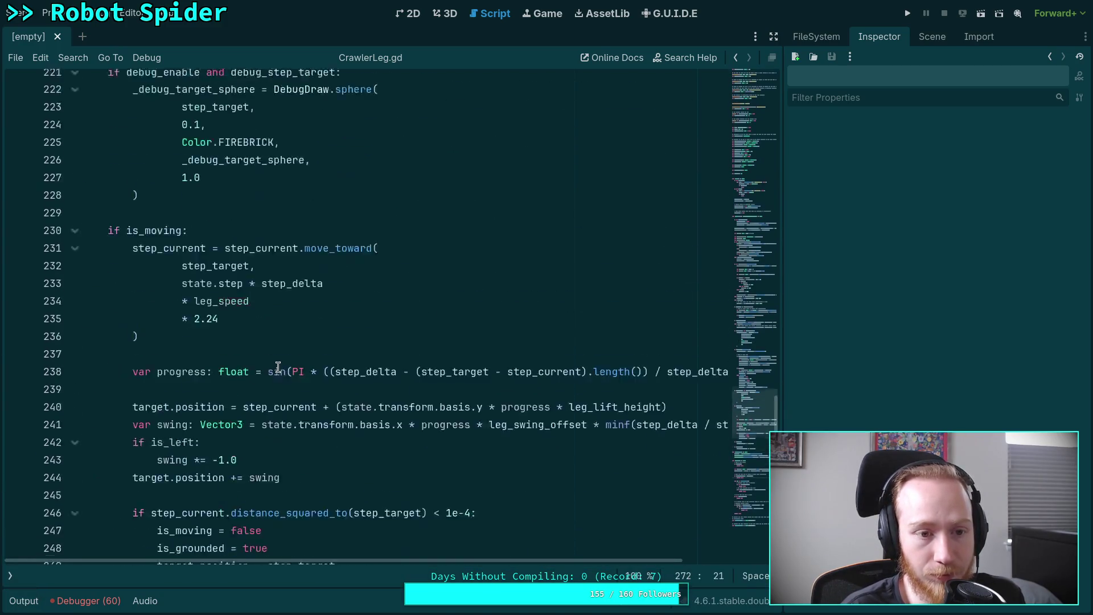
{"action": "scroll", "coordinate": [278, 367], "scroll_direction": "up", "scroll_amount": 20}
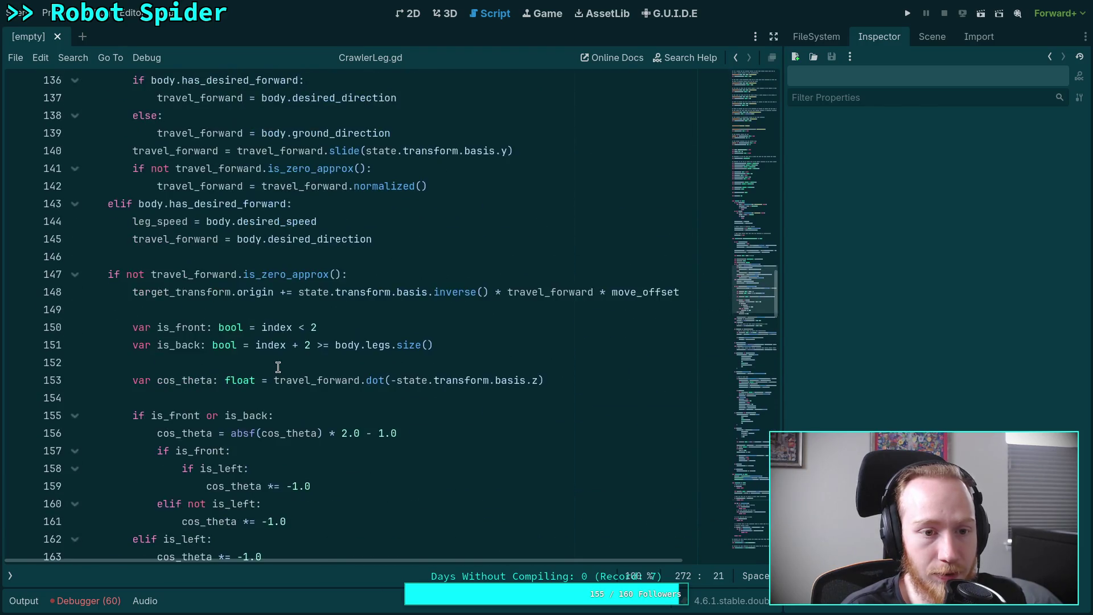
{"action": "scroll", "coordinate": [279, 365], "scroll_direction": "up", "scroll_amount": 8}
{"action": "scroll", "coordinate": [393, 346], "scroll_direction": "down", "scroll_amount": 12}
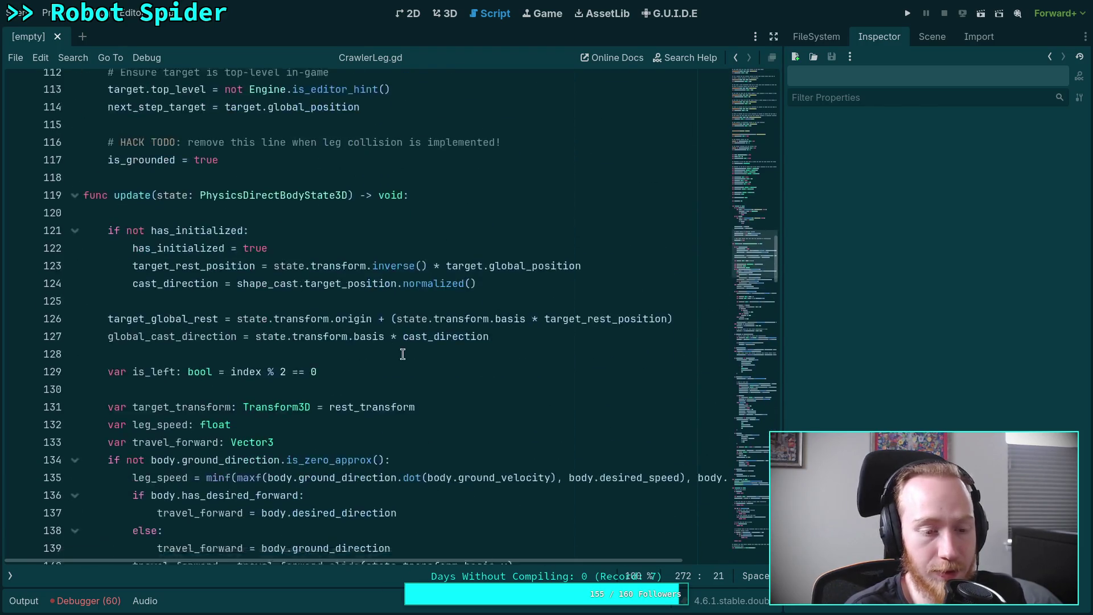
{"action": "scroll", "coordinate": [427, 356], "scroll_direction": "down", "scroll_amount": 20}
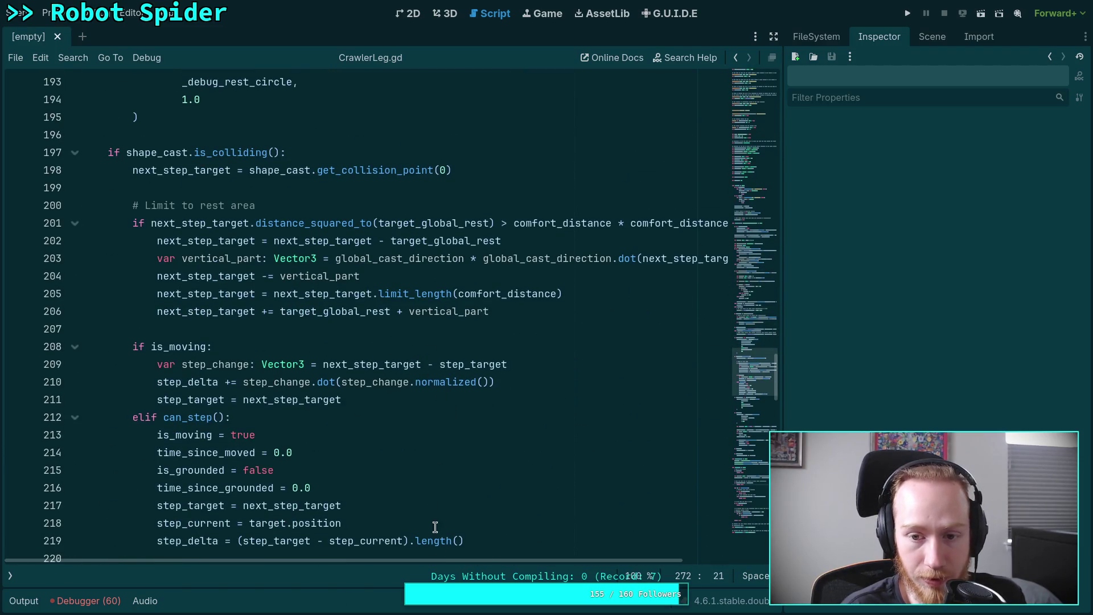
{"action": "left_click_drag", "start_coordinate": [496, 563], "coordinate": [578, 563]}
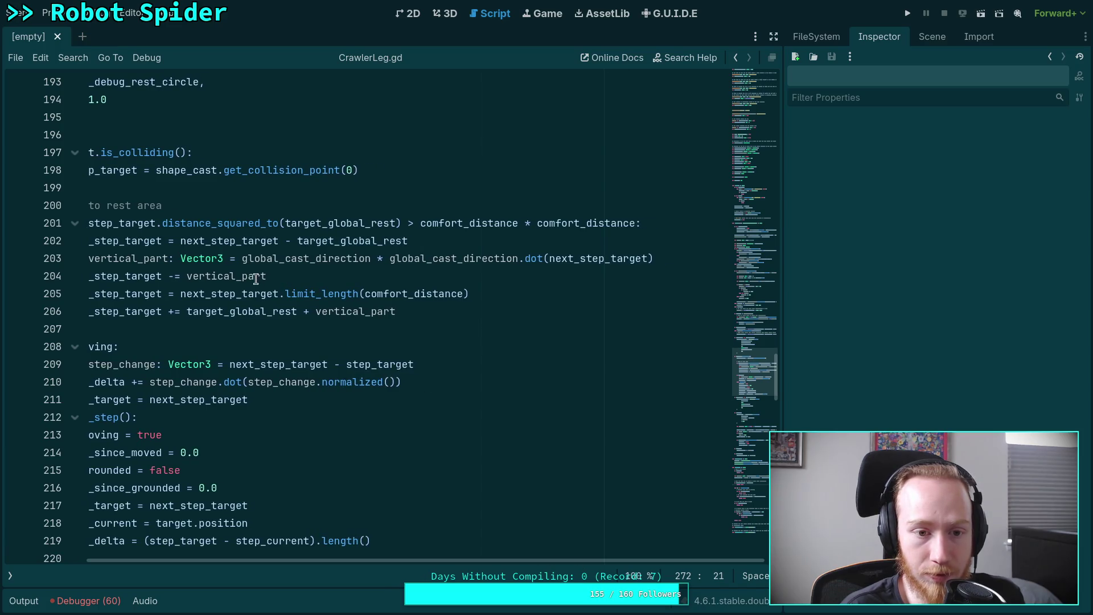
{"action": "left_click_drag", "start_coordinate": [508, 562], "coordinate": [426, 562]}
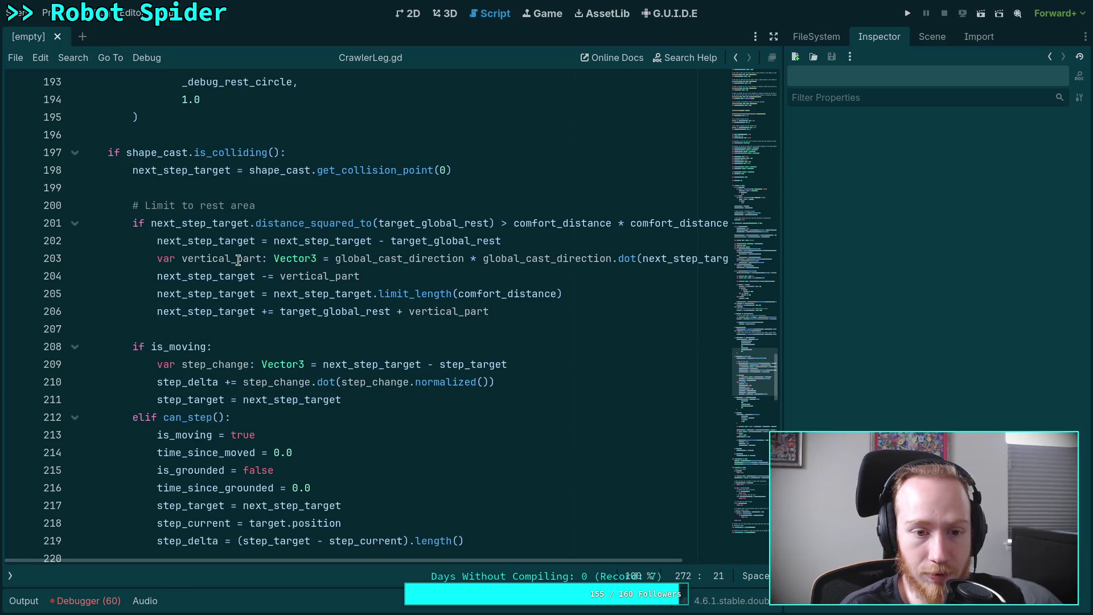
{"action": "left_click", "coordinate": [348, 223]}
{"action": "left_click", "coordinate": [302, 328]}
{"action": "scroll", "coordinate": [285, 319], "scroll_direction": "down", "scroll_amount": 10}
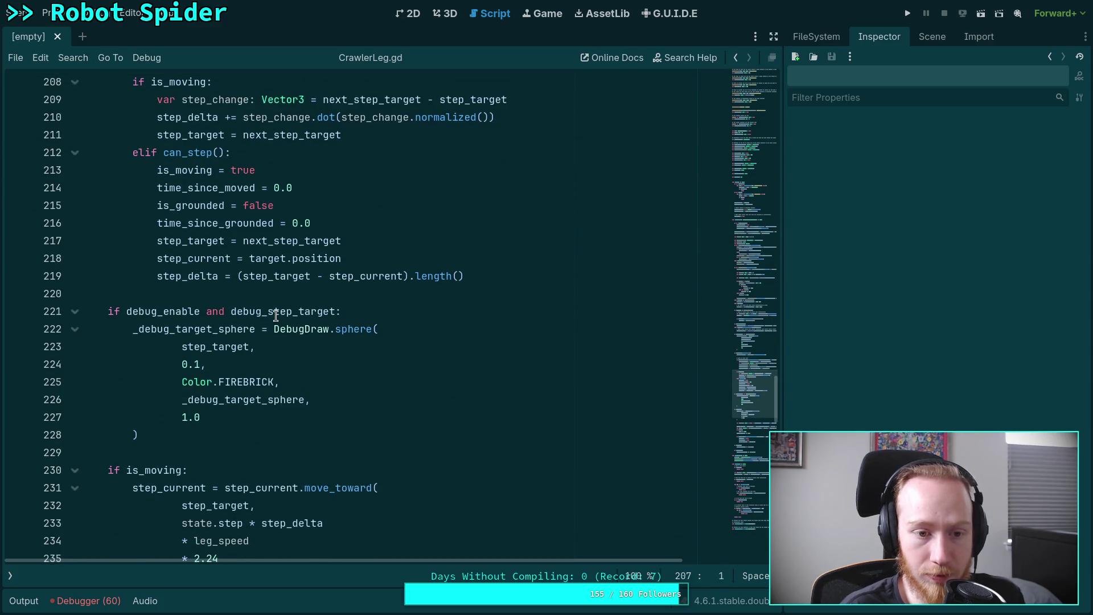
{"action": "scroll", "coordinate": [275, 316], "scroll_direction": "down", "scroll_amount": 12}
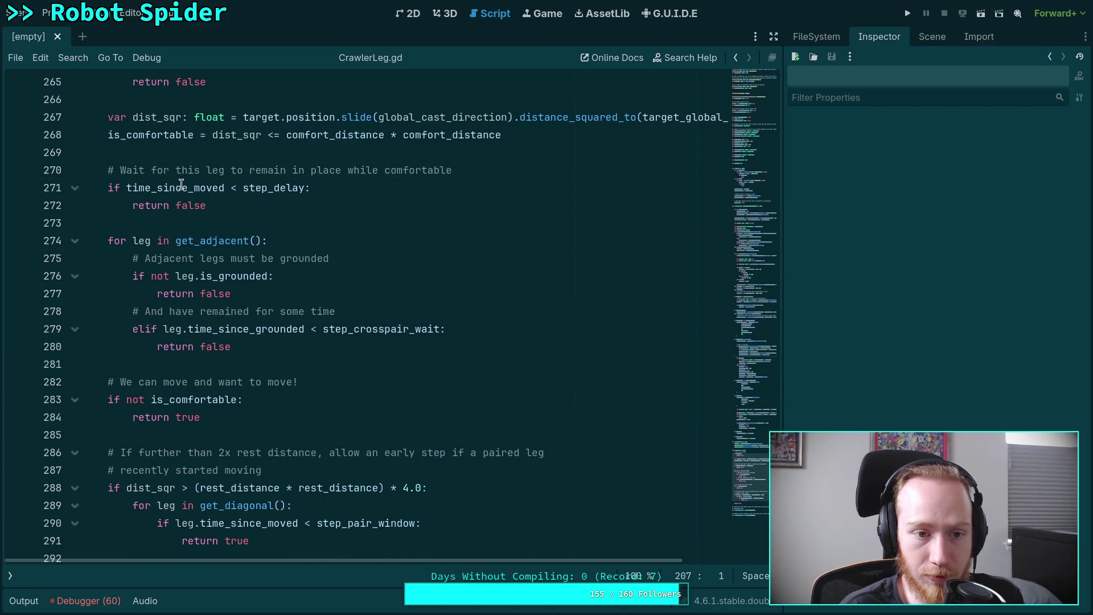
{"action": "double_click", "coordinate": [173, 188]}
{"action": "scroll", "coordinate": [412, 317], "scroll_direction": "up", "scroll_amount": 9}
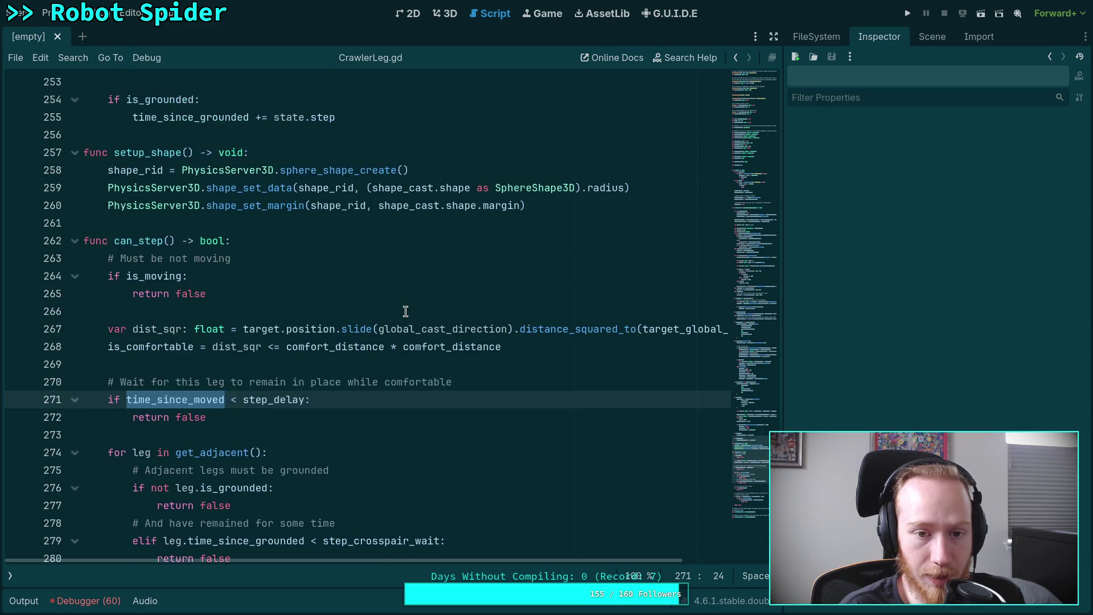
{"action": "scroll", "coordinate": [411, 316], "scroll_direction": "up", "scroll_amount": 3}
{"action": "scroll", "coordinate": [409, 315], "scroll_direction": "down", "scroll_amount": 8}
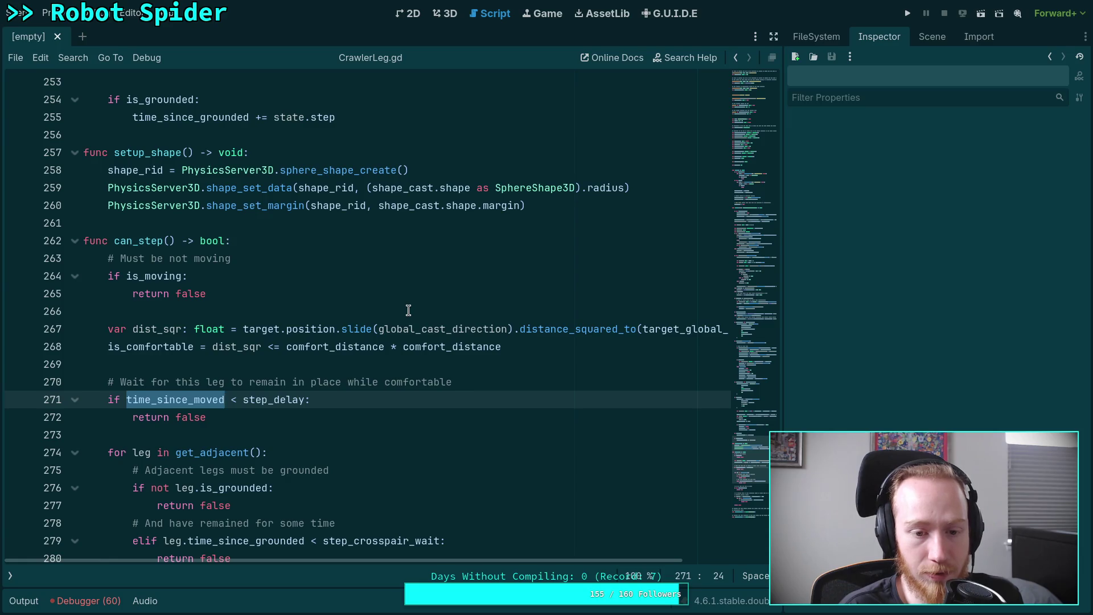
{"action": "scroll", "coordinate": [408, 309], "scroll_direction": "up", "scroll_amount": 2}
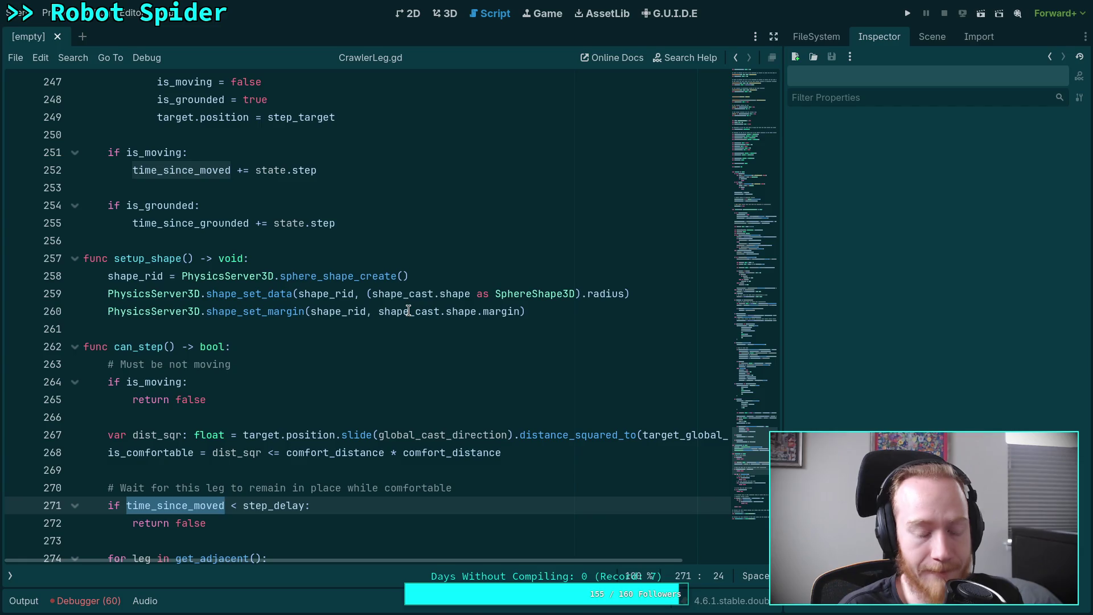
{"action": "scroll", "coordinate": [408, 310], "scroll_direction": "down", "scroll_amount": 3}
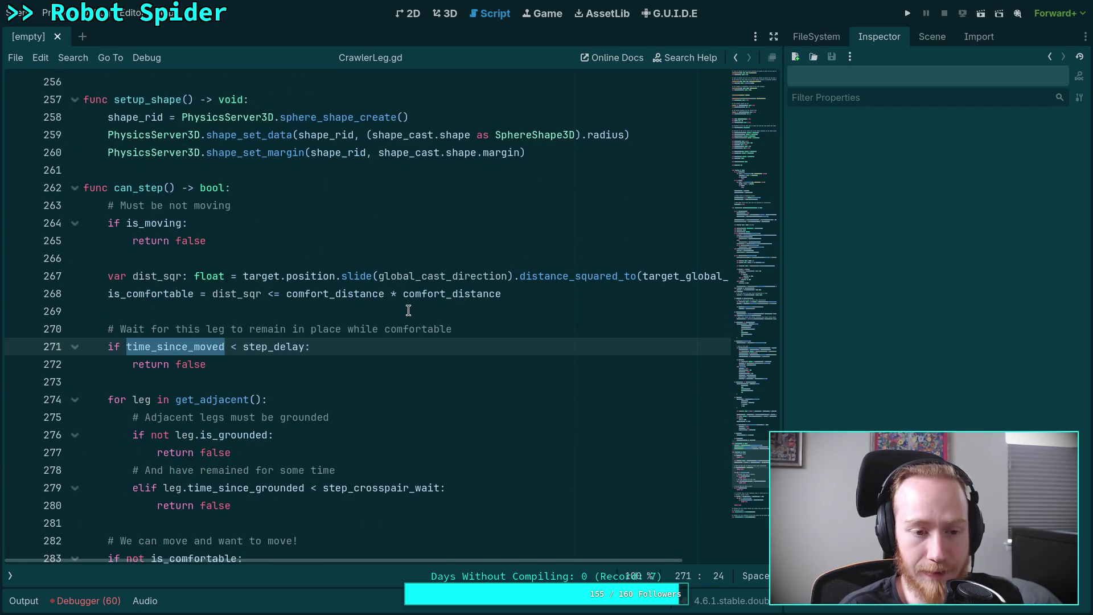
{"action": "scroll", "coordinate": [279, 344], "scroll_direction": "up", "scroll_amount": 5}
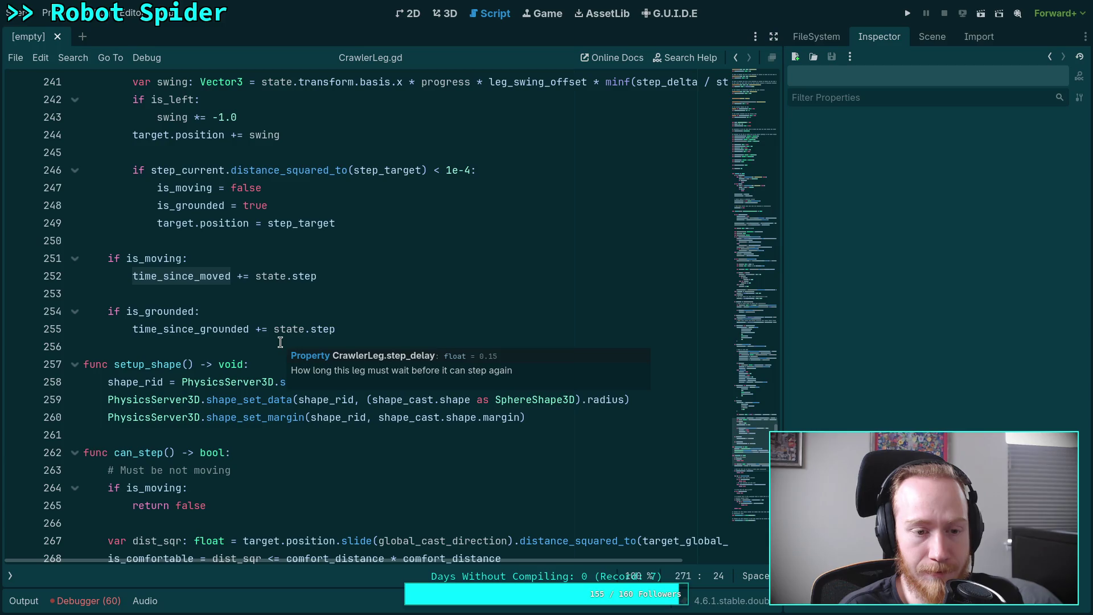
{"action": "double_click", "coordinate": [178, 277]}
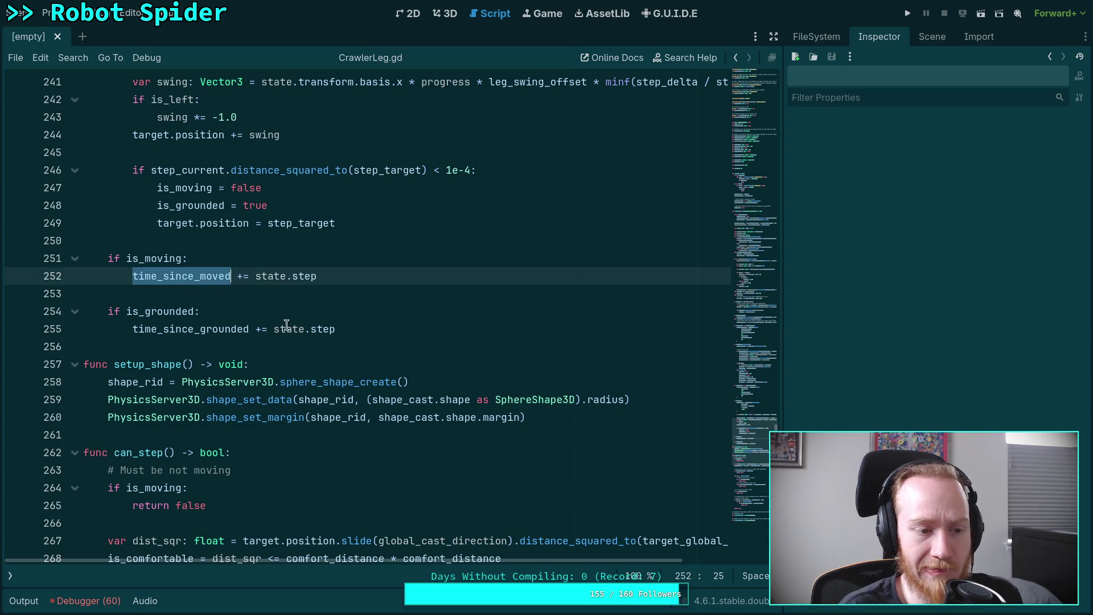
{"action": "scroll", "coordinate": [305, 331], "scroll_direction": "down", "scroll_amount": 2}
{"action": "scroll", "coordinate": [304, 331], "scroll_direction": "down", "scroll_amount": 3}
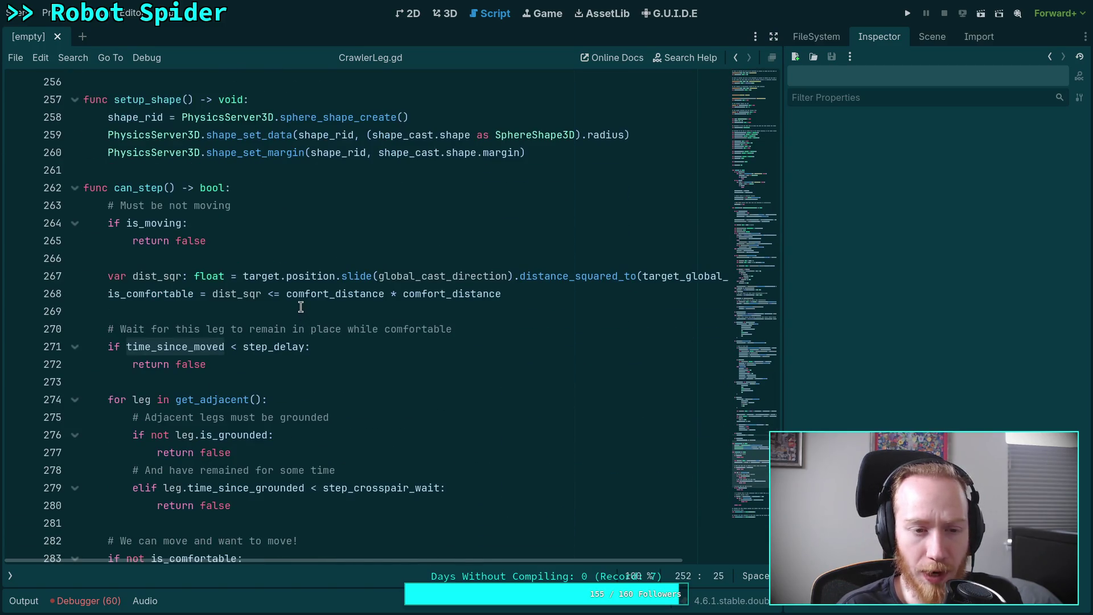
{"action": "scroll", "coordinate": [301, 306], "scroll_direction": "up", "scroll_amount": 6}
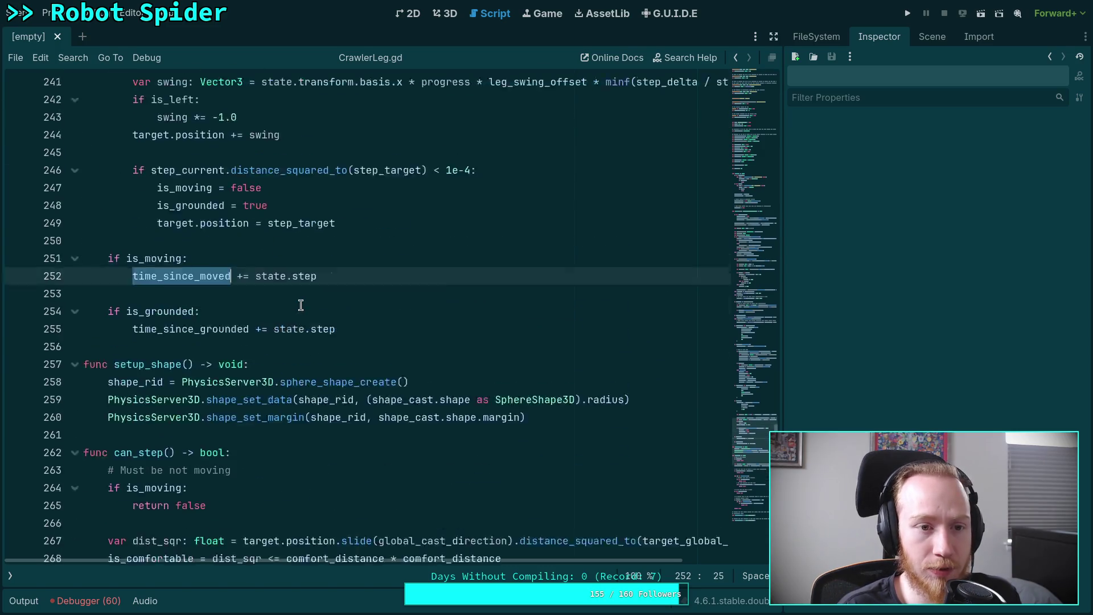
{"action": "scroll", "coordinate": [218, 314], "scroll_direction": "up", "scroll_amount": 2}
{"action": "scroll", "coordinate": [218, 311], "scroll_direction": "down", "scroll_amount": 10}
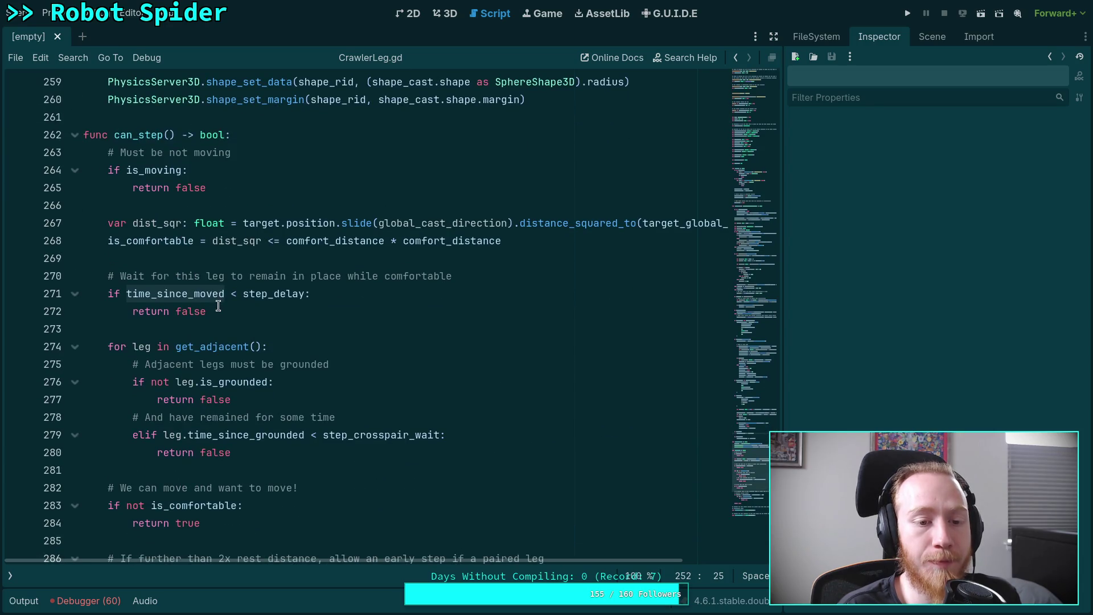
{"action": "scroll", "coordinate": [218, 306], "scroll_direction": "up", "scroll_amount": 4}
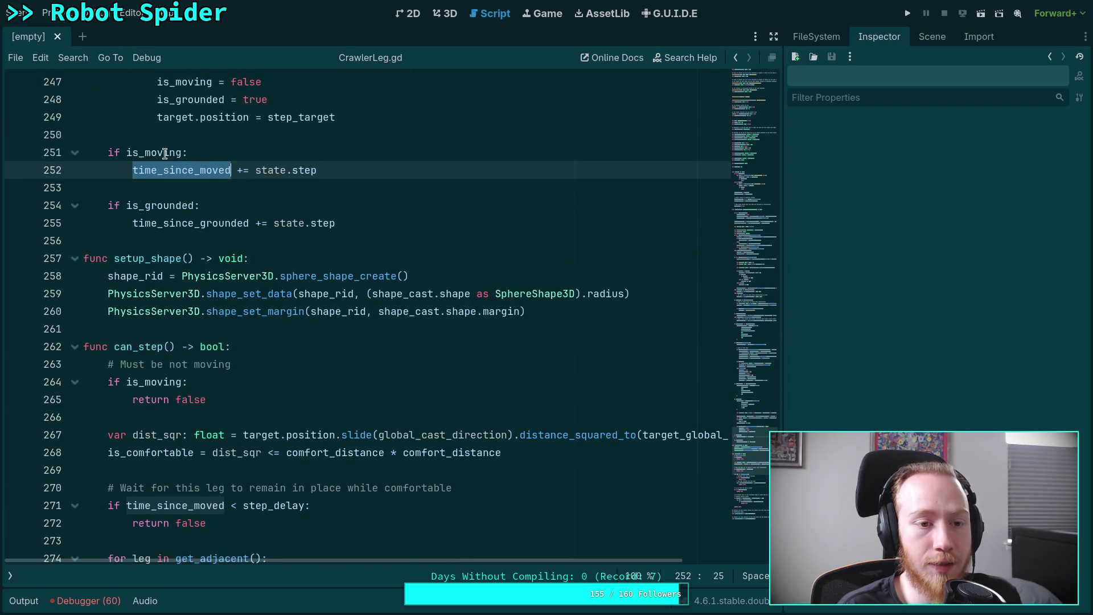
{"action": "mouse_move", "coordinate": [165, 170]}
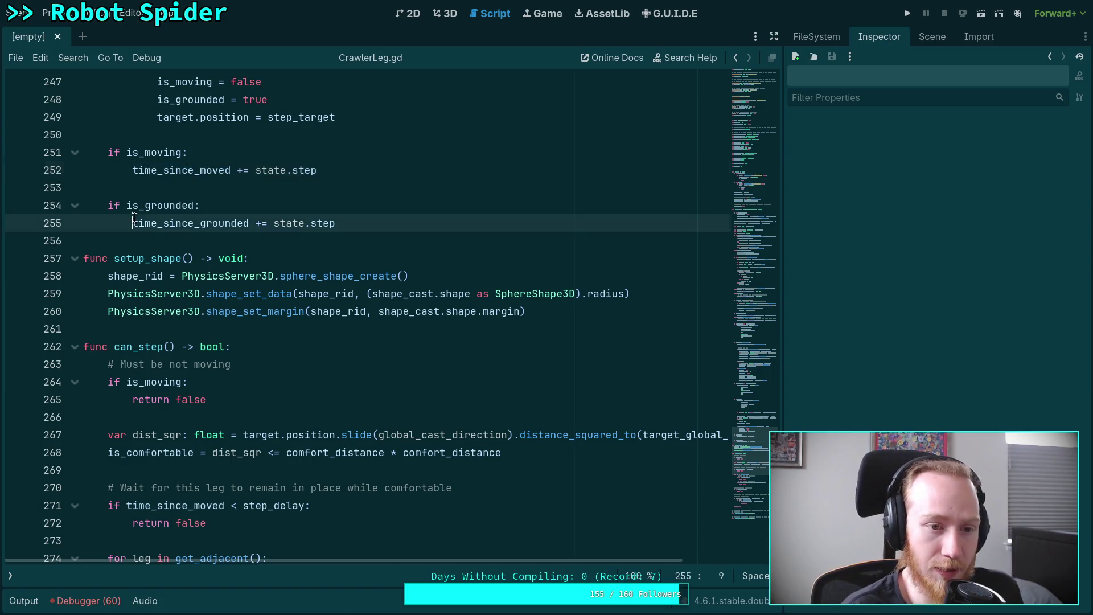
{"action": "scroll", "coordinate": [240, 183], "scroll_direction": "up", "scroll_amount": 5}
Reposition the time_since_moved increment with Alt+arrow moves, keeping it above the is_grounded check.
{"action": "key", "text": "alt+Down"}
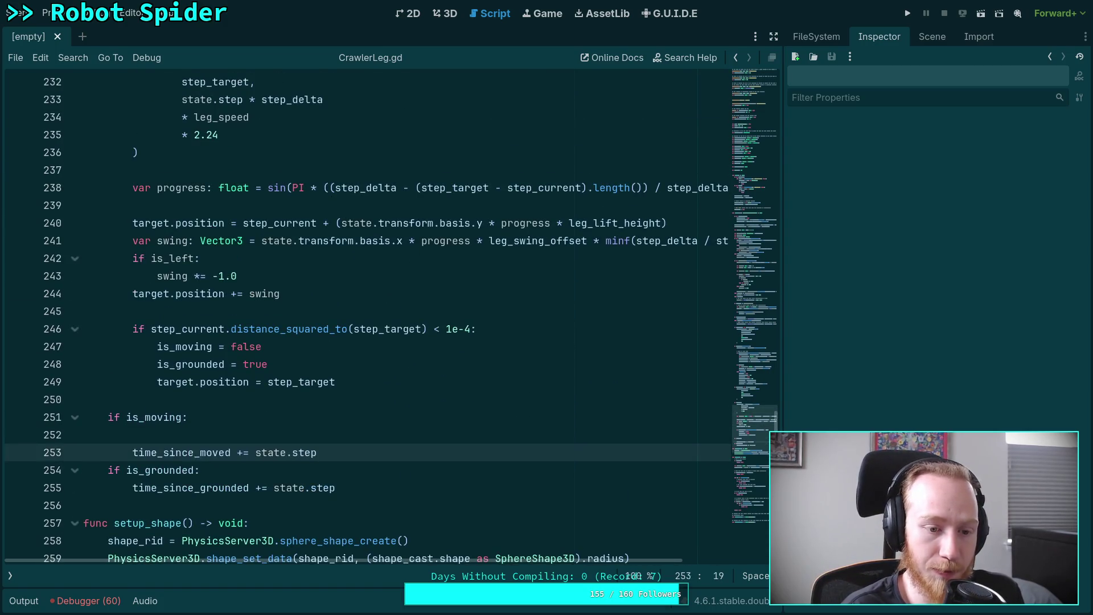
{"action": "key", "text": "alt+Down"}
{"action": "key", "text": "alt+Down"}
{"action": "key", "text": "shift+Tab"}
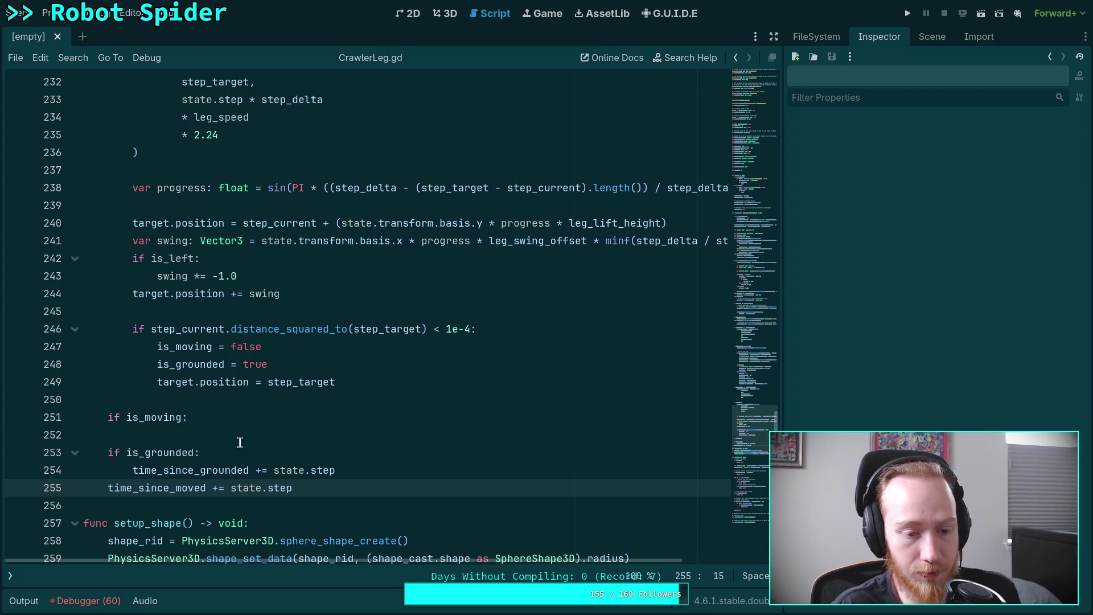
{"action": "key", "text": "alt+Up"}
{"action": "key", "text": "alt+Up"}
Delete the 'if is_moving:' condition, tidy the blank line, and save CrawlerLeg.gd.
{"action": "left_click", "coordinate": [172, 417]}
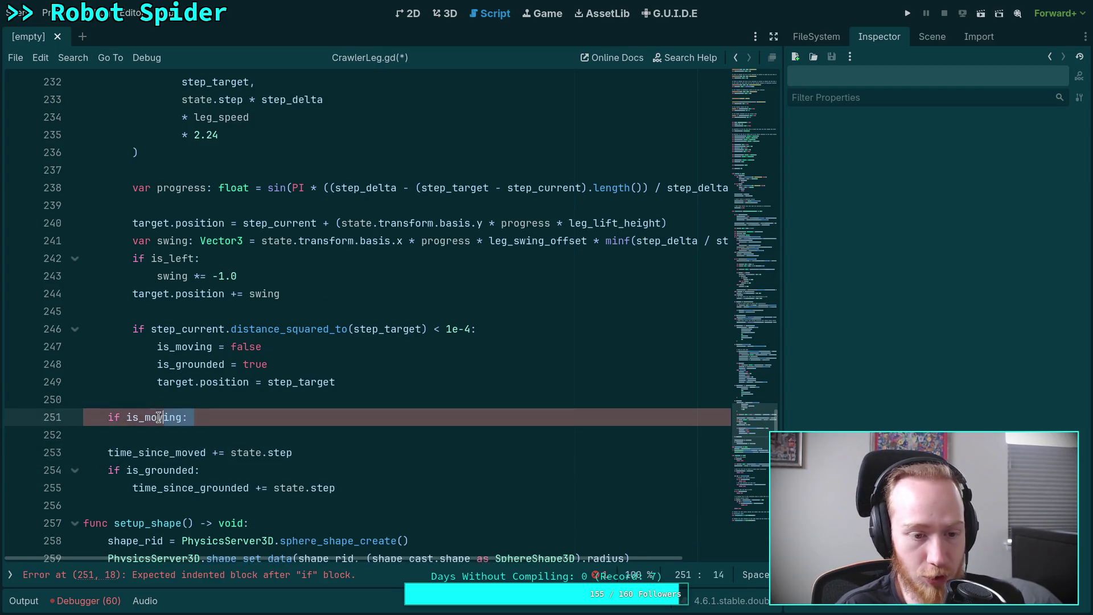
{"action": "left_click_drag", "start_coordinate": [172, 418], "coordinate": [60, 412]}
{"action": "key", "text": "BackSpace"}
{"action": "key", "text": "BackSpace"}
{"action": "key", "text": "BackSpace"}
{"action": "key", "text": "End"}
{"action": "key", "text": "Return"}
{"action": "key", "text": "ctrl+s"}
Check the time_since_moved uses around line 251, then run the project with F5.
{"action": "double_click", "coordinate": [120, 417]}
{"action": "scroll", "coordinate": [285, 370], "scroll_direction": "up", "scroll_amount": 9}
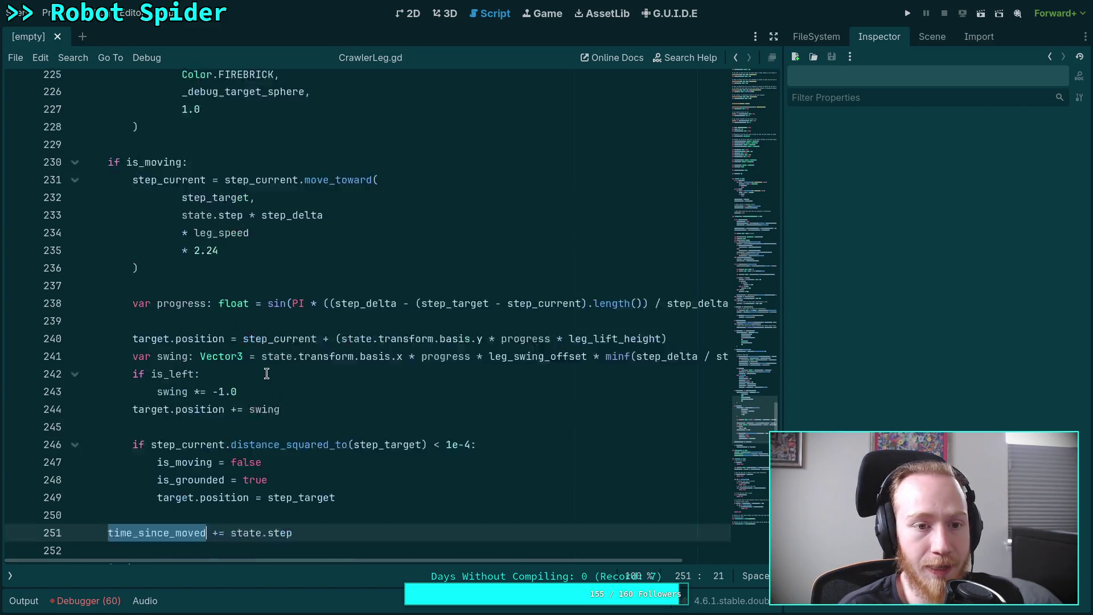
{"action": "scroll", "coordinate": [289, 371], "scroll_direction": "up", "scroll_amount": 3}
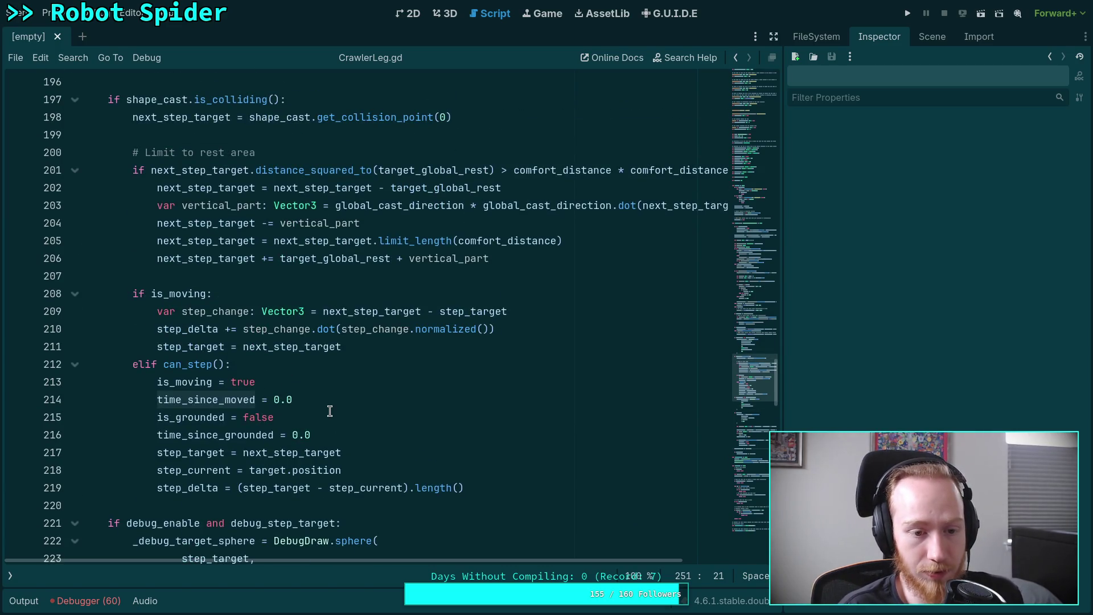
{"action": "scroll", "coordinate": [330, 412], "scroll_direction": "down", "scroll_amount": 3}
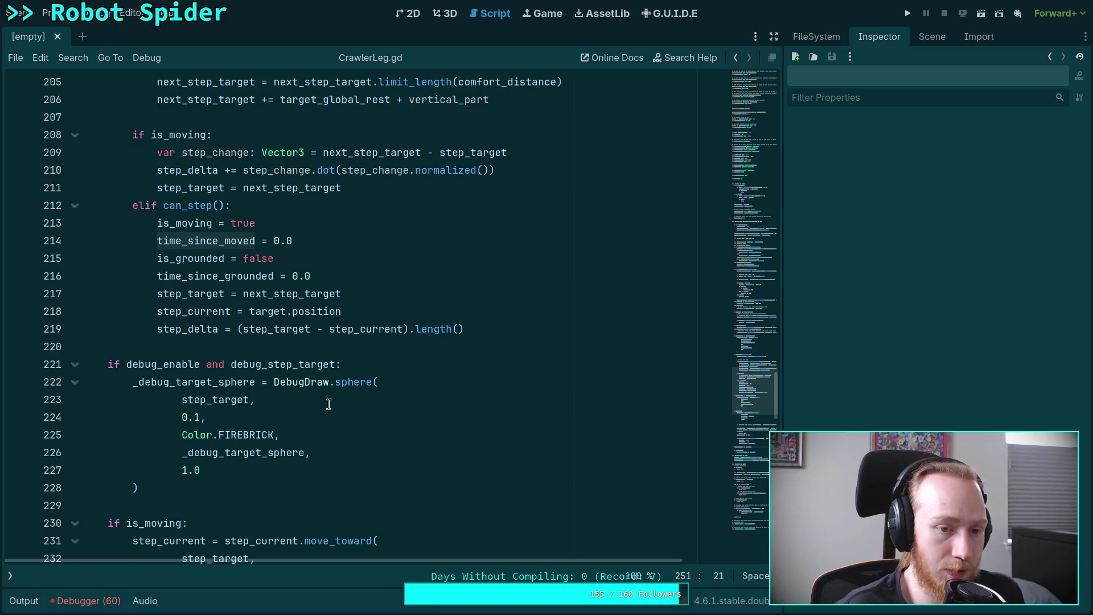
{"action": "scroll", "coordinate": [329, 404], "scroll_direction": "up", "scroll_amount": 4}
{"action": "key", "text": "F5"}
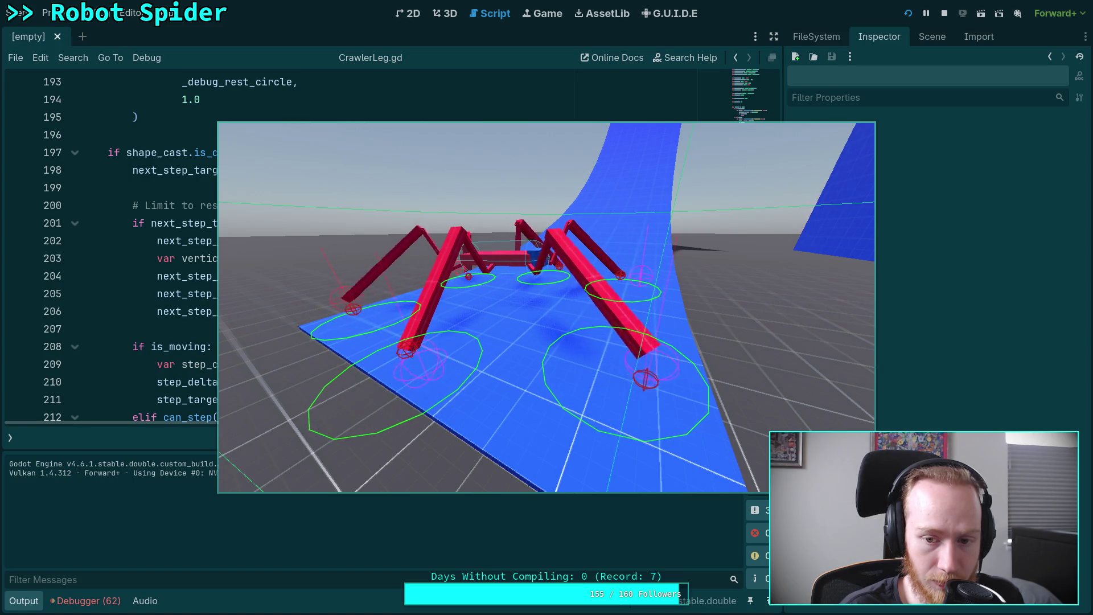
Stop the spider test run with the toolbar Stop button after watching its gait.
{"action": "left_click", "coordinate": [945, 13]}
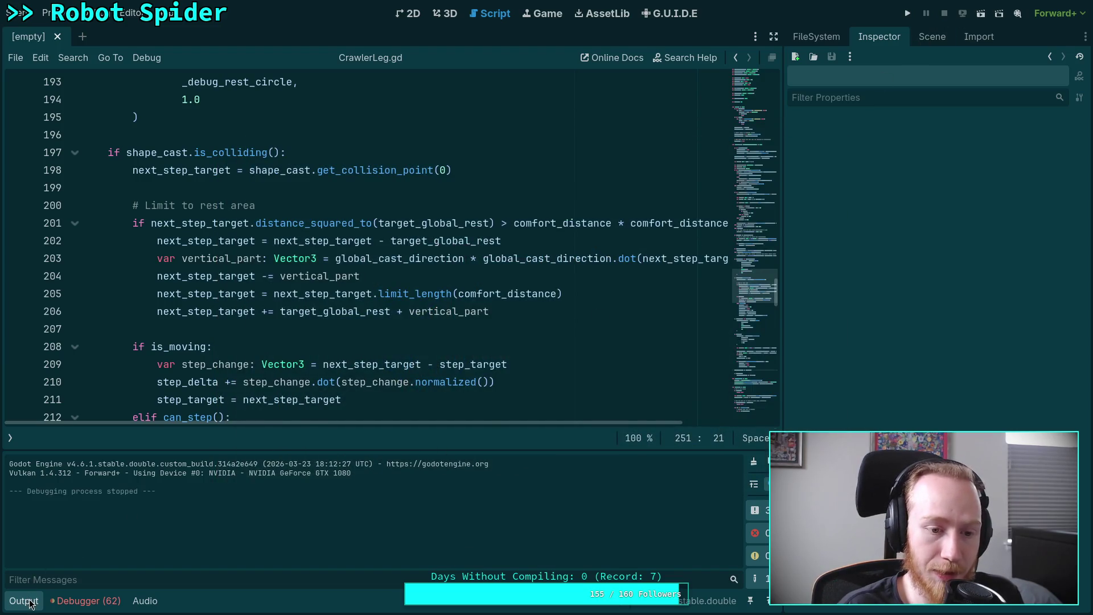
{"action": "left_click", "coordinate": [24, 601]}
{"action": "scroll", "coordinate": [279, 454], "scroll_direction": "down", "scroll_amount": 4}
{"action": "scroll", "coordinate": [279, 454], "scroll_direction": "down", "scroll_amount": 17}
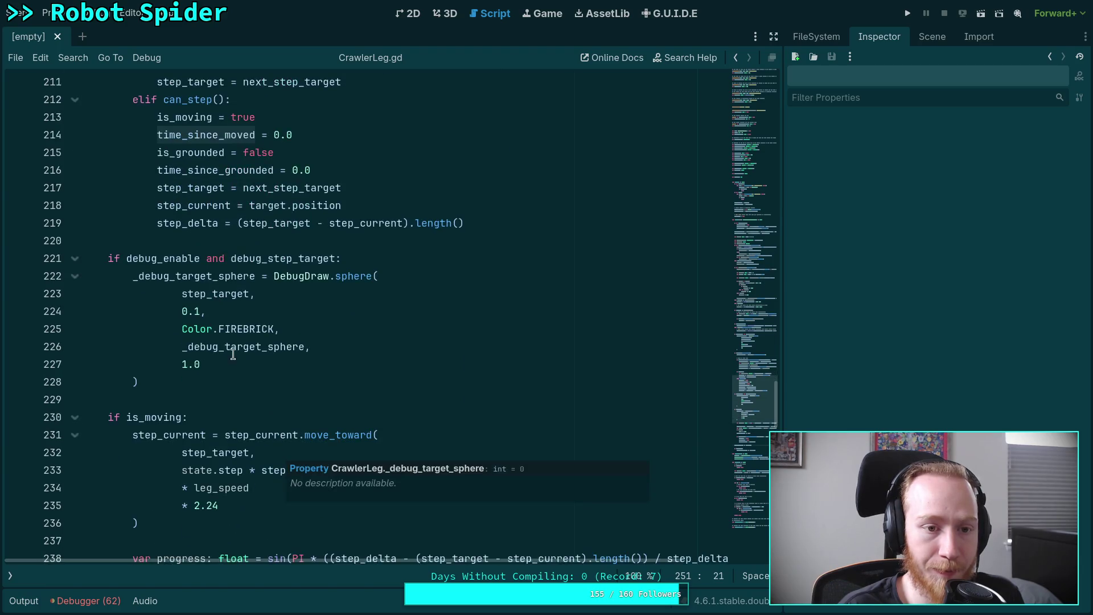
{"action": "scroll", "coordinate": [254, 348], "scroll_direction": "down", "scroll_amount": 2}
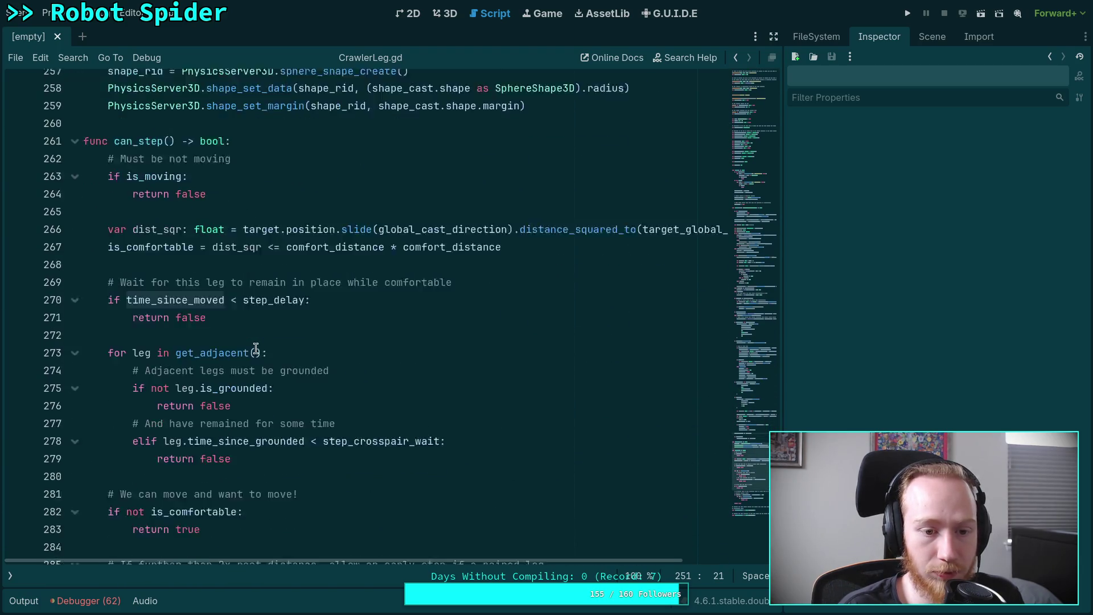
{"action": "scroll", "coordinate": [254, 348], "scroll_direction": "up", "scroll_amount": 2}
{"action": "scroll", "coordinate": [254, 349], "scroll_direction": "up", "scroll_amount": 14}
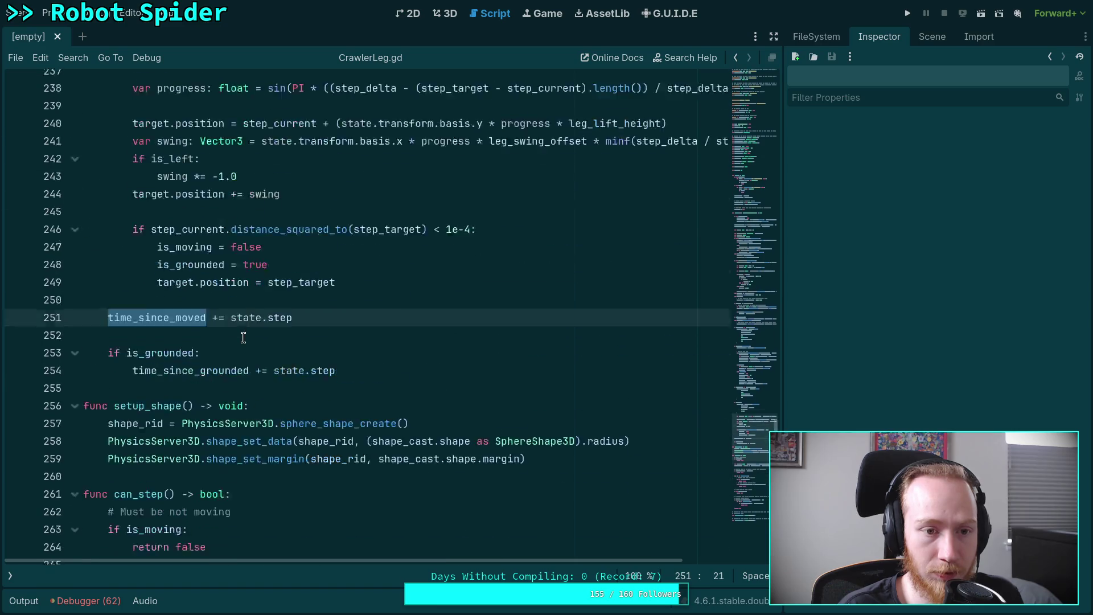
{"action": "scroll", "coordinate": [220, 331], "scroll_direction": "up", "scroll_amount": 3}
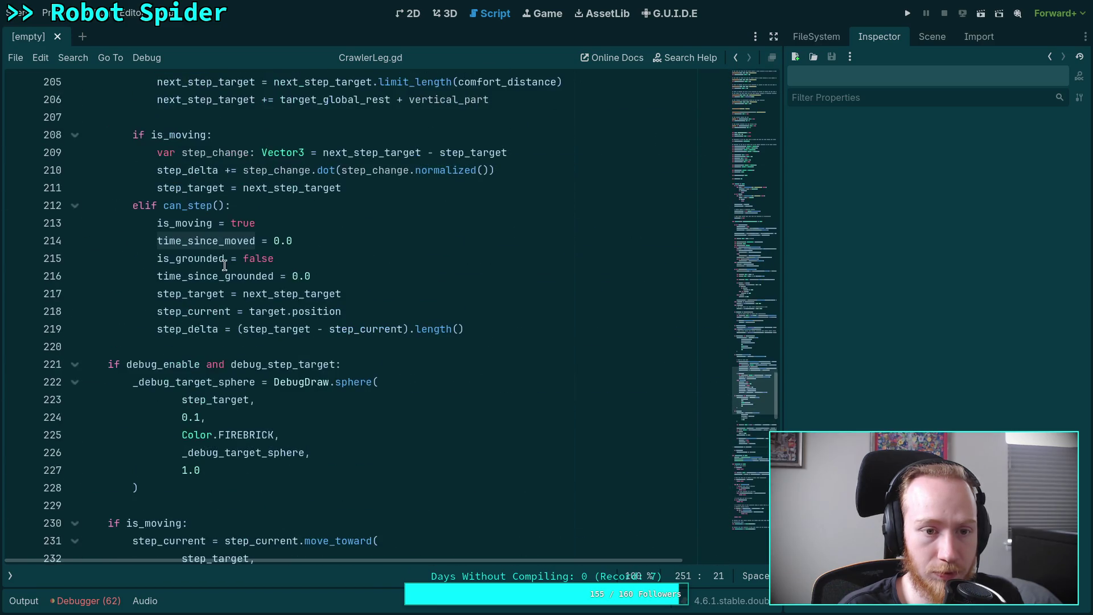
{"action": "double_click", "coordinate": [208, 276]}
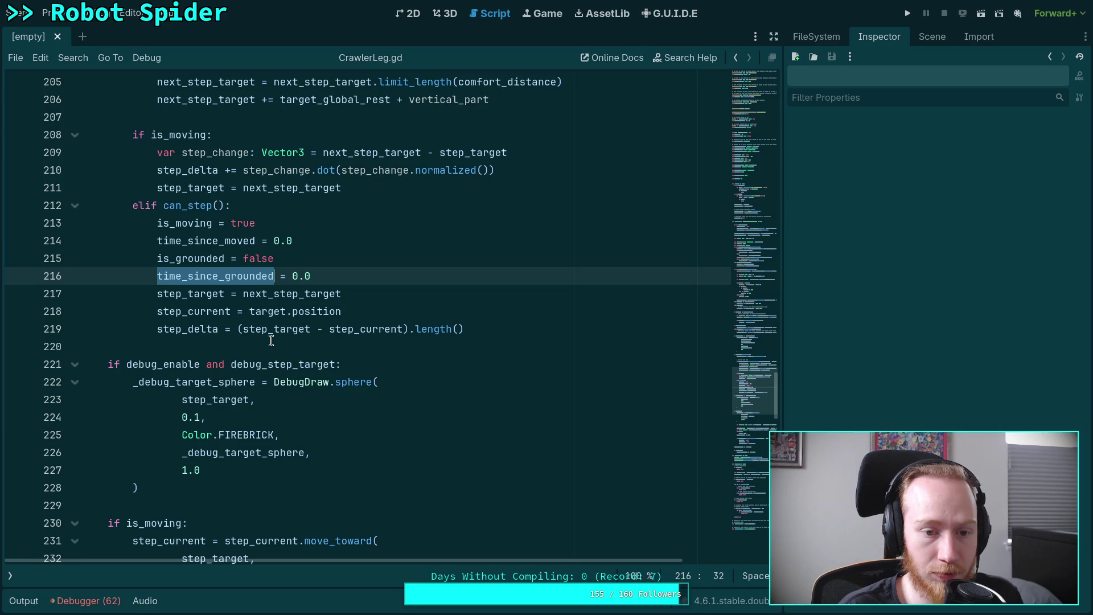
{"action": "scroll", "coordinate": [272, 339], "scroll_direction": "up", "scroll_amount": 3}
{"action": "scroll", "coordinate": [272, 339], "scroll_direction": "down", "scroll_amount": 7}
{"action": "scroll", "coordinate": [272, 338], "scroll_direction": "up", "scroll_amount": 3}
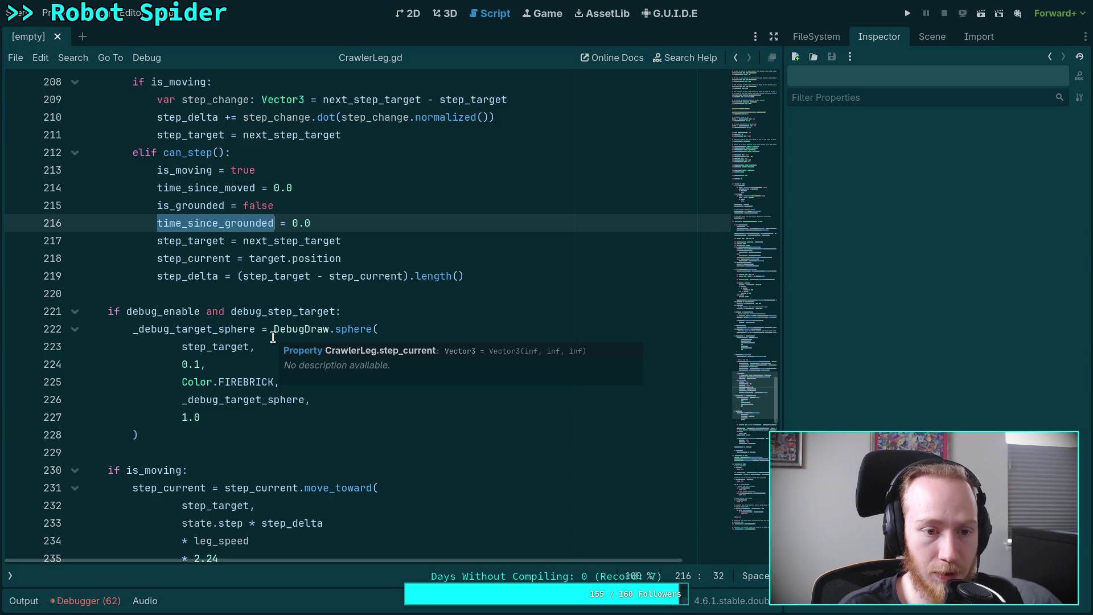
{"action": "scroll", "coordinate": [311, 298], "scroll_direction": "down", "scroll_amount": 20}
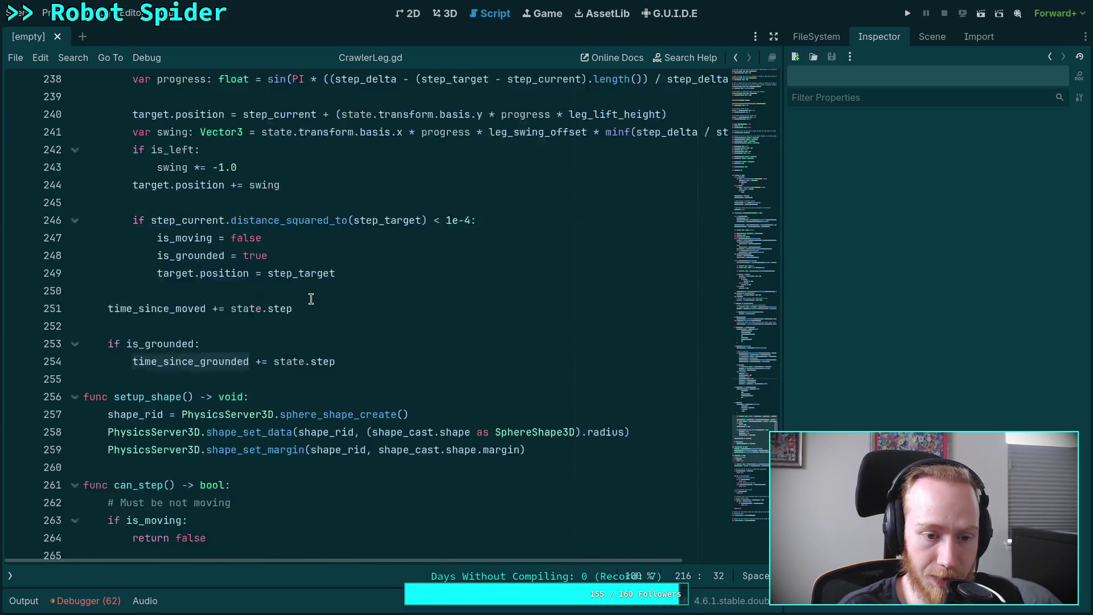
{"action": "scroll", "coordinate": [325, 340], "scroll_direction": "up", "scroll_amount": 3}
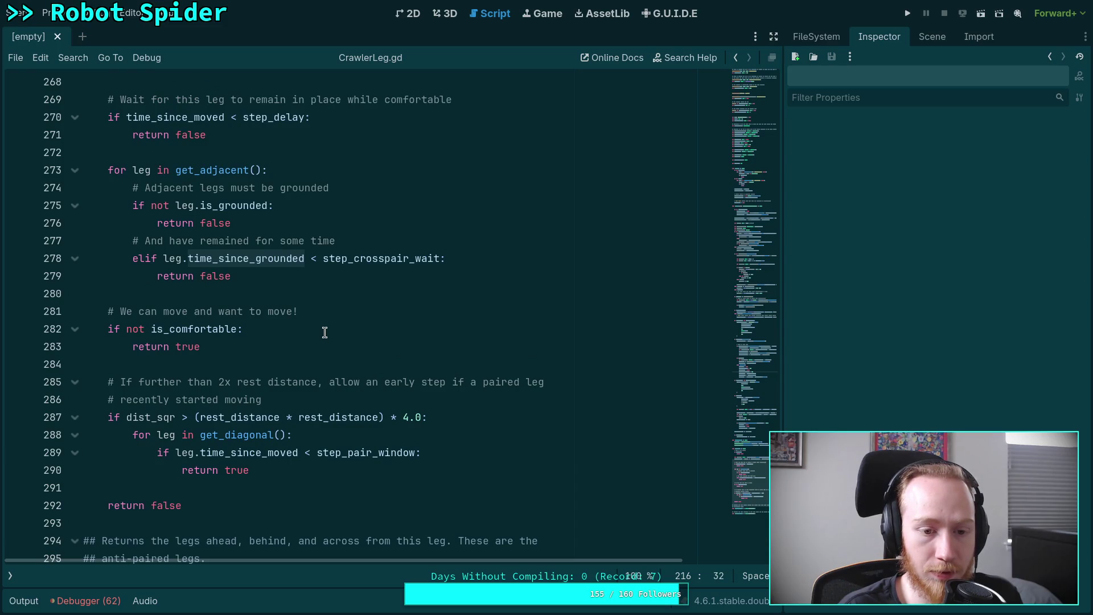
{"action": "double_click", "coordinate": [257, 452]}
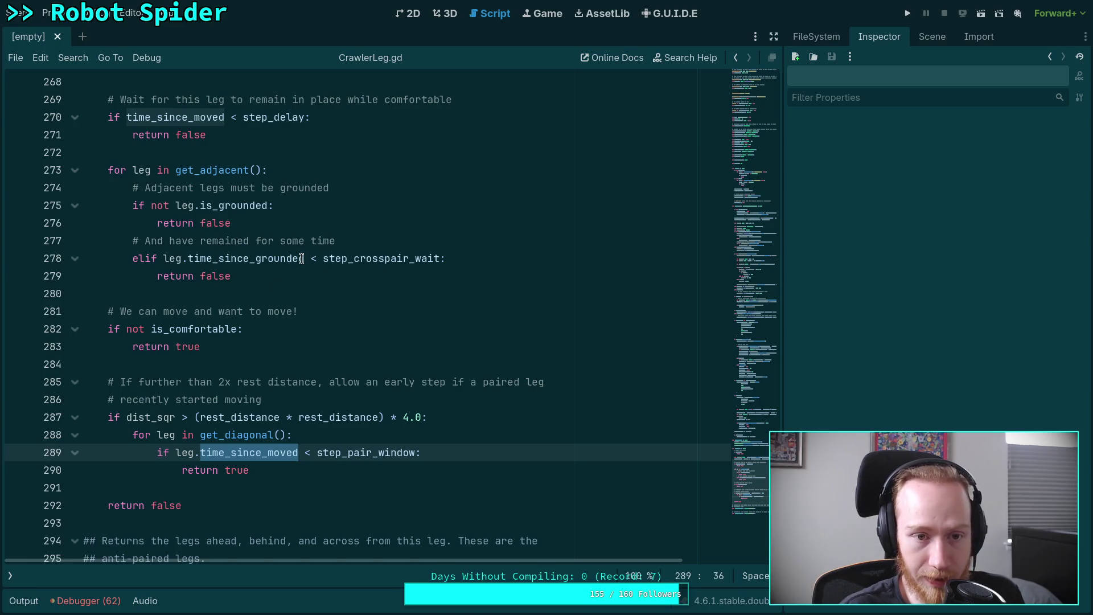
{"action": "double_click", "coordinate": [187, 117]}
{"action": "scroll", "coordinate": [287, 304], "scroll_direction": "up", "scroll_amount": 3}
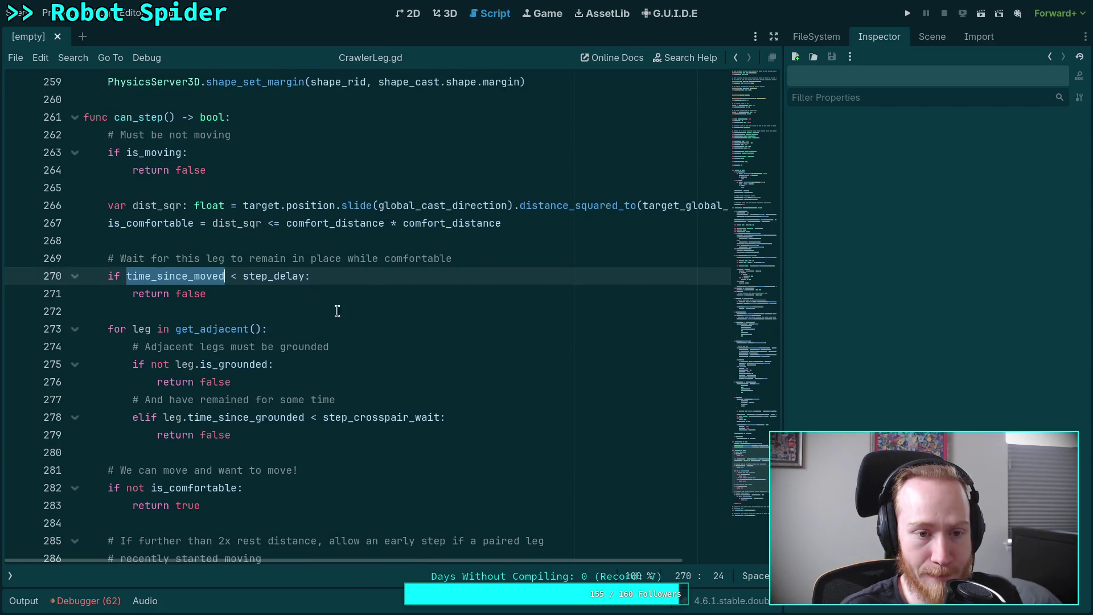
{"action": "left_click", "coordinate": [207, 276]}
{"action": "left_click_drag", "start_coordinate": [225, 275], "coordinate": [128, 272]}
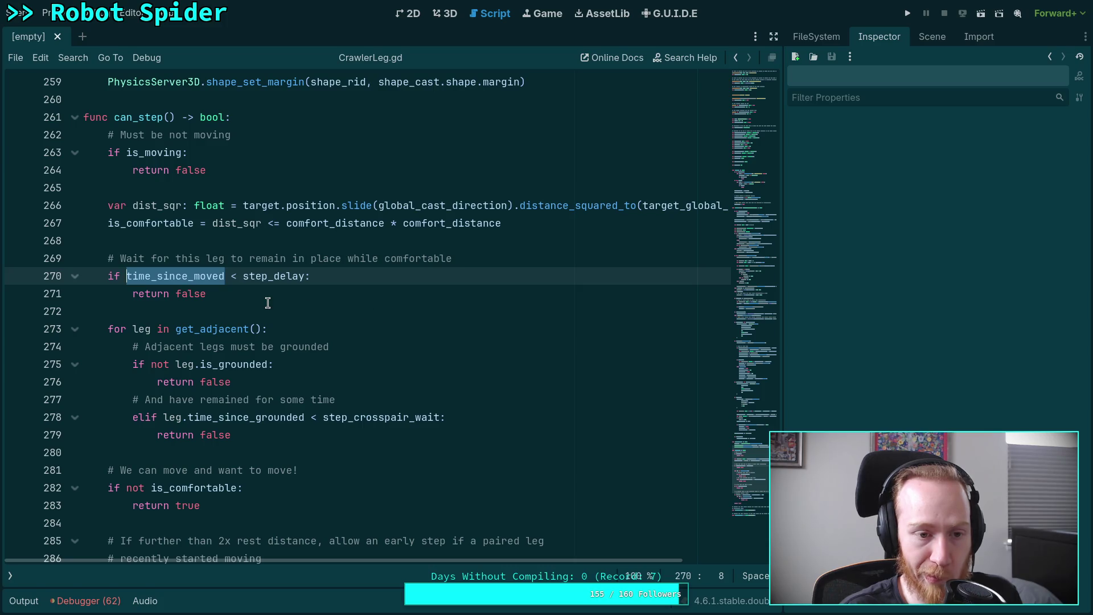
{"action": "scroll", "coordinate": [267, 298], "scroll_direction": "down", "scroll_amount": 2}
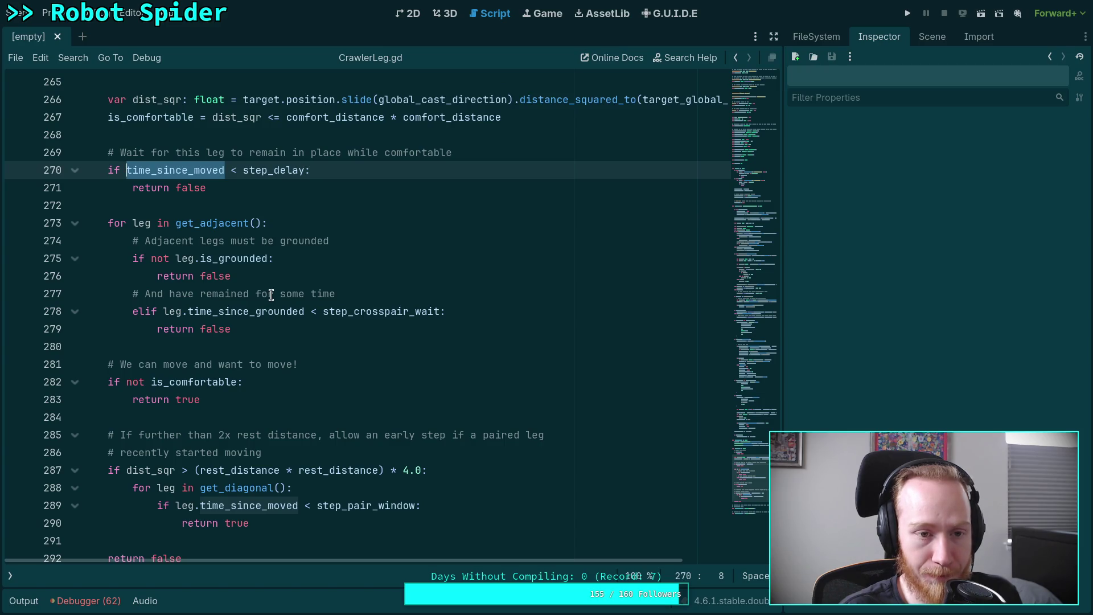
{"action": "scroll", "coordinate": [280, 290], "scroll_direction": "up", "scroll_amount": 2}
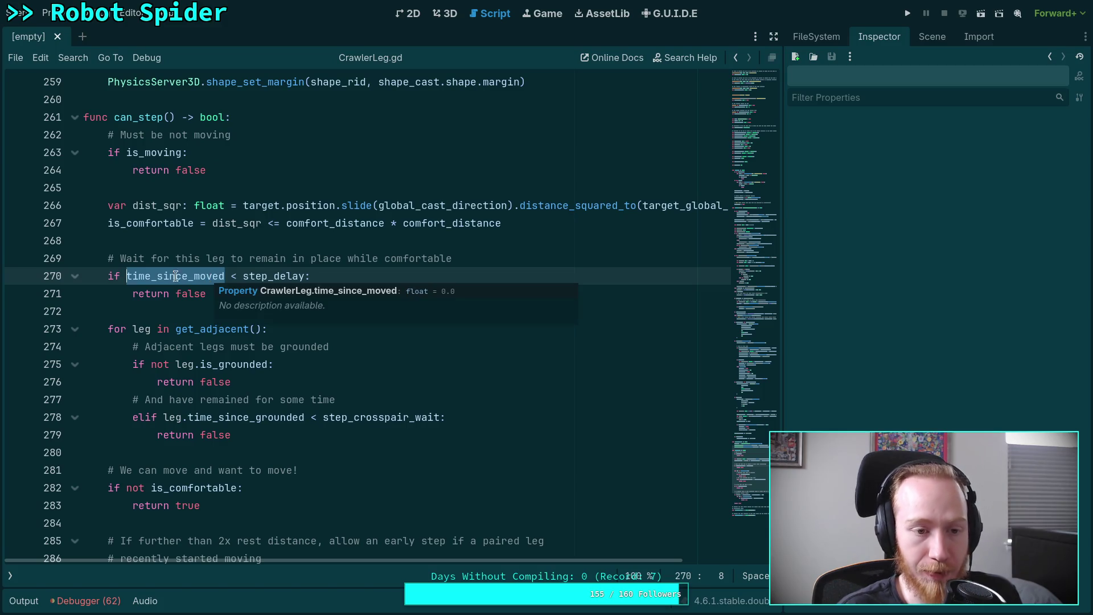
{"action": "mouse_move", "coordinate": [170, 275]}
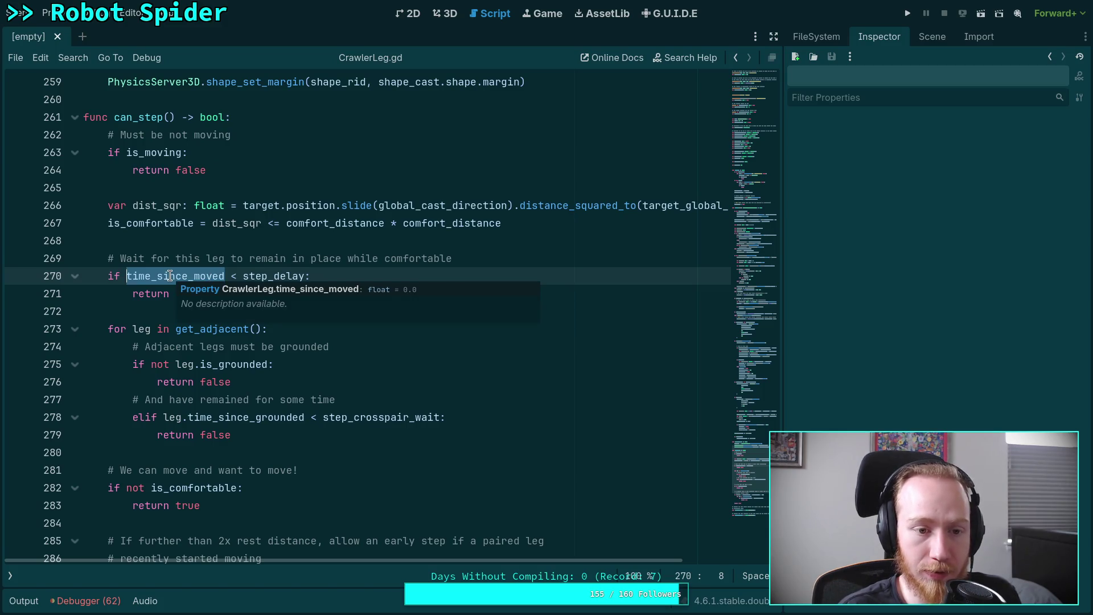
{"action": "left_click", "coordinate": [485, 258]}
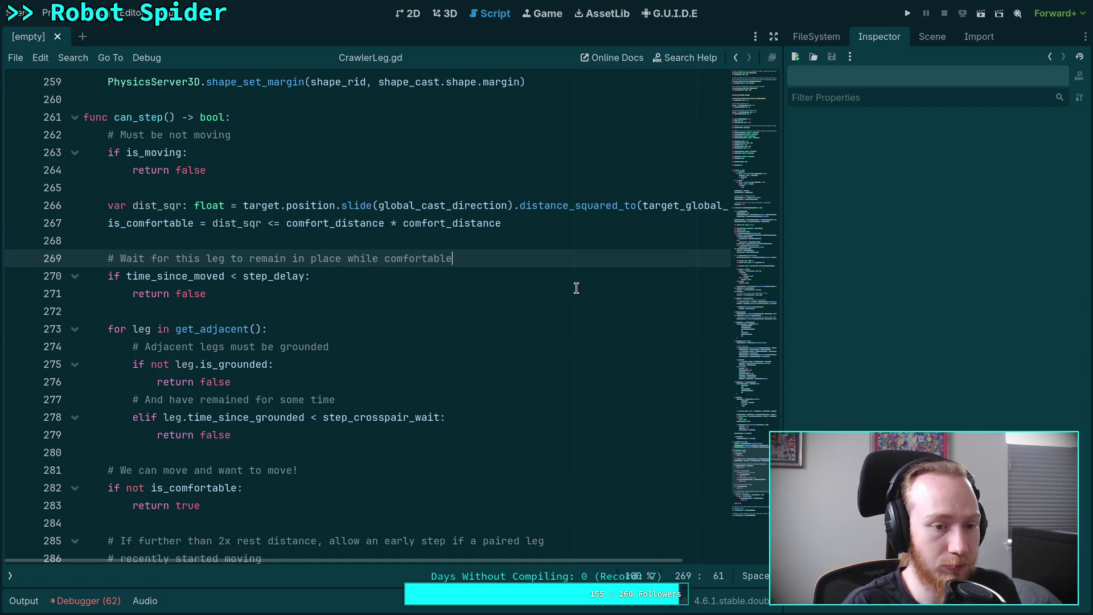
{"action": "key", "text": "Return"}
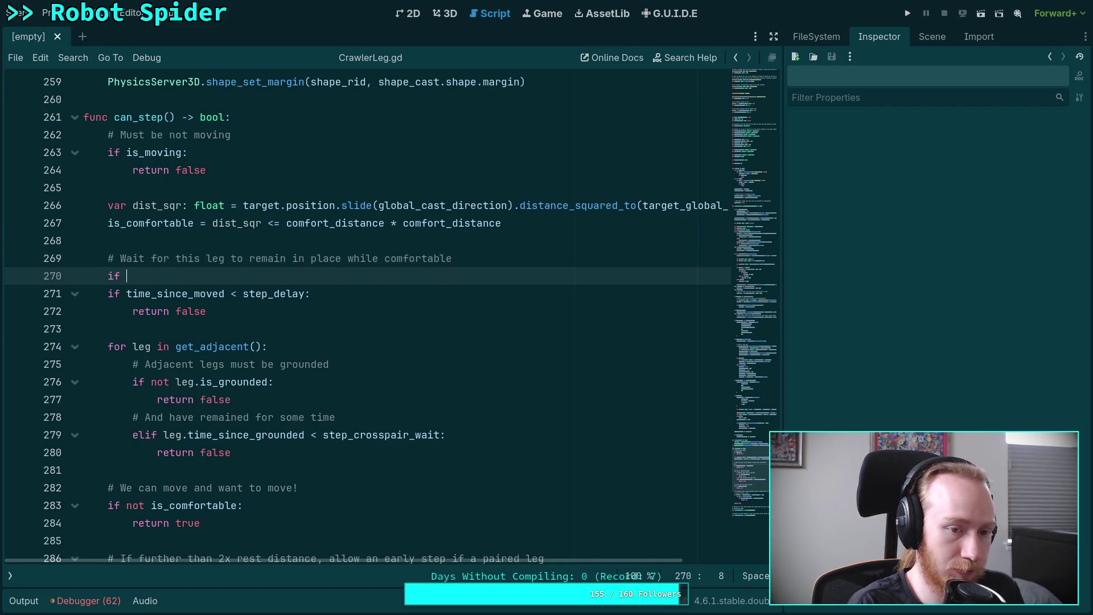
{"action": "key", "text": "BackSpace"}
{"action": "key", "text": "BackSpace"}
{"action": "key", "text": "BackSpace"}
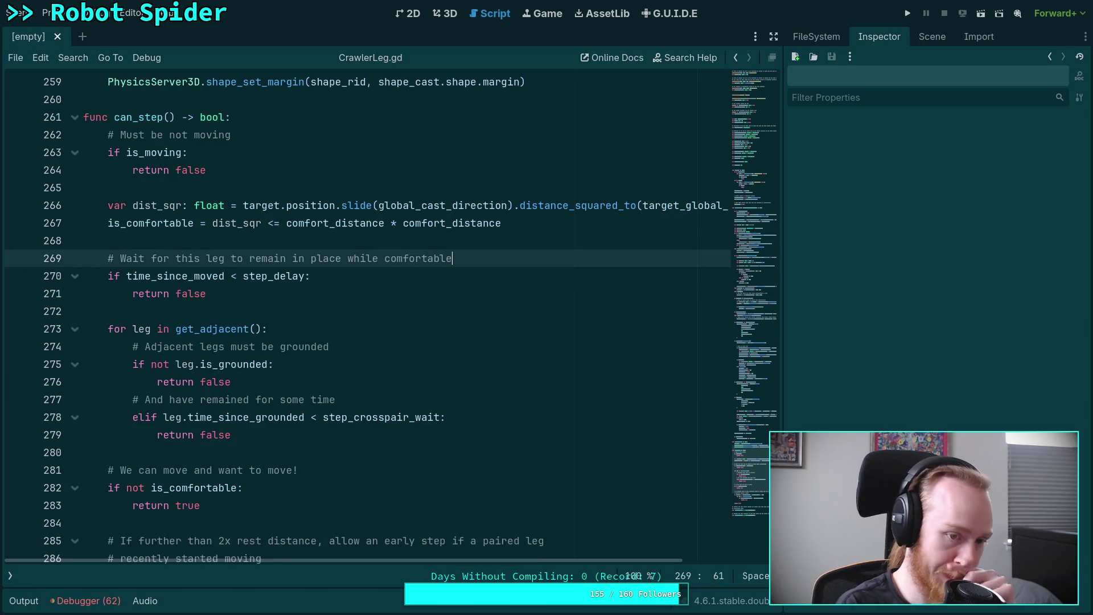
{"action": "double_click", "coordinate": [184, 277]}
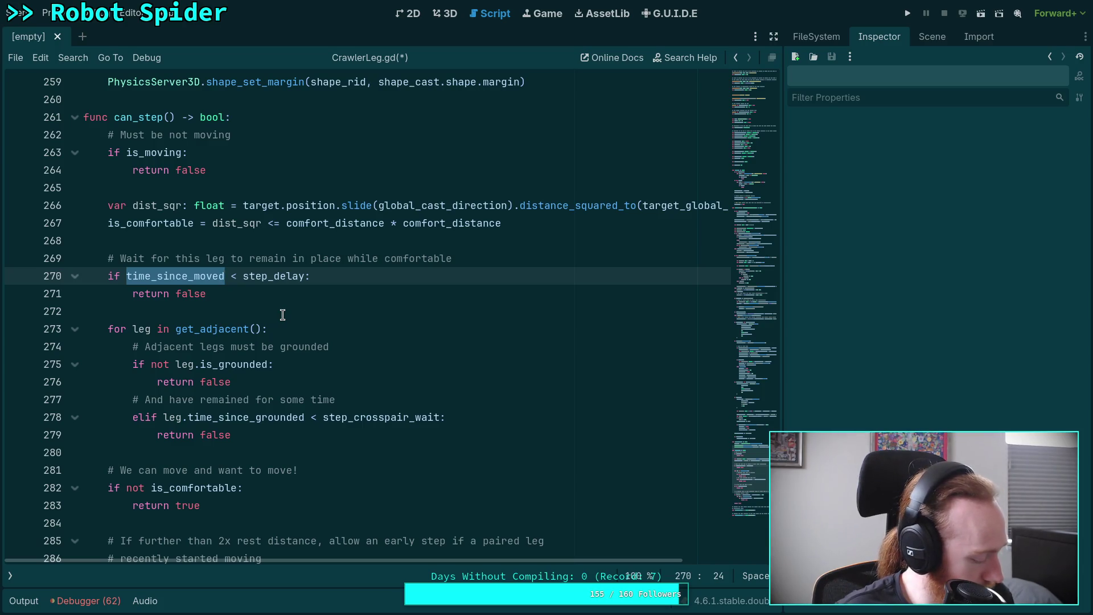
Look over the time_since_moved references, including where it gets incremented.
{"action": "left_click", "coordinate": [250, 312]}
{"action": "double_click", "coordinate": [196, 280]}
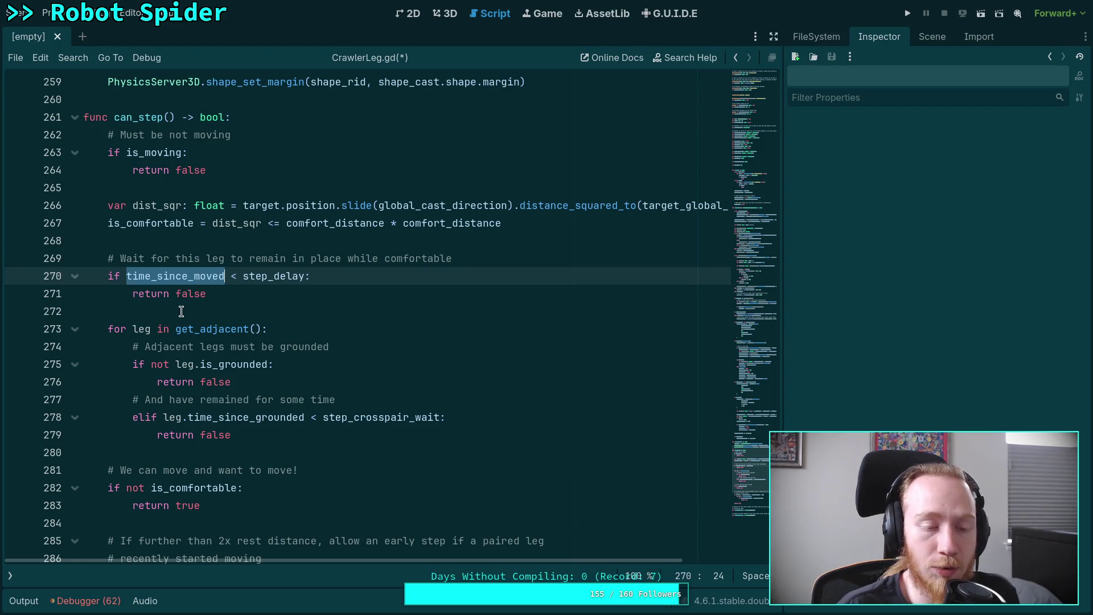
{"action": "scroll", "coordinate": [182, 311], "scroll_direction": "up", "scroll_amount": 8}
{"action": "left_click", "coordinate": [245, 347]}
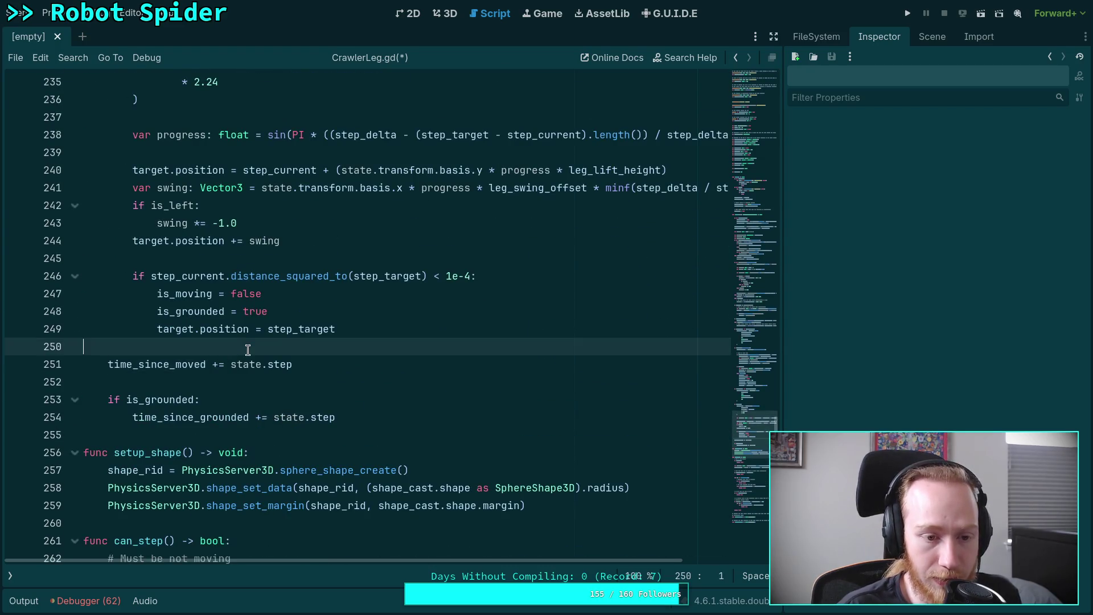
{"action": "scroll", "coordinate": [228, 364], "scroll_direction": "up", "scroll_amount": 1}
{"action": "left_click", "coordinate": [165, 398]}
{"action": "double_click", "coordinate": [157, 418]}
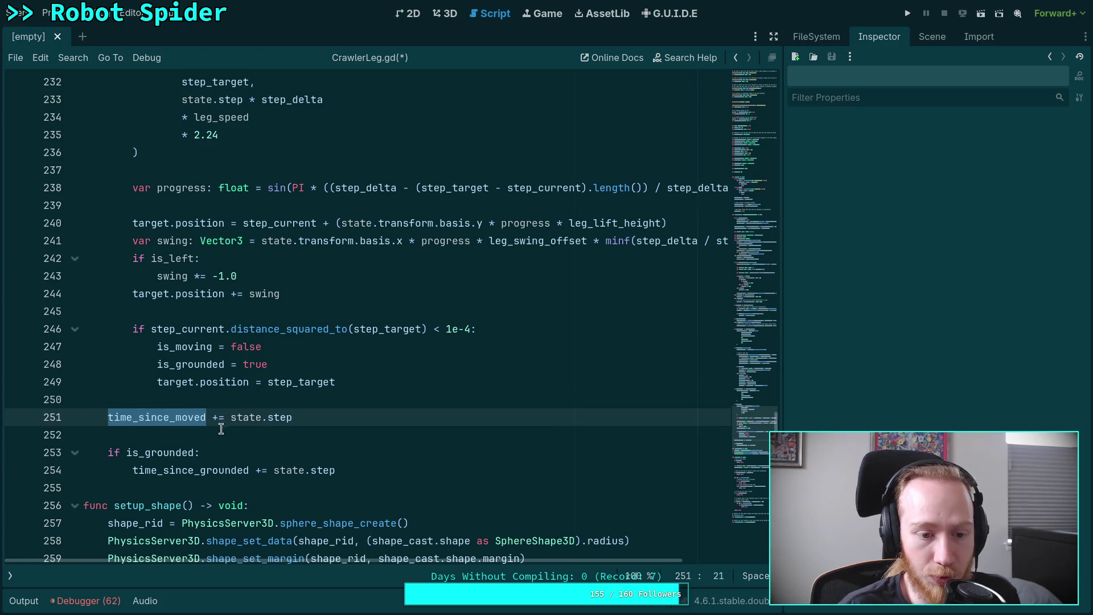
{"action": "scroll", "coordinate": [302, 422], "scroll_direction": "up", "scroll_amount": 1}
Insert 'if not is_moving:' above time_since_moved += state.step and indent the increment under it.
{"action": "left_click", "coordinate": [271, 452]}
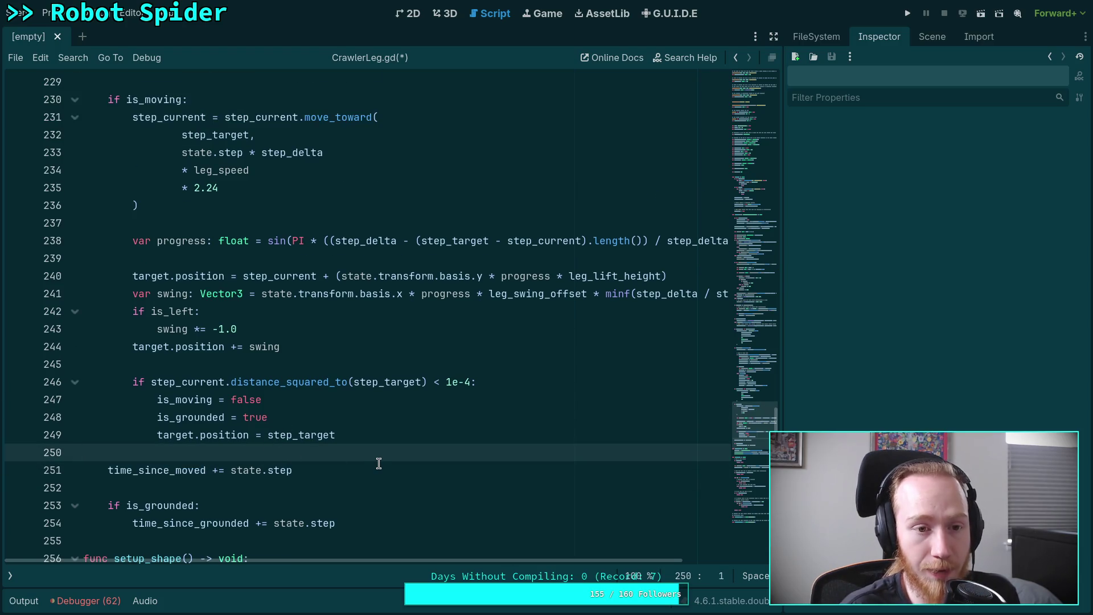
{"action": "key", "text": "Return"}
{"action": "type", "text": "if not "}
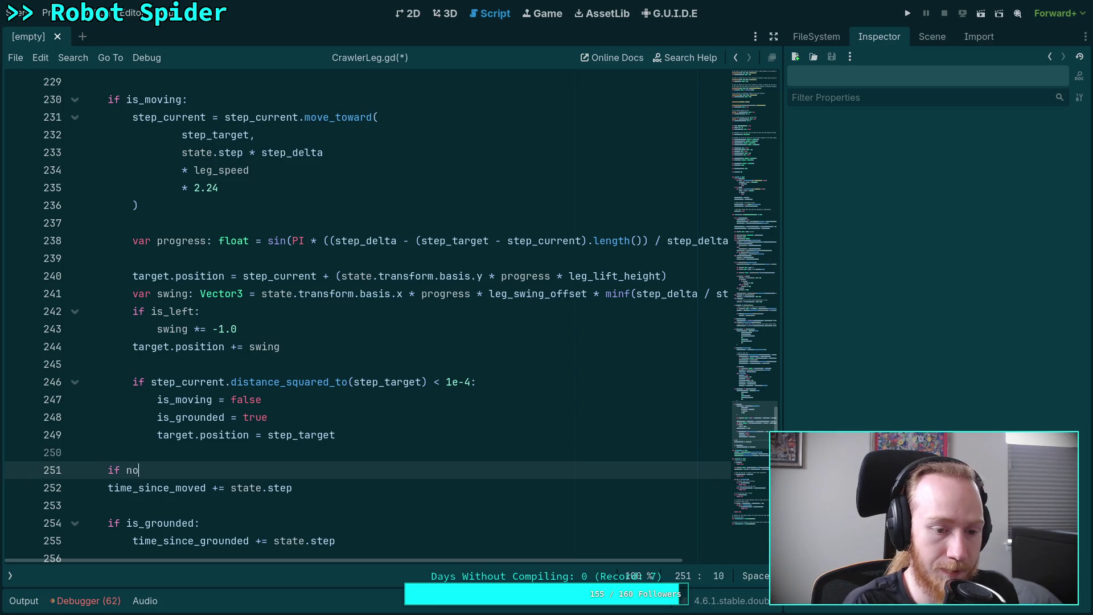
{"action": "type", "text": "is_"}
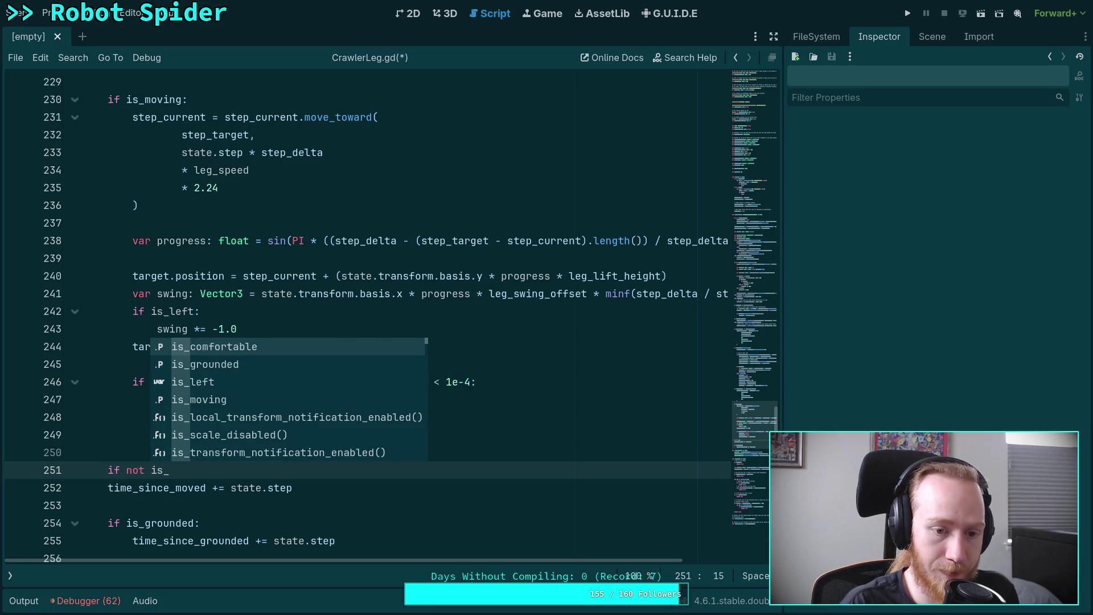
{"action": "type", "text": "moving:"}
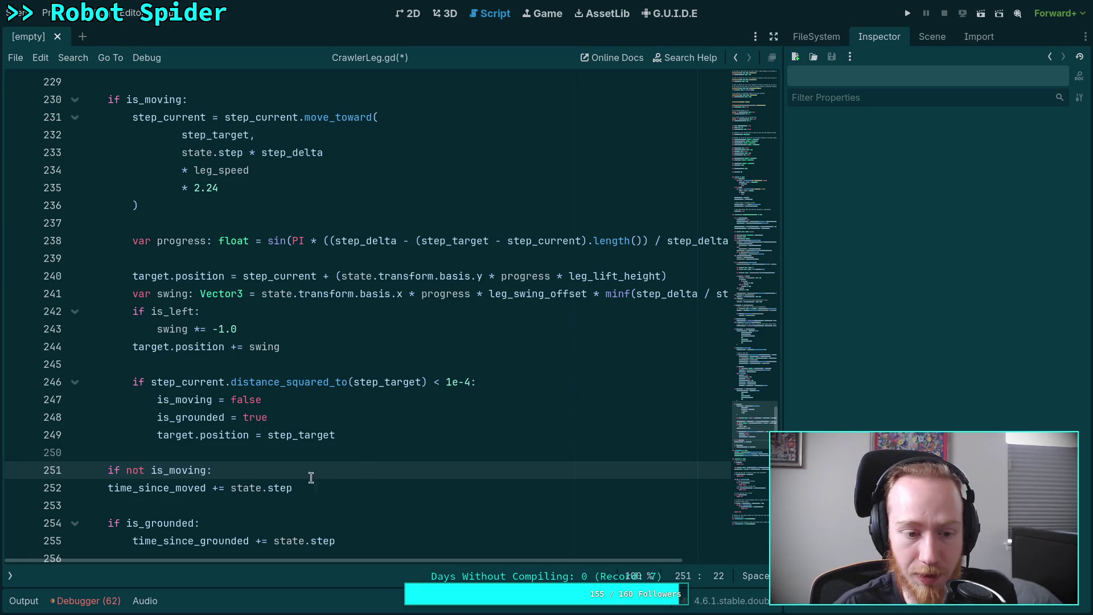
{"action": "left_click", "coordinate": [108, 488]}
{"action": "key", "text": "Tab"}
Review time_since_moved on line 252 and where a step starts.
{"action": "double_click", "coordinate": [218, 485]}
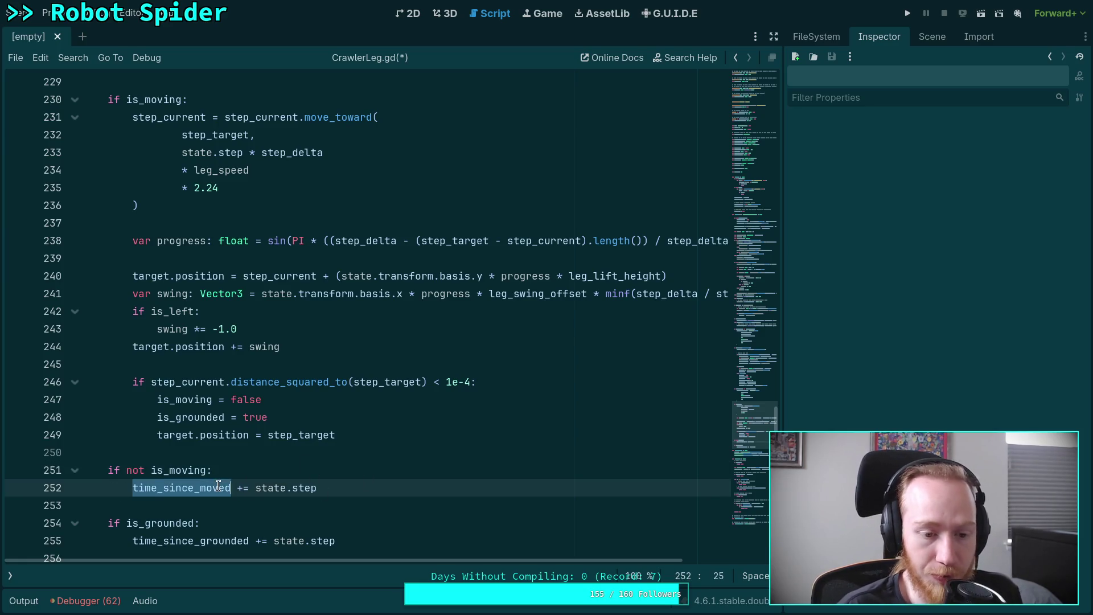
{"action": "scroll", "coordinate": [364, 491], "scroll_direction": "up", "scroll_amount": 2}
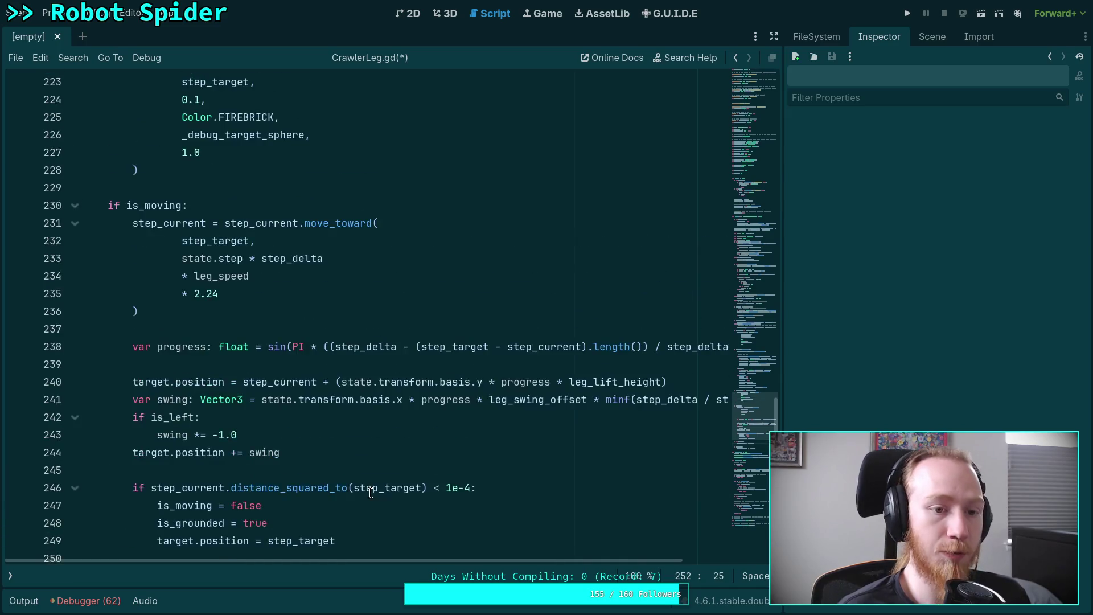
{"action": "scroll", "coordinate": [370, 491], "scroll_direction": "up", "scroll_amount": 7}
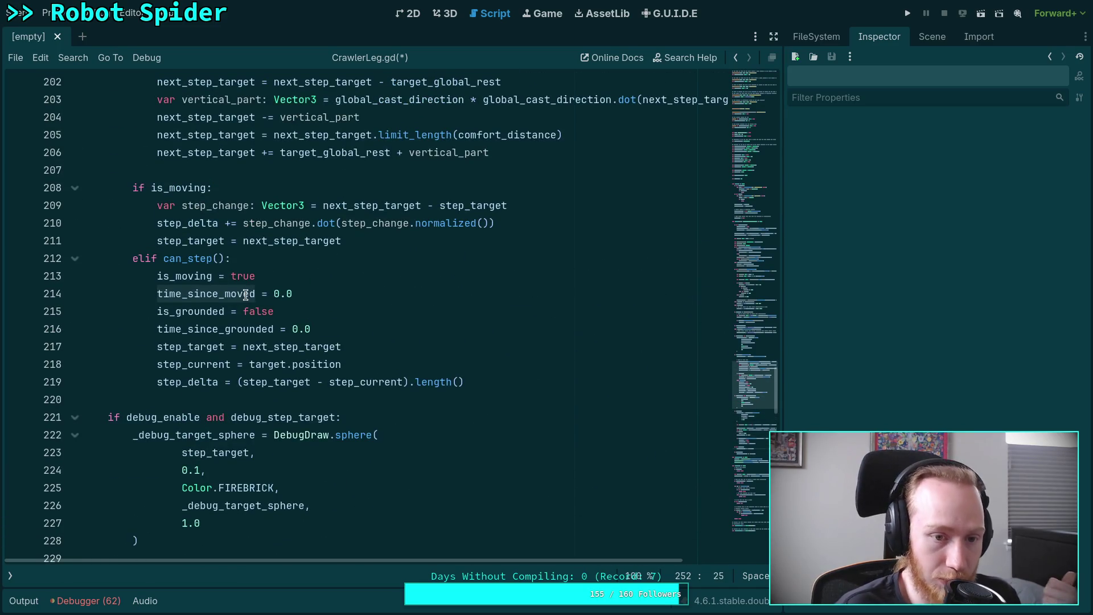
{"action": "double_click", "coordinate": [195, 294]}
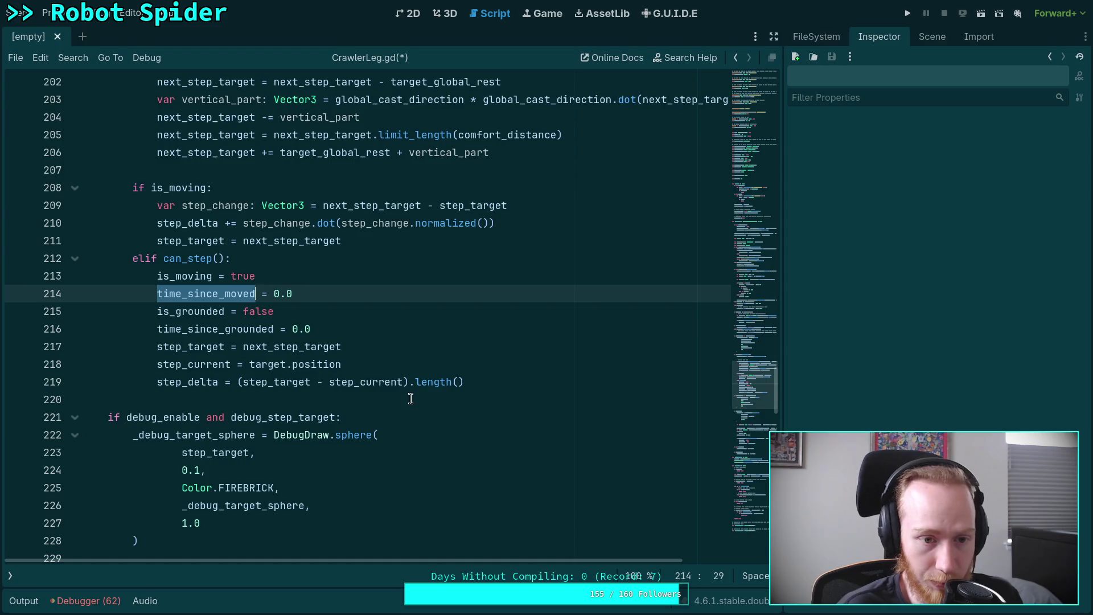
{"action": "scroll", "coordinate": [410, 396], "scroll_direction": "down", "scroll_amount": 6}
{"action": "scroll", "coordinate": [404, 391], "scroll_direction": "down", "scroll_amount": 8}
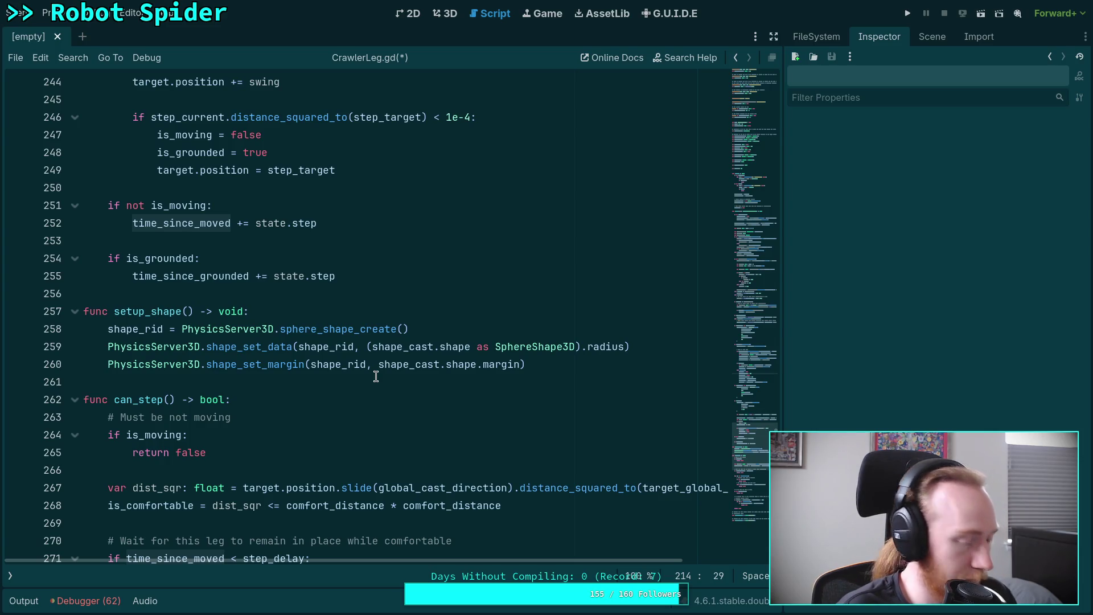
{"action": "scroll", "coordinate": [376, 376], "scroll_direction": "down", "scroll_amount": 4}
Check time_since_moved in the step delay check, then save CrawlerLeg.gd.
{"action": "left_click", "coordinate": [250, 365]}
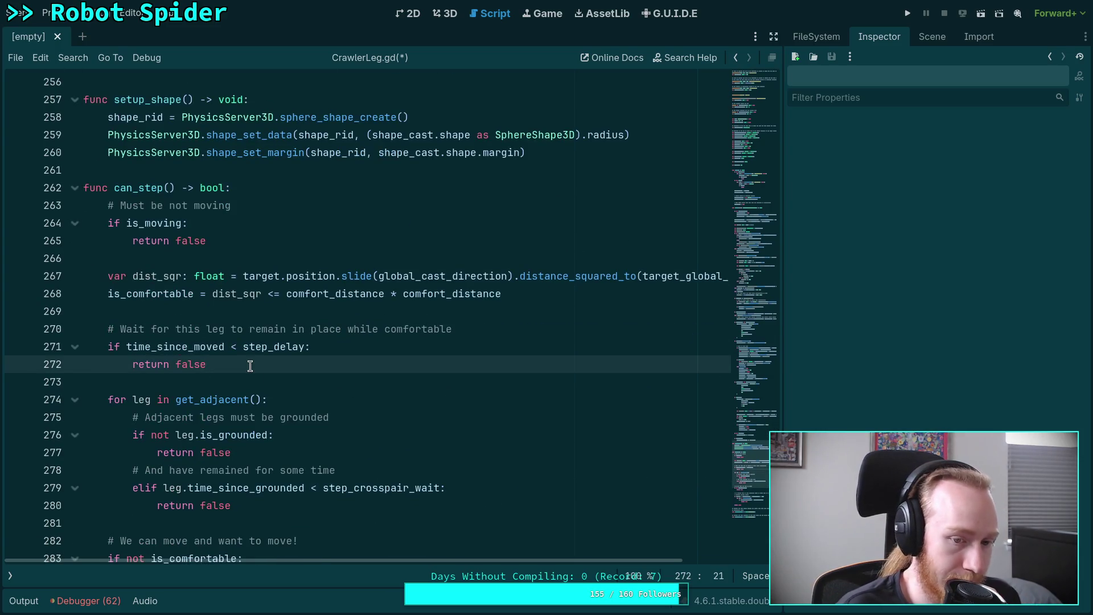
{"action": "double_click", "coordinate": [207, 349]}
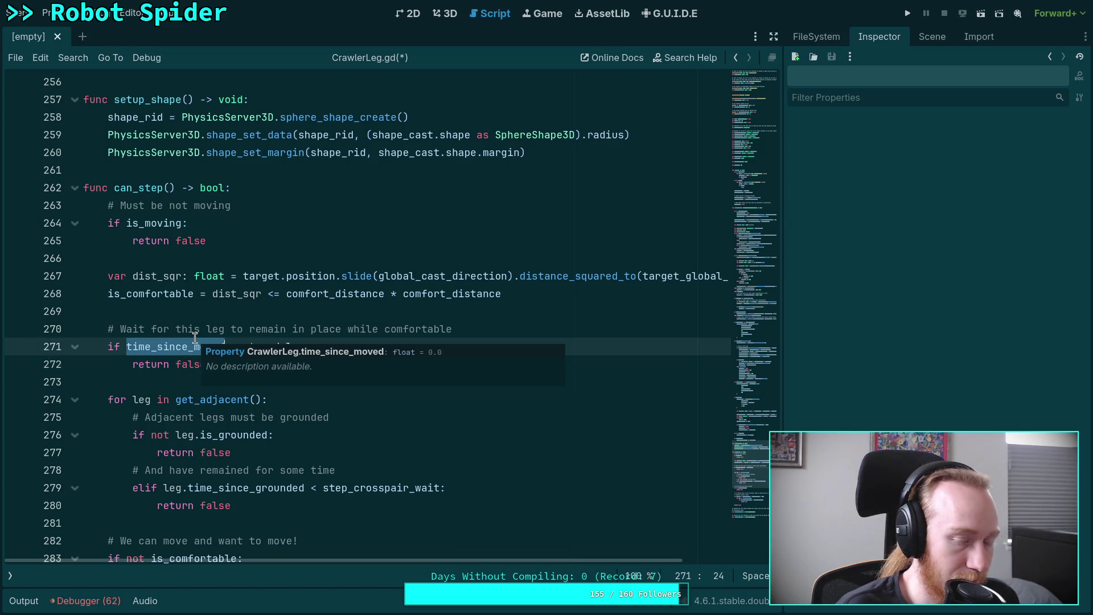
{"action": "scroll", "coordinate": [201, 335], "scroll_direction": "up", "scroll_amount": 5}
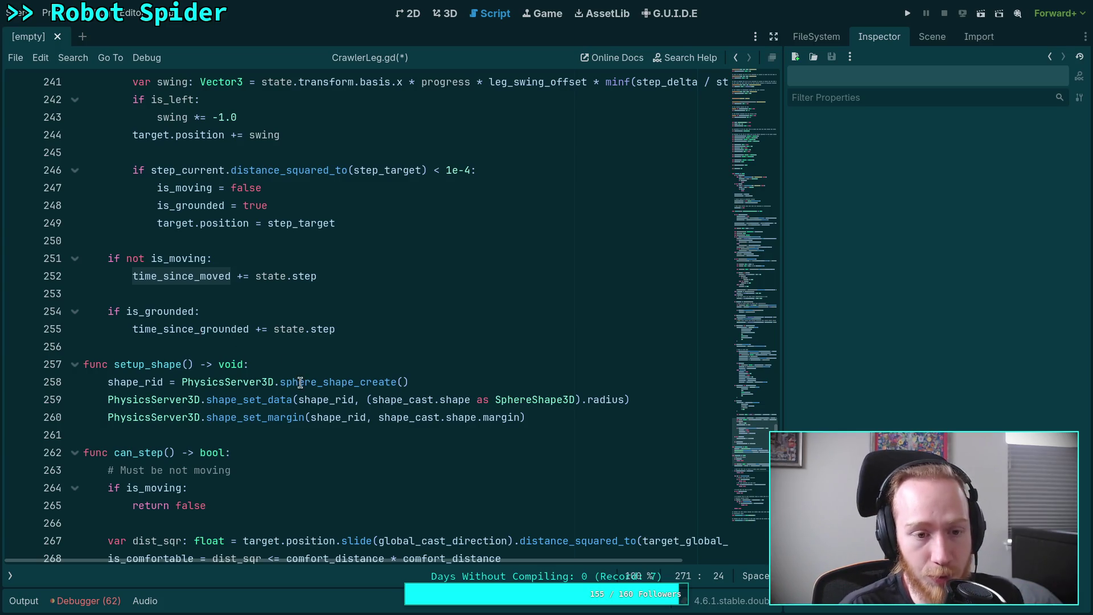
{"action": "scroll", "coordinate": [317, 415], "scroll_direction": "down", "scroll_amount": 5}
{"action": "left_click", "coordinate": [349, 364]}
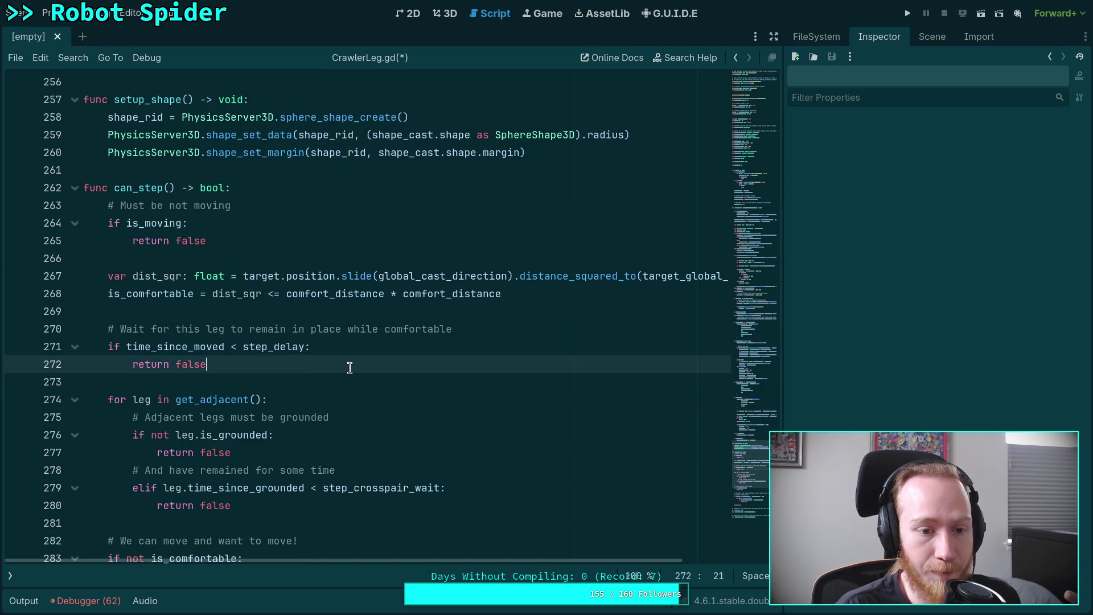
{"action": "key", "text": "ctrl+s"}
Launch the game to test the change, stop it with F8, and hide the output log.
{"action": "left_click", "coordinate": [908, 13]}
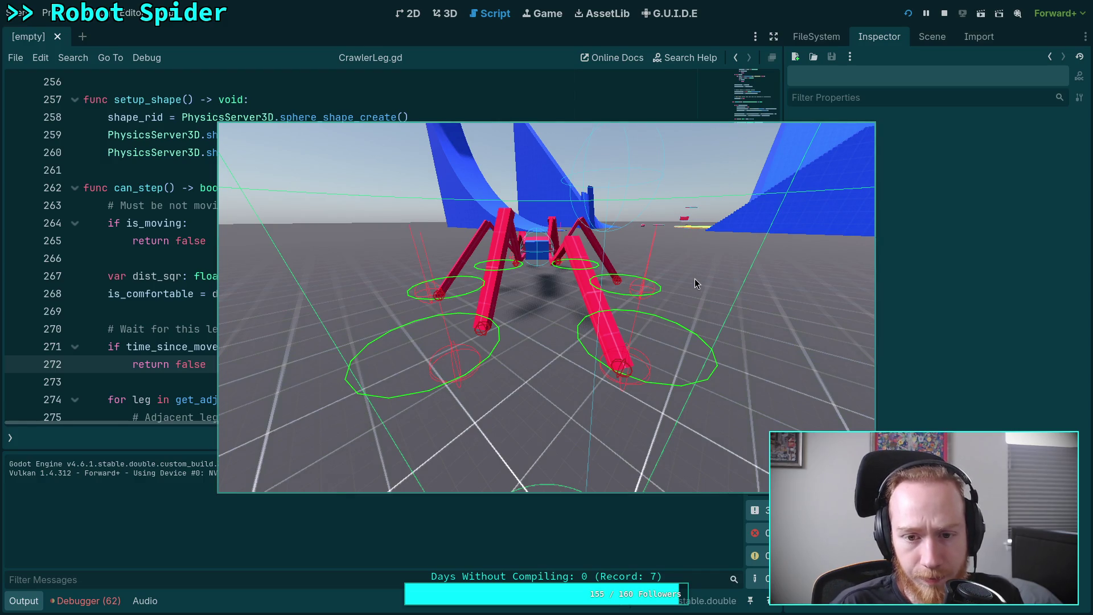
{"action": "key", "text": "F8"}
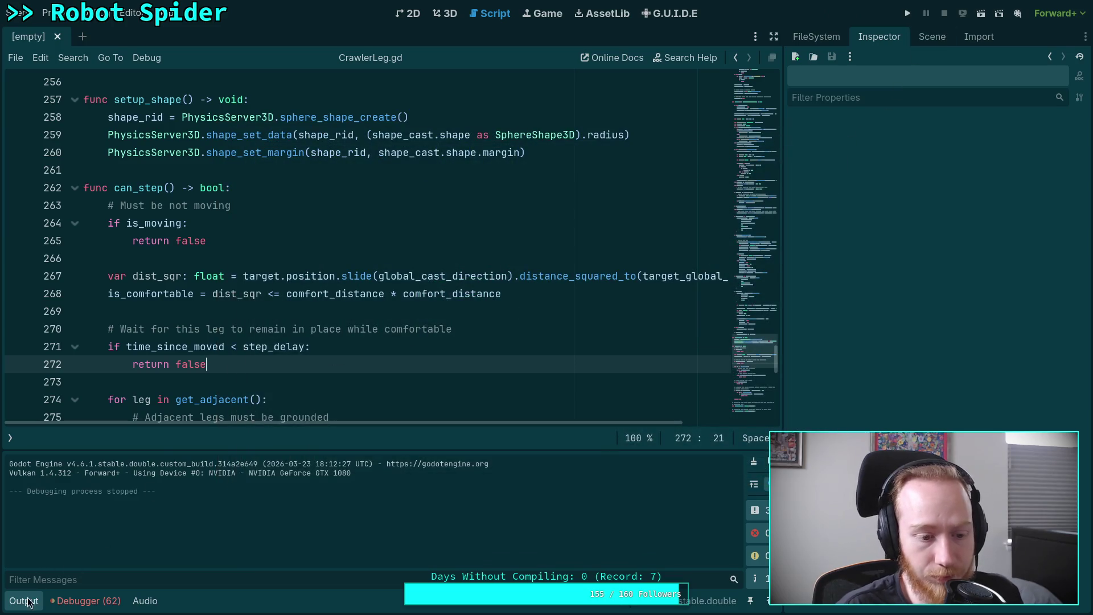
{"action": "key", "text": "ctrl+j"}
Switch to the browser and look over the planet-game repository's commit list.
{"action": "key", "text": "alt+Tab"}
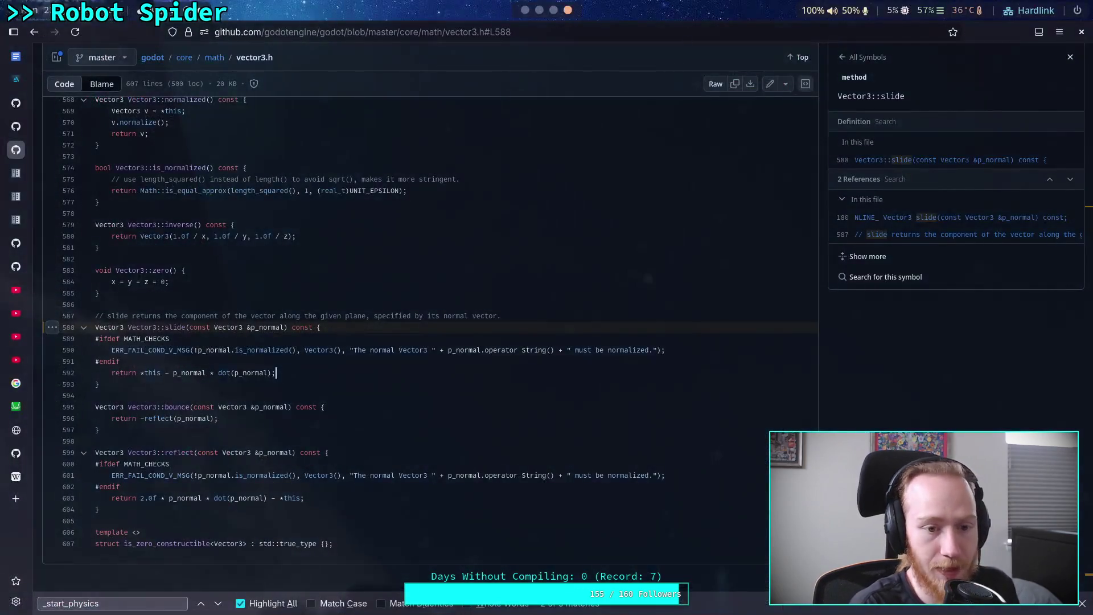
{"action": "left_click", "coordinate": [16, 103]}
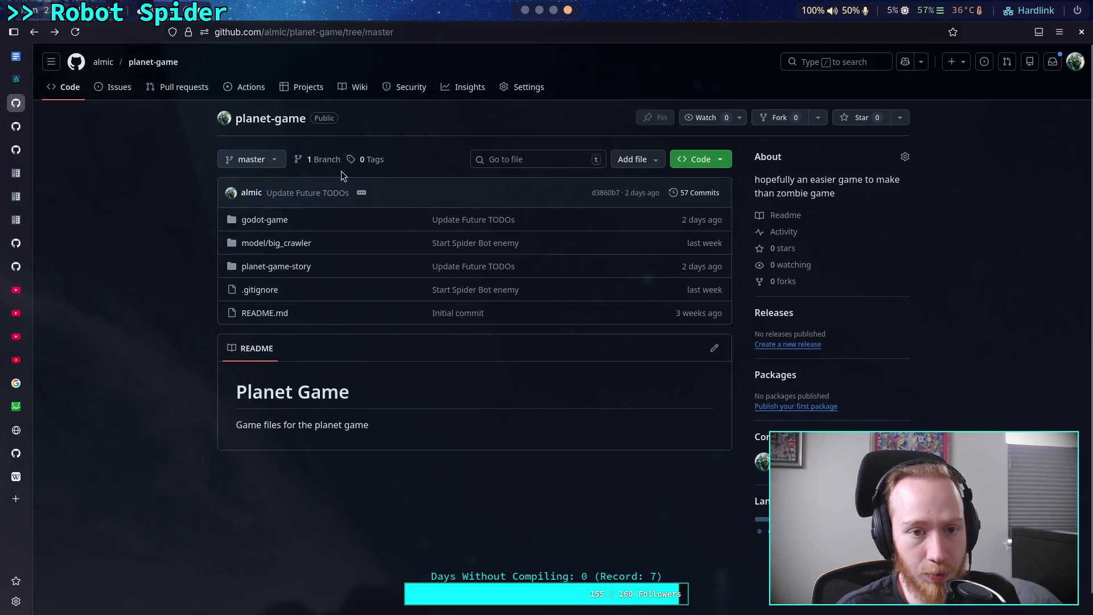
{"action": "left_click", "coordinate": [696, 192]}
{"action": "left_click", "coordinate": [34, 32]}
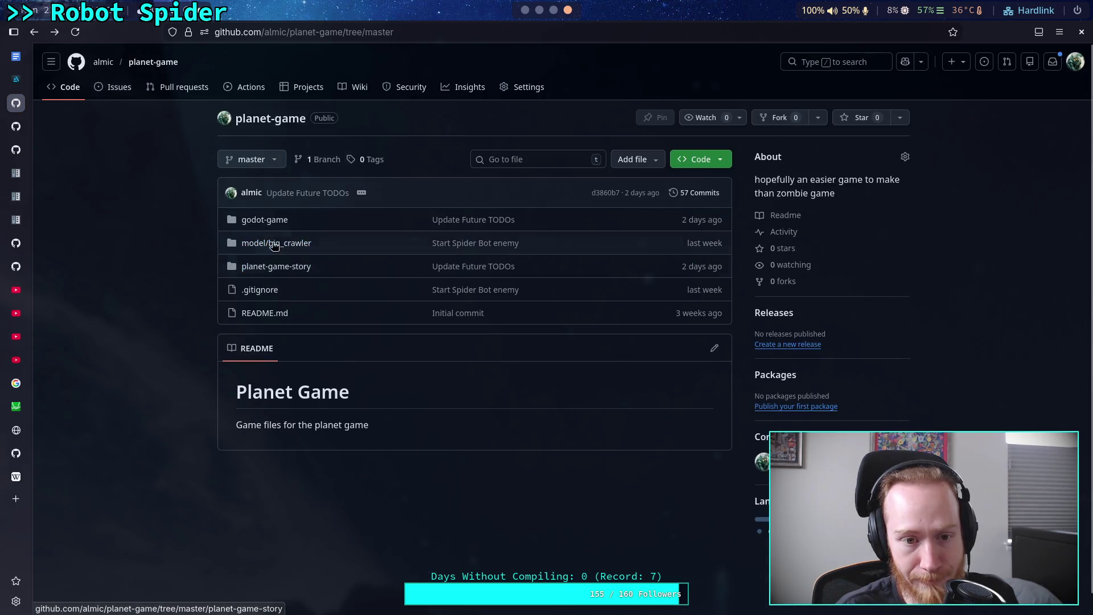
Open godot-game/character/crawler_bot/CrawlerCharacter.gd and check its commit history.
{"action": "left_click", "coordinate": [274, 220]}
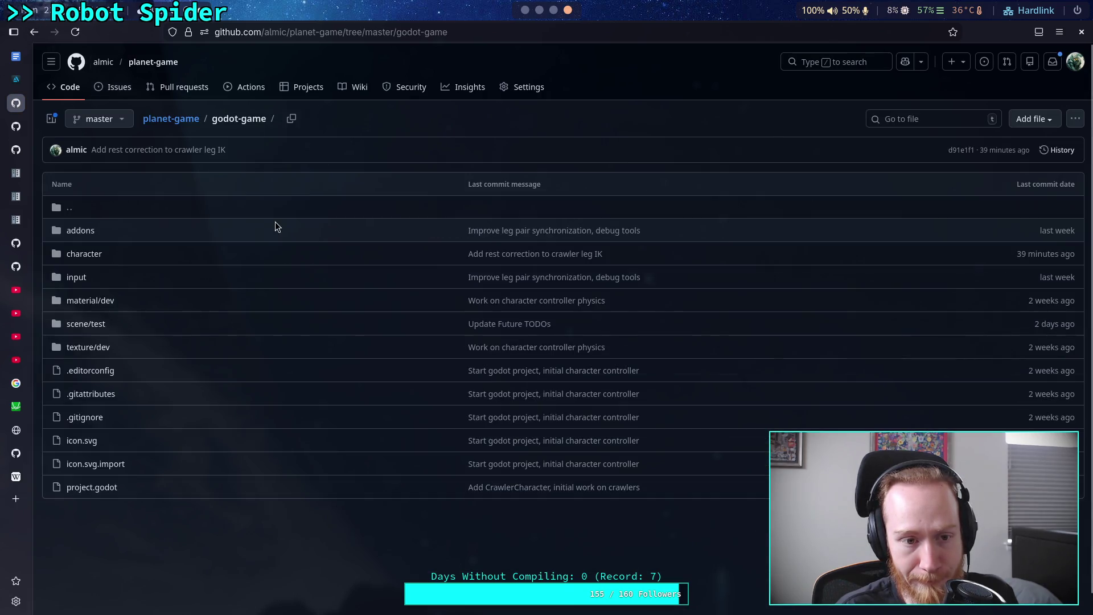
{"action": "left_click", "coordinate": [83, 254]}
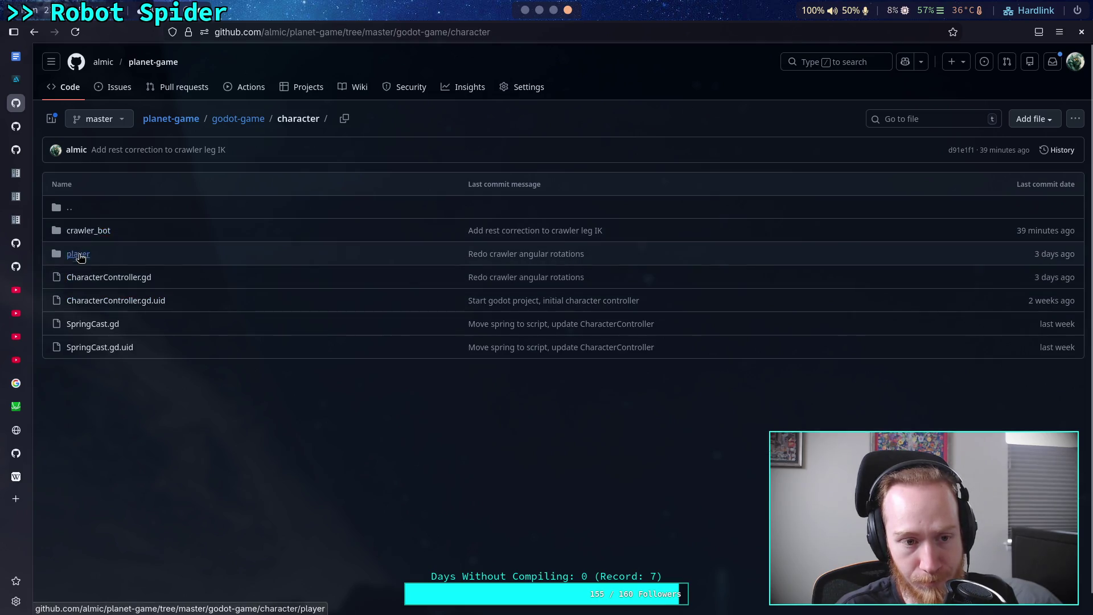
{"action": "left_click", "coordinate": [83, 230]}
{"action": "left_click", "coordinate": [128, 234]}
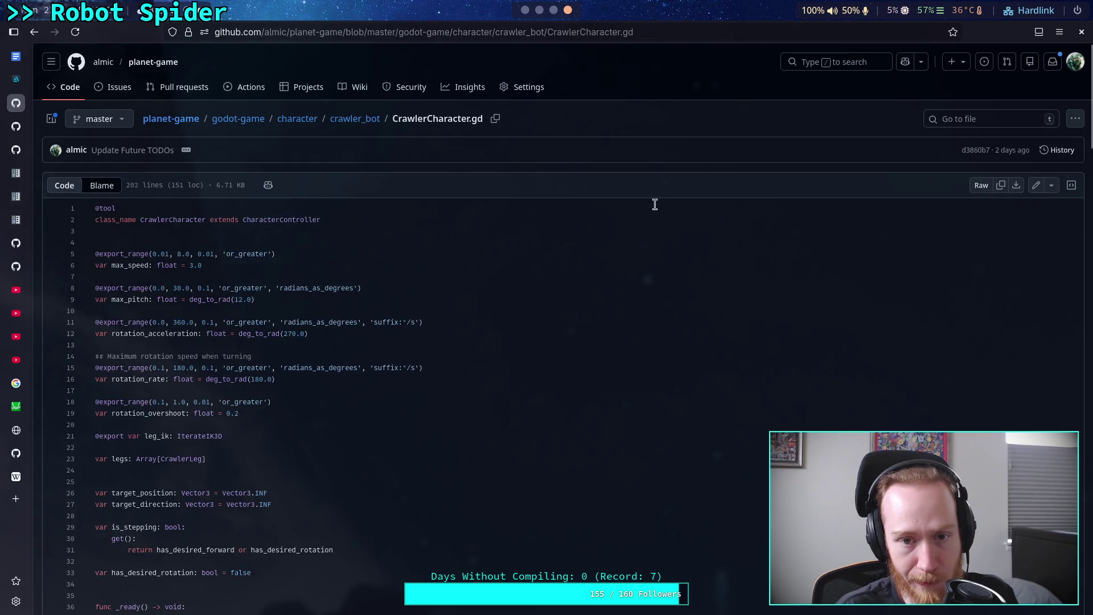
{"action": "left_click", "coordinate": [1058, 150]}
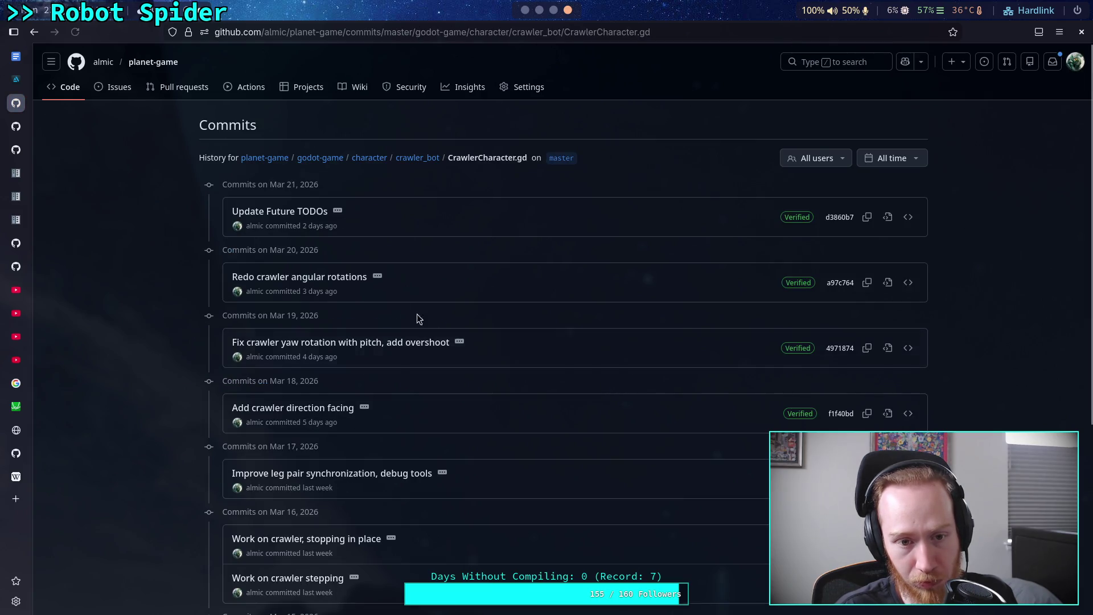
{"action": "left_click", "coordinate": [34, 32]}
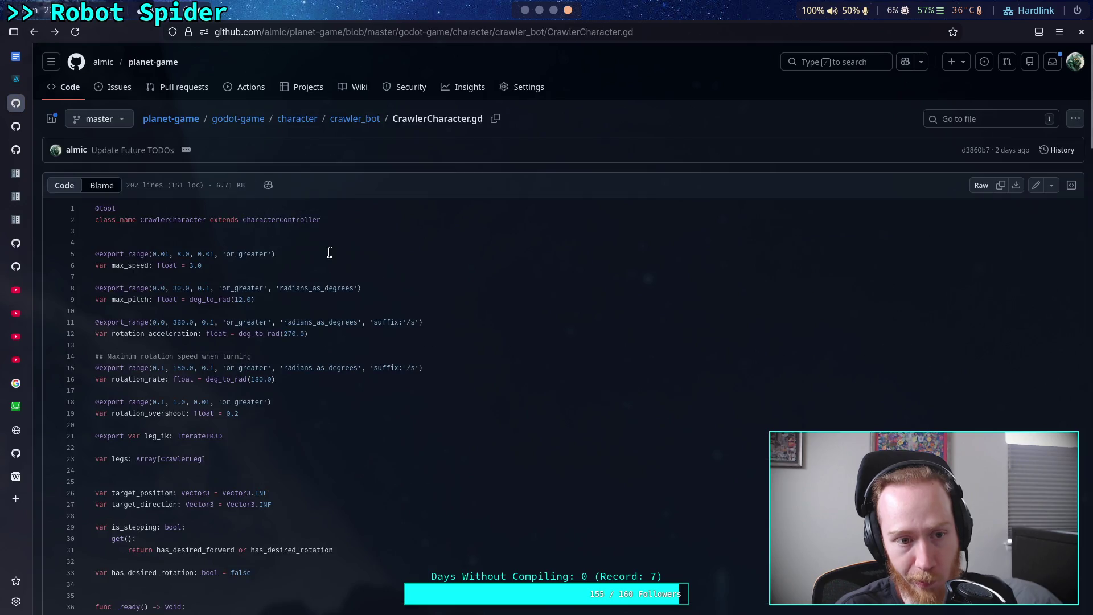
Read through CrawlerCharacter.gd's Blame view, then go back up to the crawler_bot folder.
{"action": "scroll", "coordinate": [377, 283], "scroll_direction": "down", "scroll_amount": 2}
{"action": "scroll", "coordinate": [385, 272], "scroll_direction": "up", "scroll_amount": 2}
{"action": "left_click", "coordinate": [94, 188]}
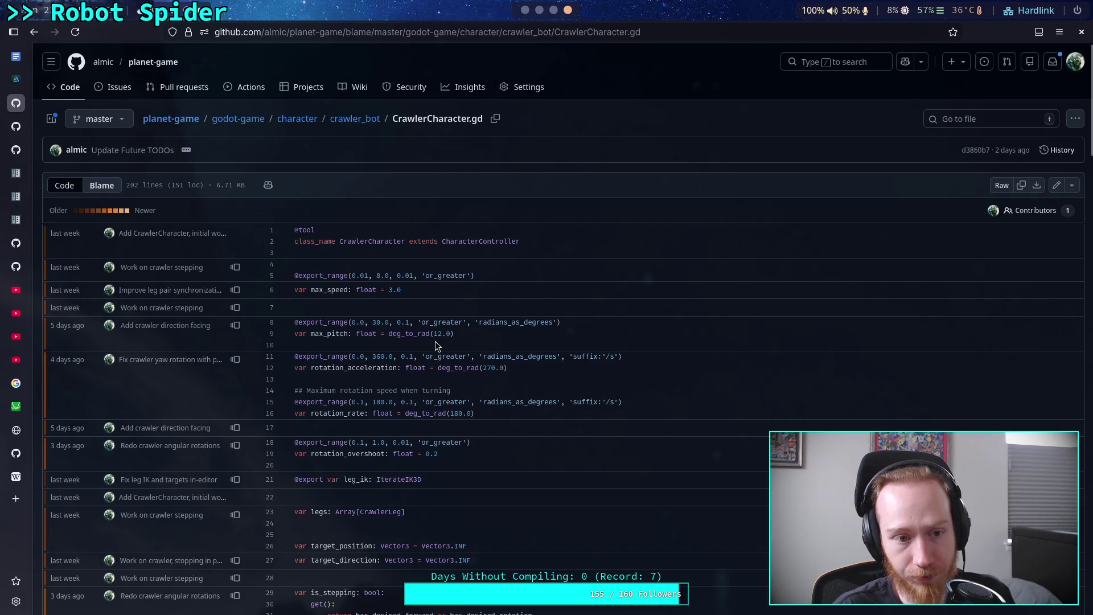
{"action": "scroll", "coordinate": [501, 363], "scroll_direction": "down", "scroll_amount": 3}
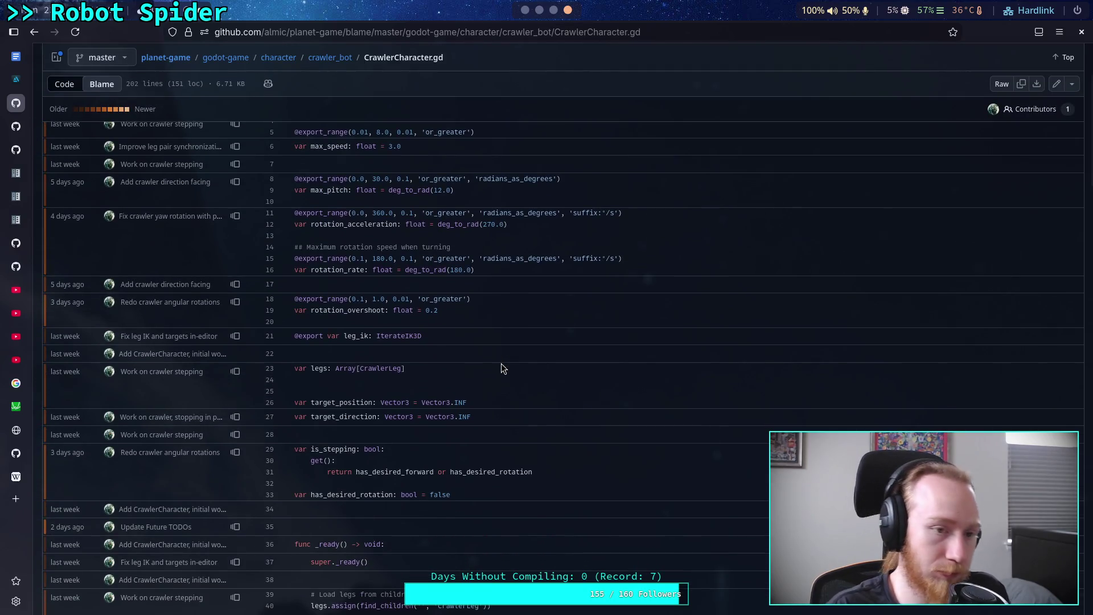
{"action": "scroll", "coordinate": [502, 367], "scroll_direction": "down", "scroll_amount": 5}
{"action": "scroll", "coordinate": [501, 369], "scroll_direction": "down", "scroll_amount": 20}
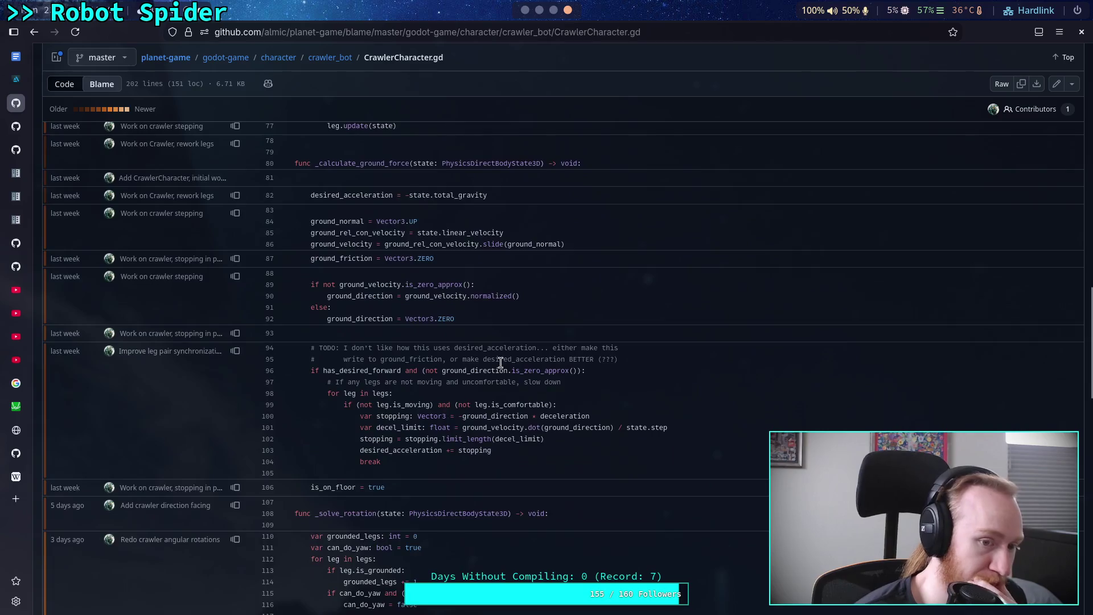
{"action": "scroll", "coordinate": [470, 371], "scroll_direction": "down", "scroll_amount": 3}
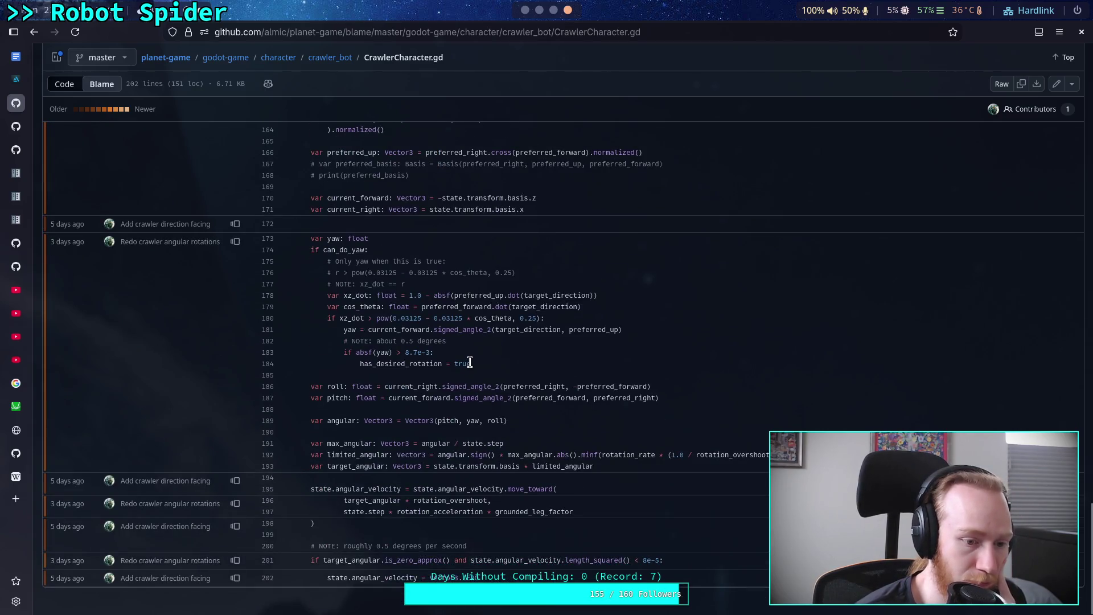
{"action": "scroll", "coordinate": [470, 364], "scroll_direction": "up", "scroll_amount": 20}
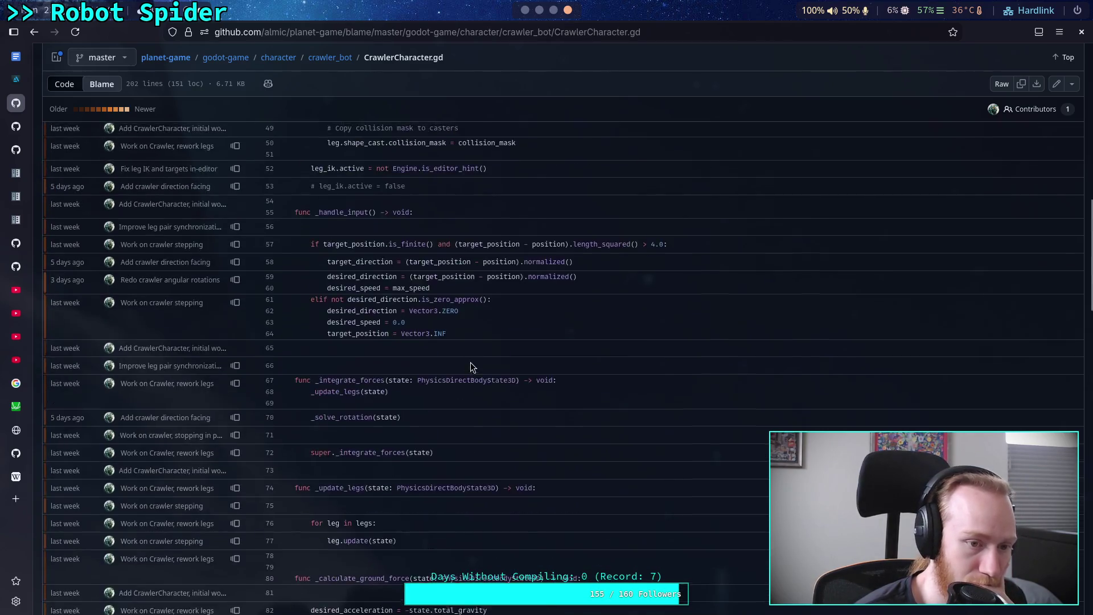
{"action": "scroll", "coordinate": [470, 367], "scroll_direction": "up", "scroll_amount": 6}
{"action": "scroll", "coordinate": [471, 367], "scroll_direction": "up", "scroll_amount": 1}
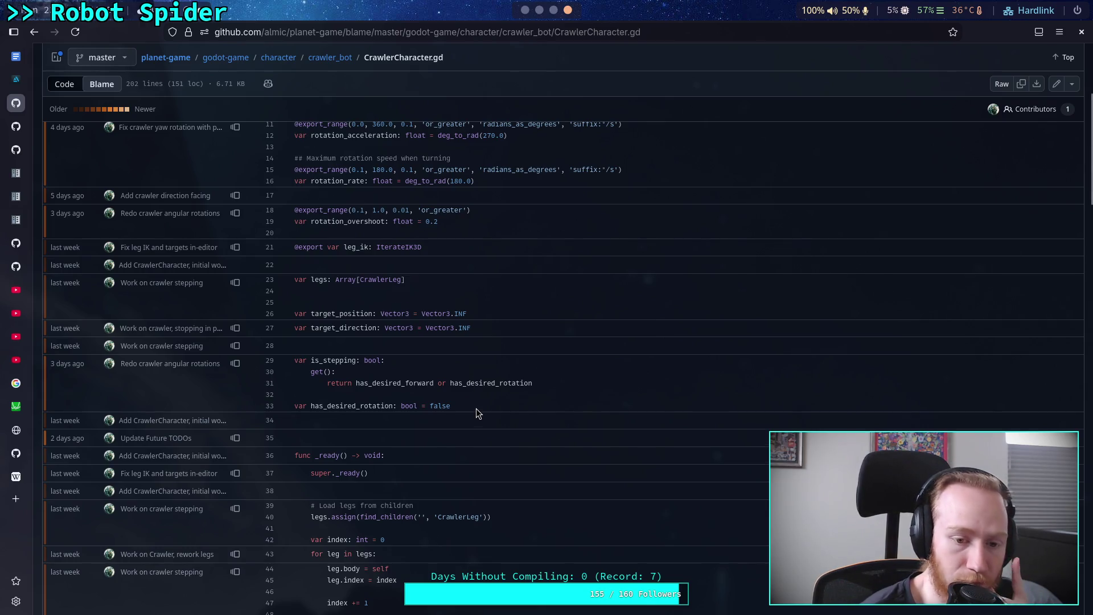
{"action": "scroll", "coordinate": [476, 408], "scroll_direction": "down", "scroll_amount": 5}
{"action": "scroll", "coordinate": [476, 408], "scroll_direction": "down", "scroll_amount": 12}
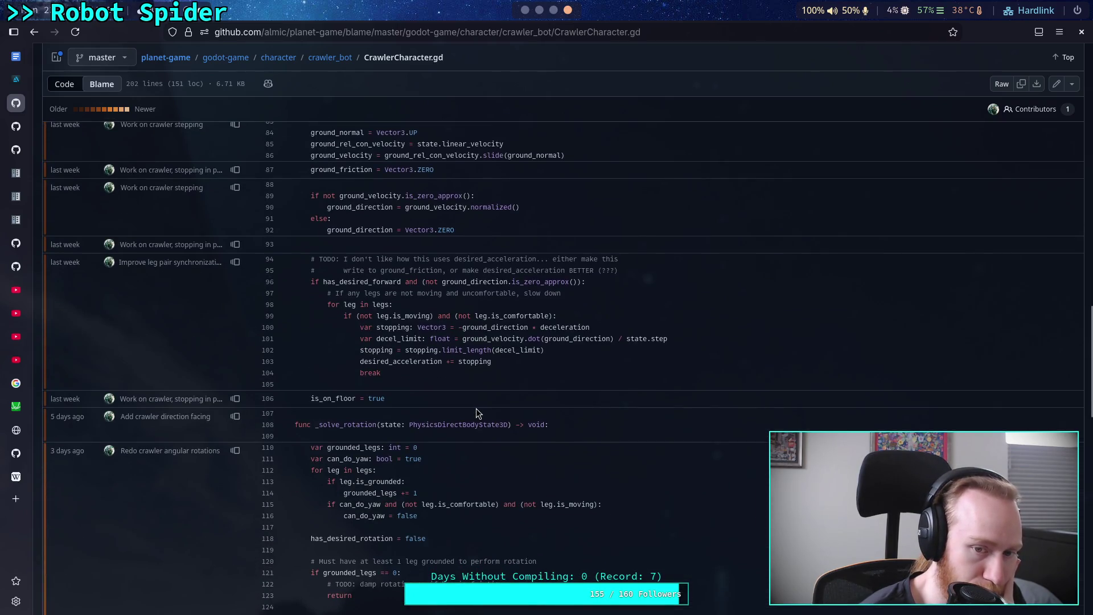
{"action": "scroll", "coordinate": [477, 413], "scroll_direction": "down", "scroll_amount": 1}
{"action": "scroll", "coordinate": [477, 412], "scroll_direction": "down", "scroll_amount": 10}
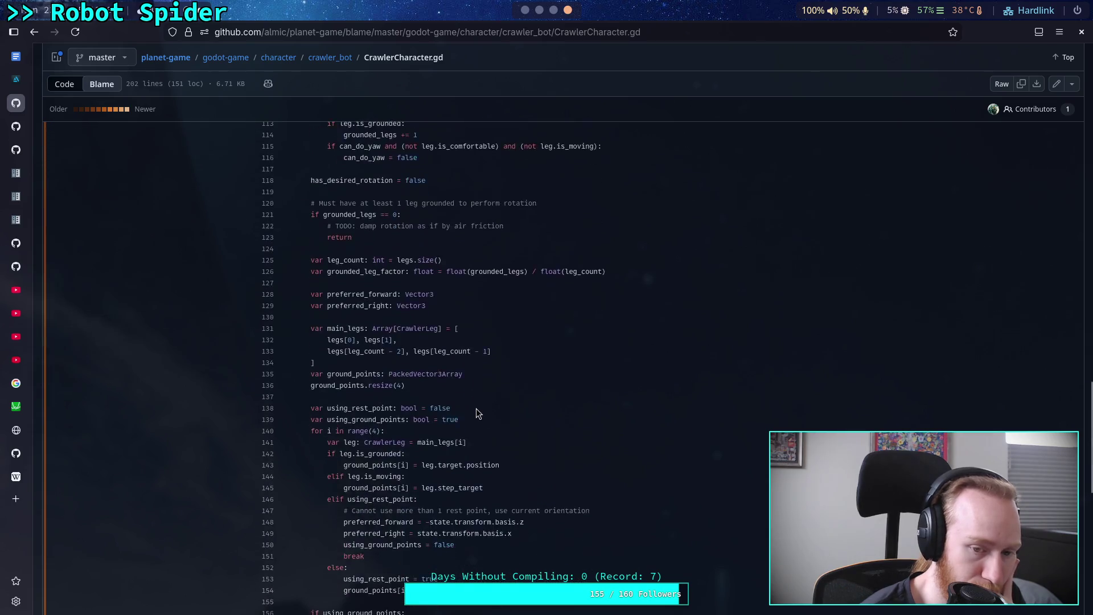
{"action": "scroll", "coordinate": [476, 408], "scroll_direction": "down", "scroll_amount": 5}
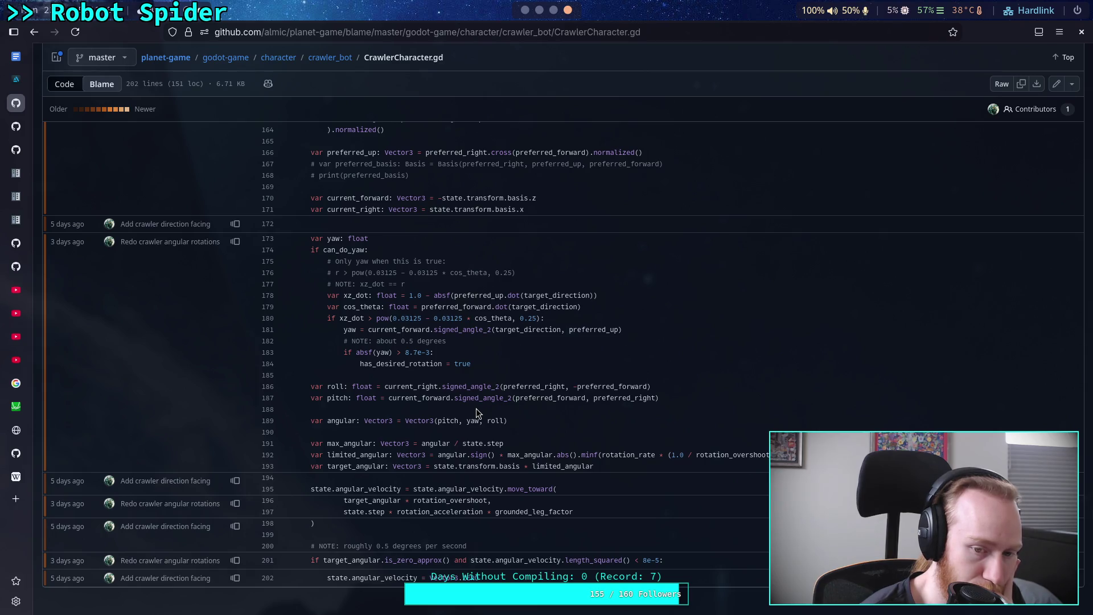
{"action": "scroll", "coordinate": [477, 413], "scroll_direction": "up", "scroll_amount": 13}
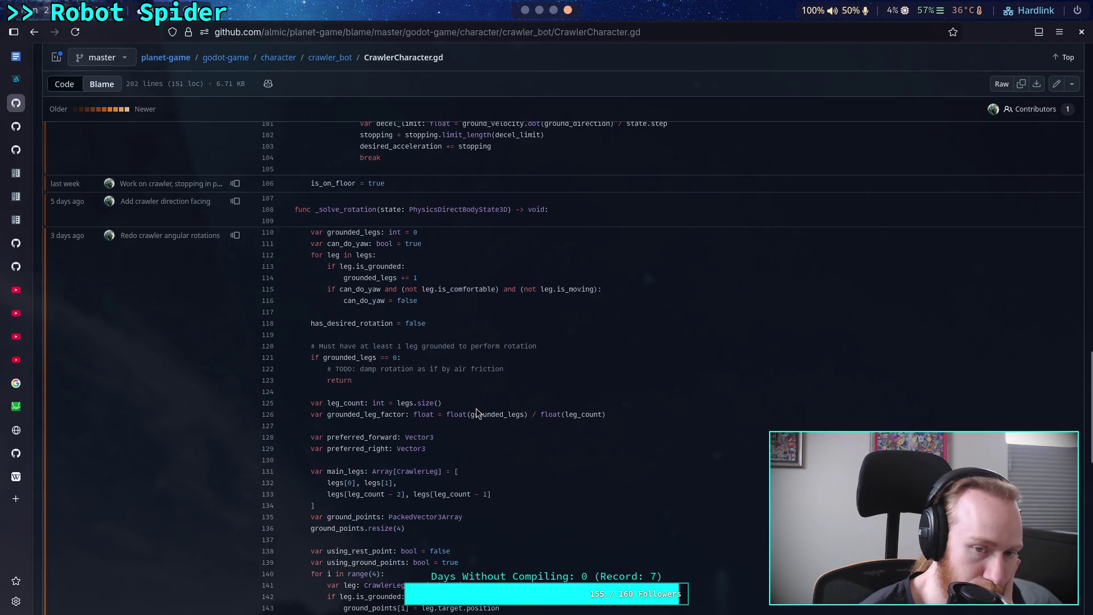
{"action": "left_click", "coordinate": [330, 58]}
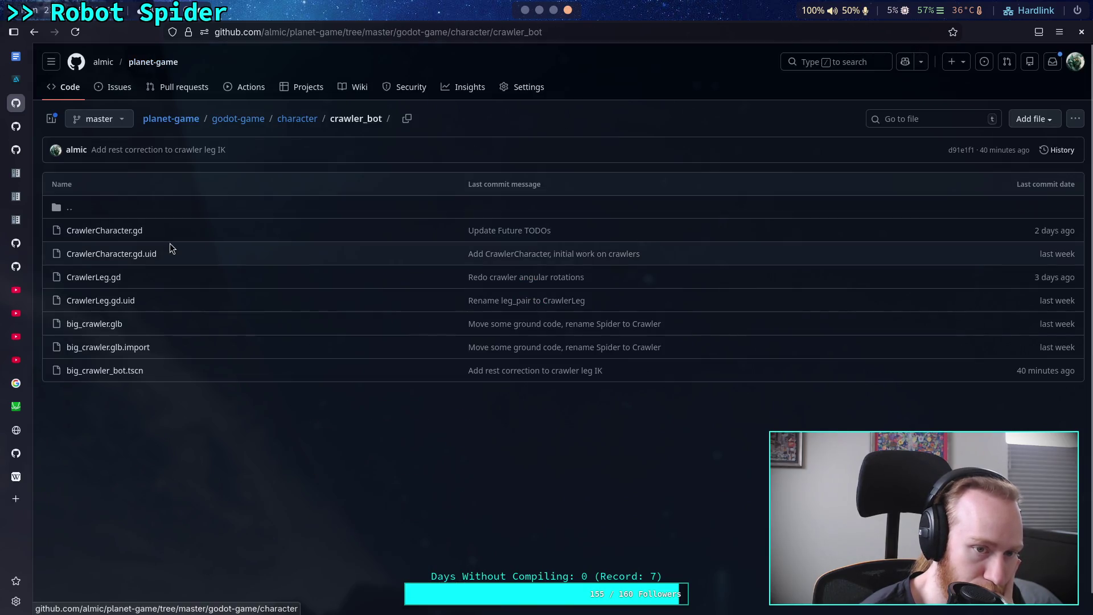
Open CrawlerLeg.gd's blame view on GitHub and scroll down through its commit history.
{"action": "left_click", "coordinate": [94, 278]}
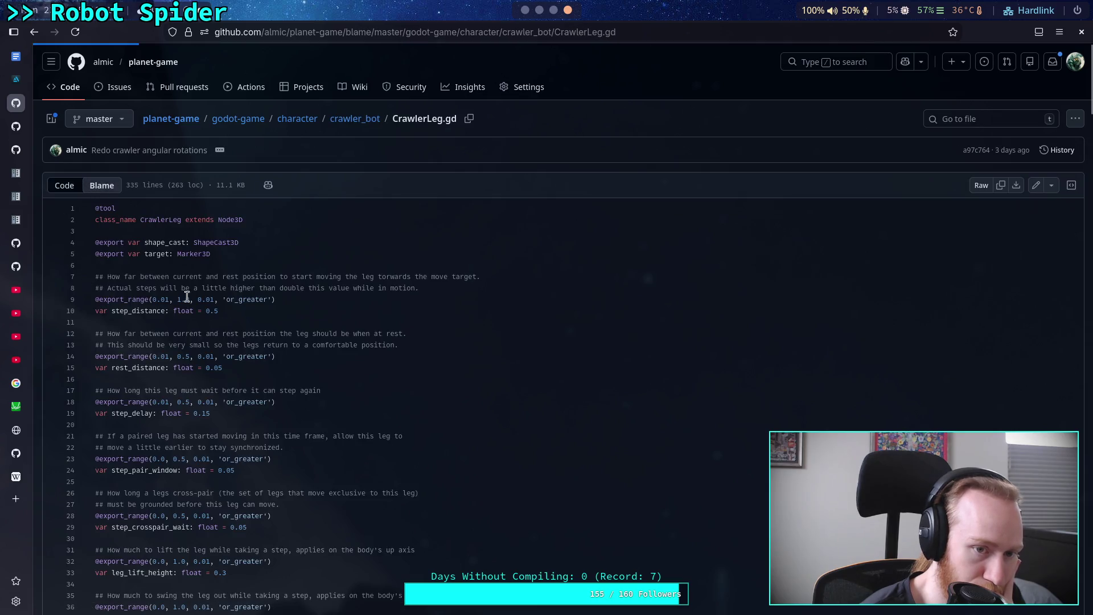
{"action": "scroll", "coordinate": [518, 406], "scroll_direction": "down", "scroll_amount": 15}
{"action": "scroll", "coordinate": [522, 409], "scroll_direction": "down", "scroll_amount": 20}
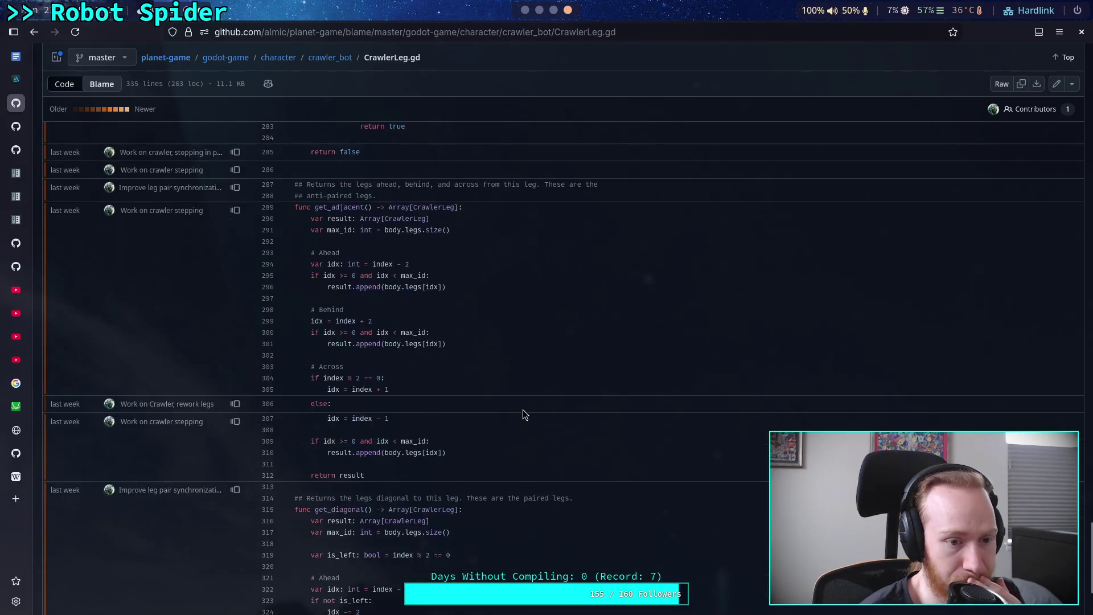
{"action": "scroll", "coordinate": [522, 409], "scroll_direction": "up", "scroll_amount": 10}
{"action": "scroll", "coordinate": [523, 408], "scroll_direction": "up", "scroll_amount": 12}
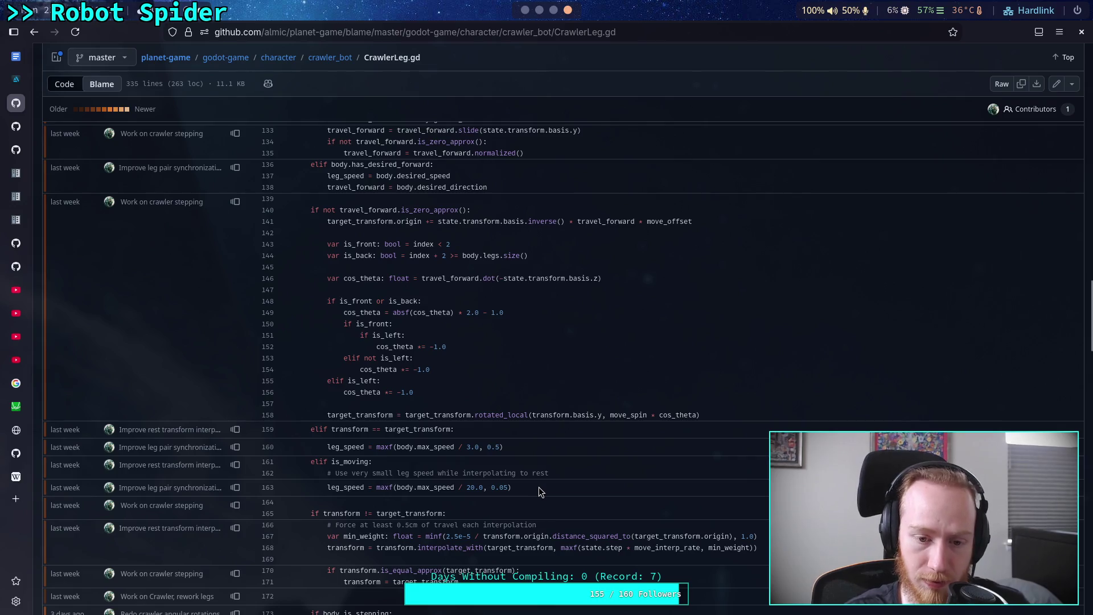
{"action": "scroll", "coordinate": [539, 486], "scroll_direction": "down", "scroll_amount": 7}
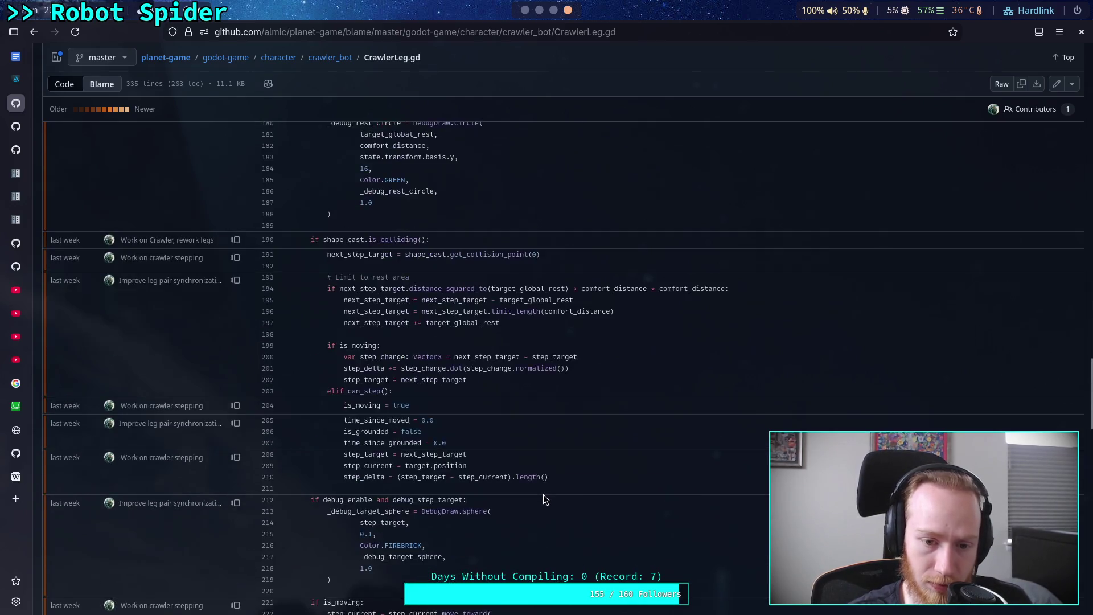
{"action": "scroll", "coordinate": [543, 498], "scroll_direction": "down", "scroll_amount": 5}
{"action": "scroll", "coordinate": [544, 499], "scroll_direction": "down", "scroll_amount": 6}
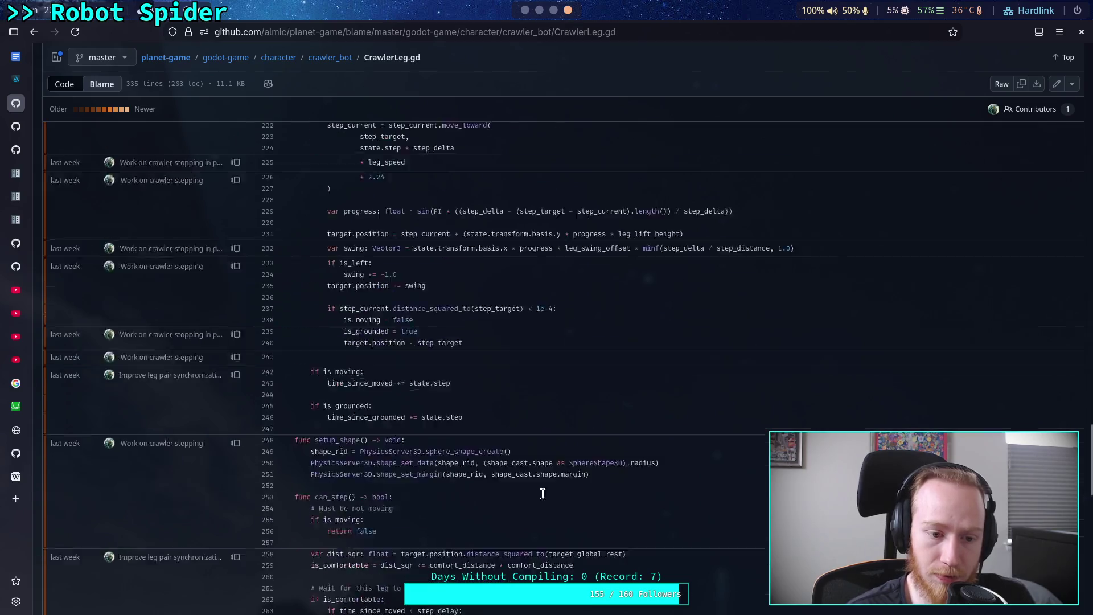
{"action": "scroll", "coordinate": [543, 500], "scroll_direction": "down", "scroll_amount": 3}
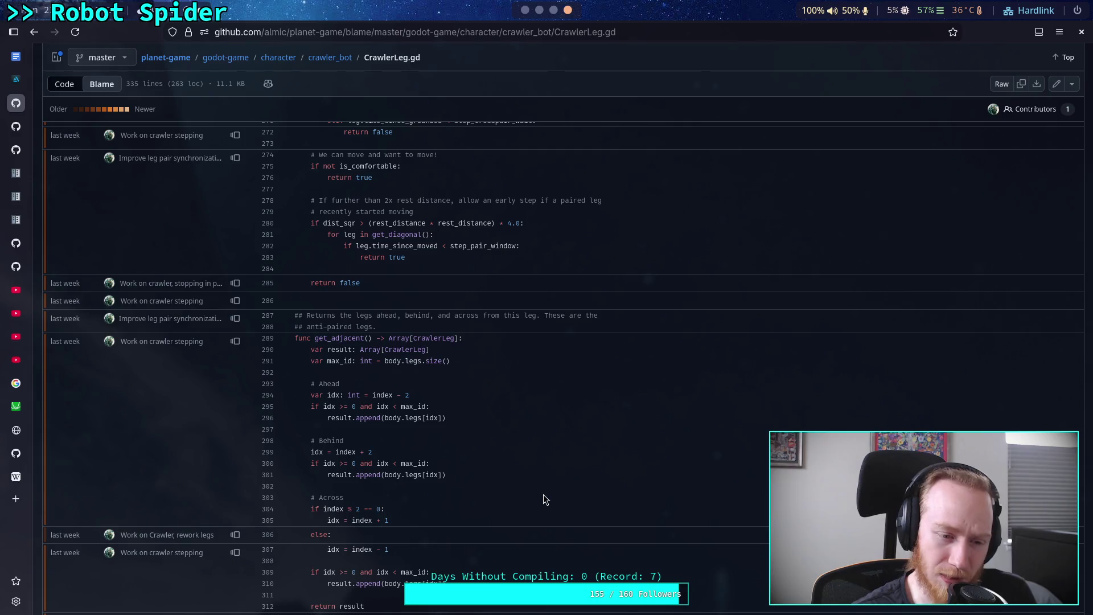
{"action": "scroll", "coordinate": [544, 495], "scroll_direction": "down", "scroll_amount": 4}
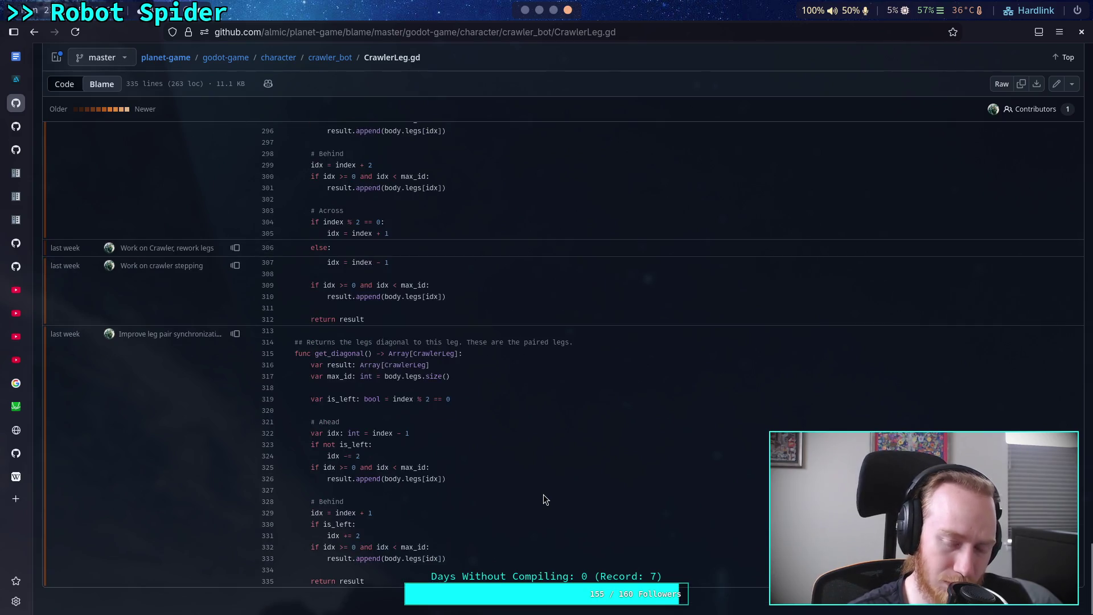
Scroll back and forth through the remaining blame lines, then return to the Godot script editor.
{"action": "scroll", "coordinate": [543, 495], "scroll_direction": "up", "scroll_amount": 20}
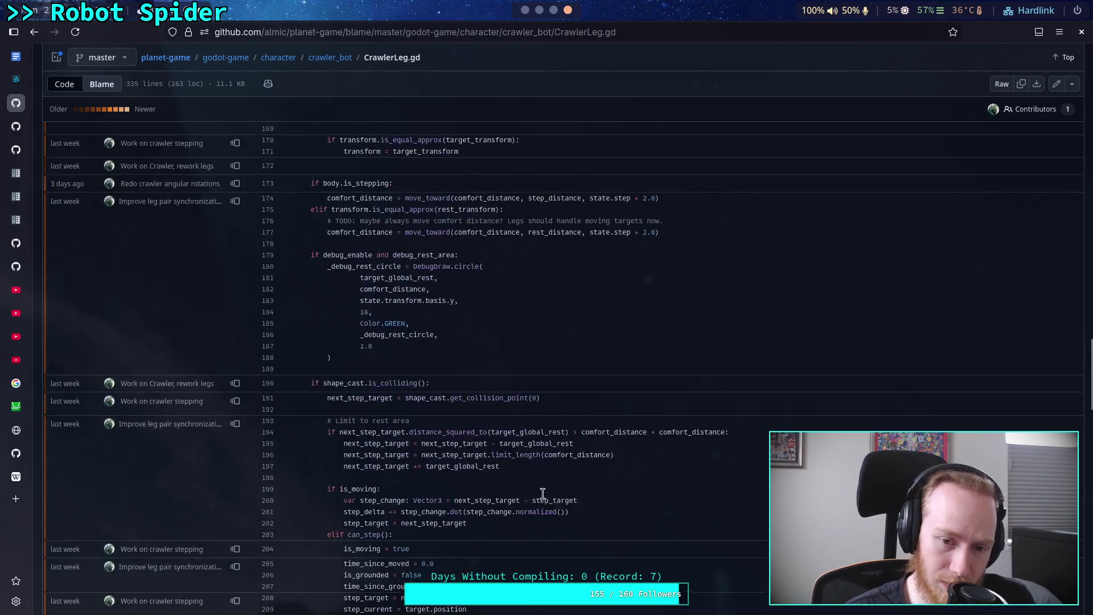
{"action": "scroll", "coordinate": [543, 495], "scroll_direction": "up", "scroll_amount": 10}
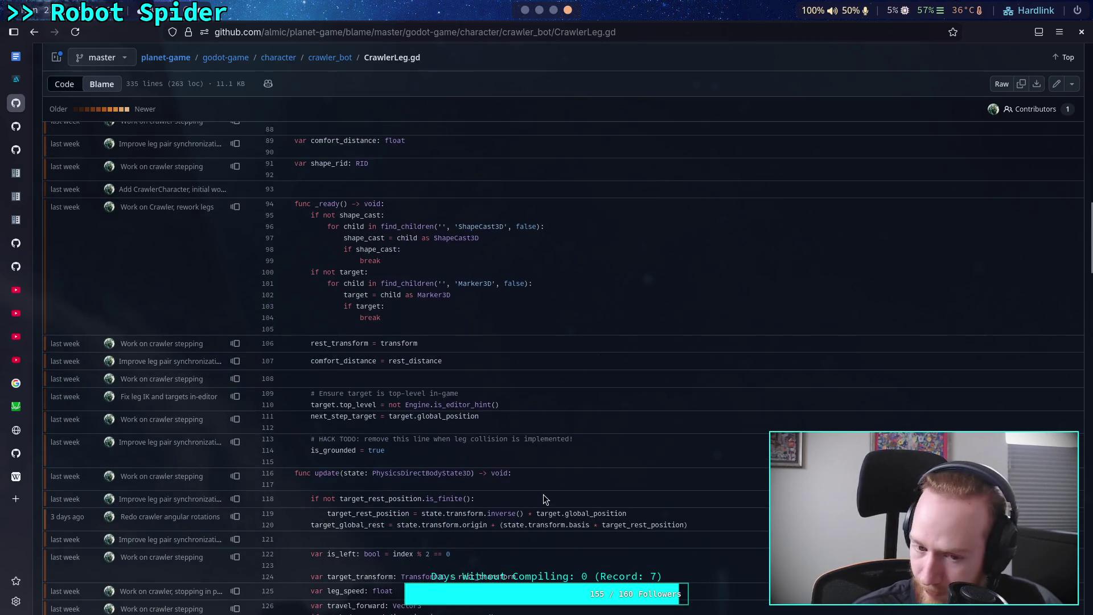
{"action": "scroll", "coordinate": [543, 495], "scroll_direction": "up", "scroll_amount": 3}
{"action": "scroll", "coordinate": [543, 495], "scroll_direction": "down", "scroll_amount": 10}
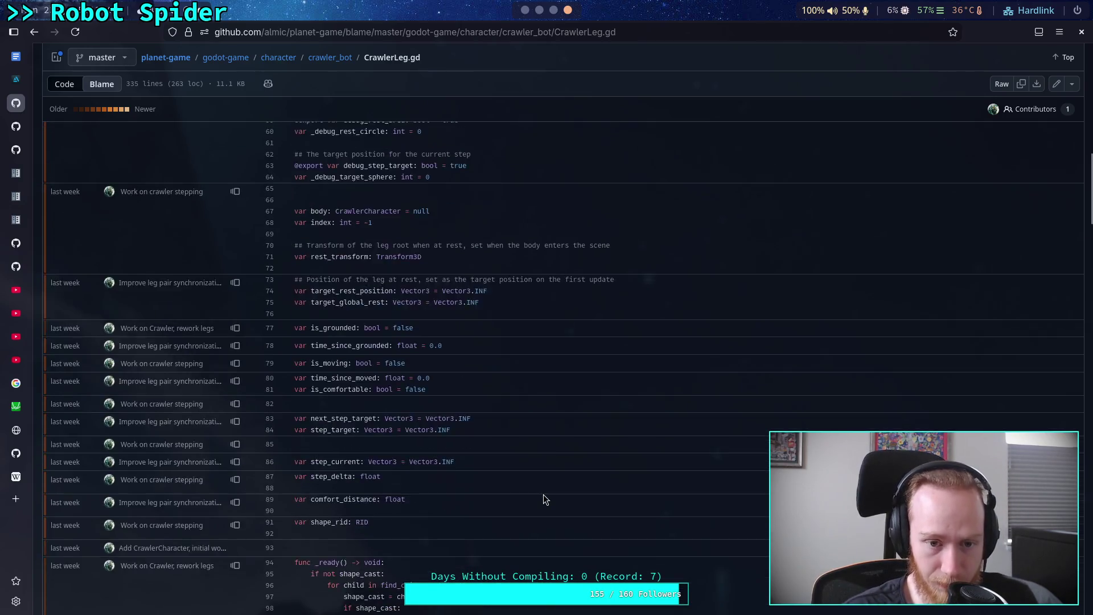
{"action": "scroll", "coordinate": [543, 494], "scroll_direction": "down", "scroll_amount": 10}
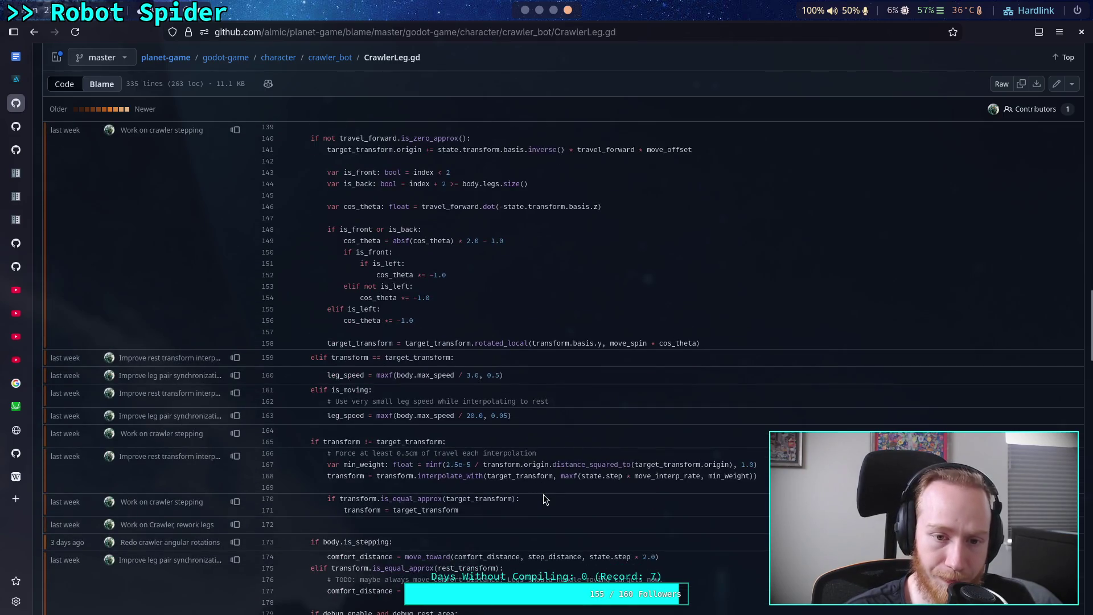
{"action": "scroll", "coordinate": [544, 494], "scroll_direction": "up", "scroll_amount": 5}
{"action": "scroll", "coordinate": [525, 483], "scroll_direction": "down", "scroll_amount": 1}
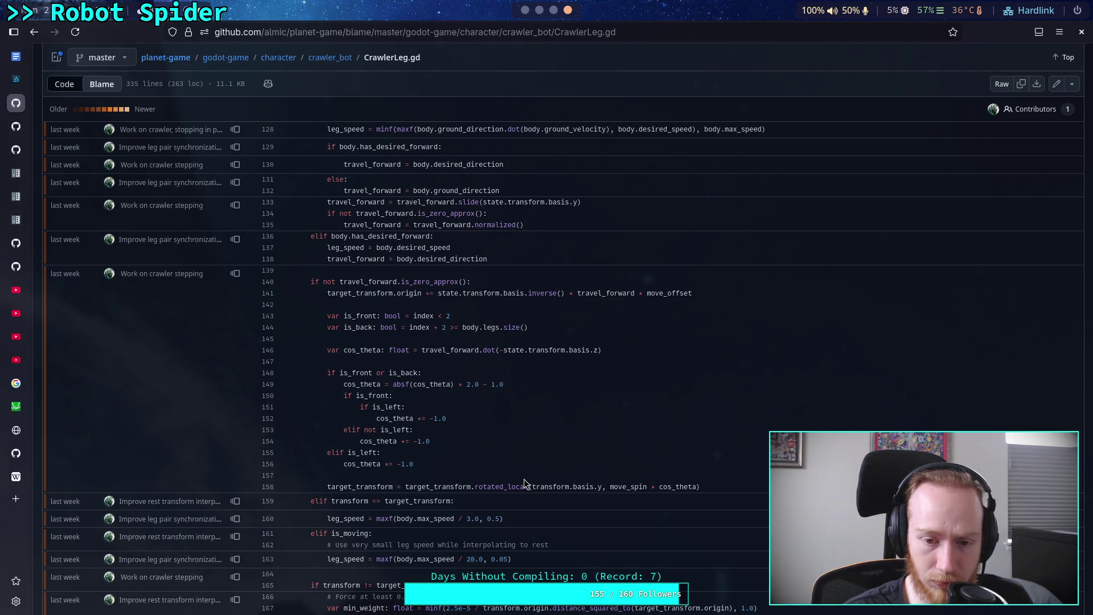
{"action": "scroll", "coordinate": [525, 483], "scroll_direction": "down", "scroll_amount": 8}
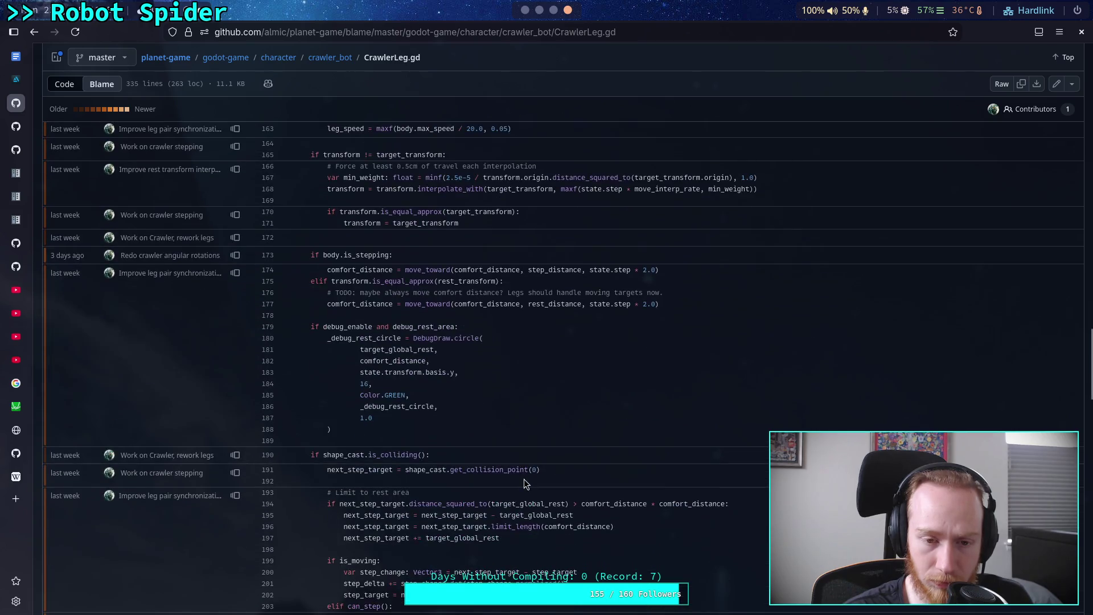
{"action": "left_click", "coordinate": [525, 11]}
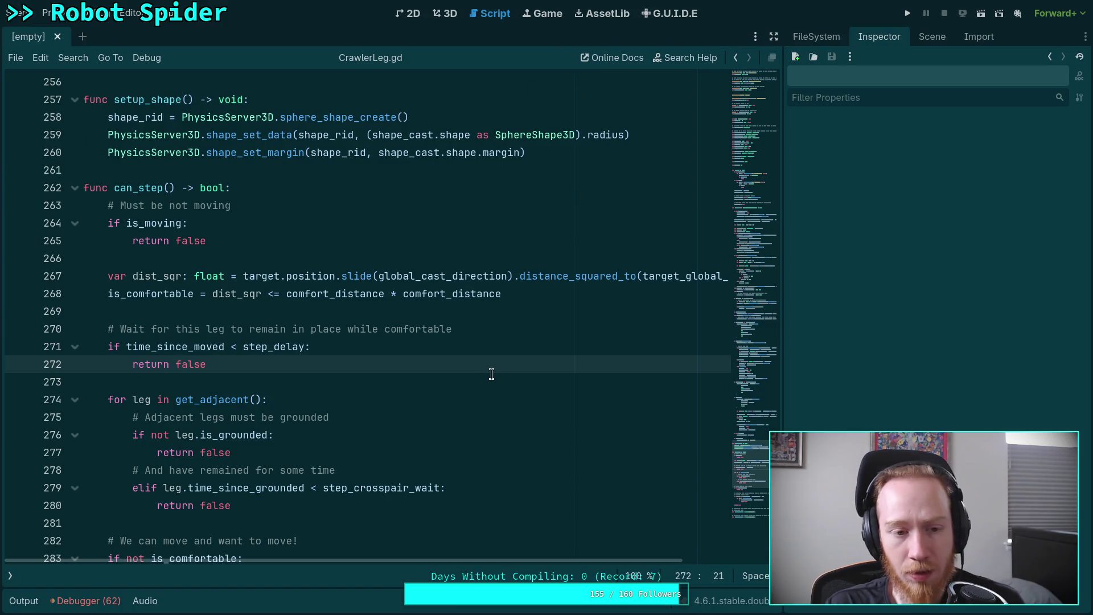
Select step_delay on line 271, then open big_crawler_bot.tscn and expand its LegTargets group.
{"action": "double_click", "coordinate": [274, 346]}
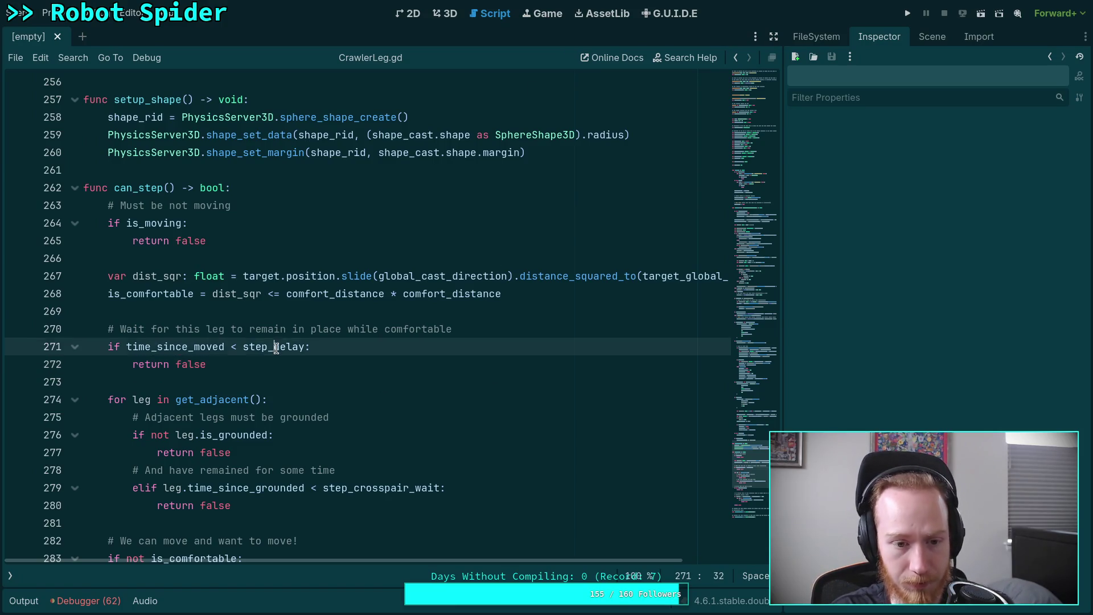
{"action": "left_click", "coordinate": [920, 35]}
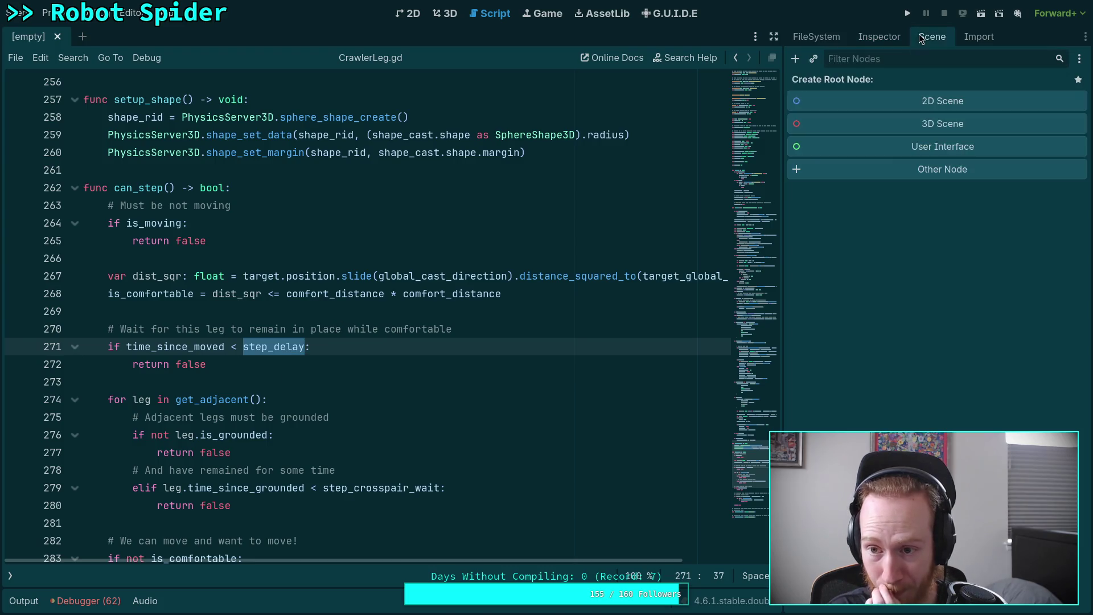
{"action": "left_click", "coordinate": [819, 41]}
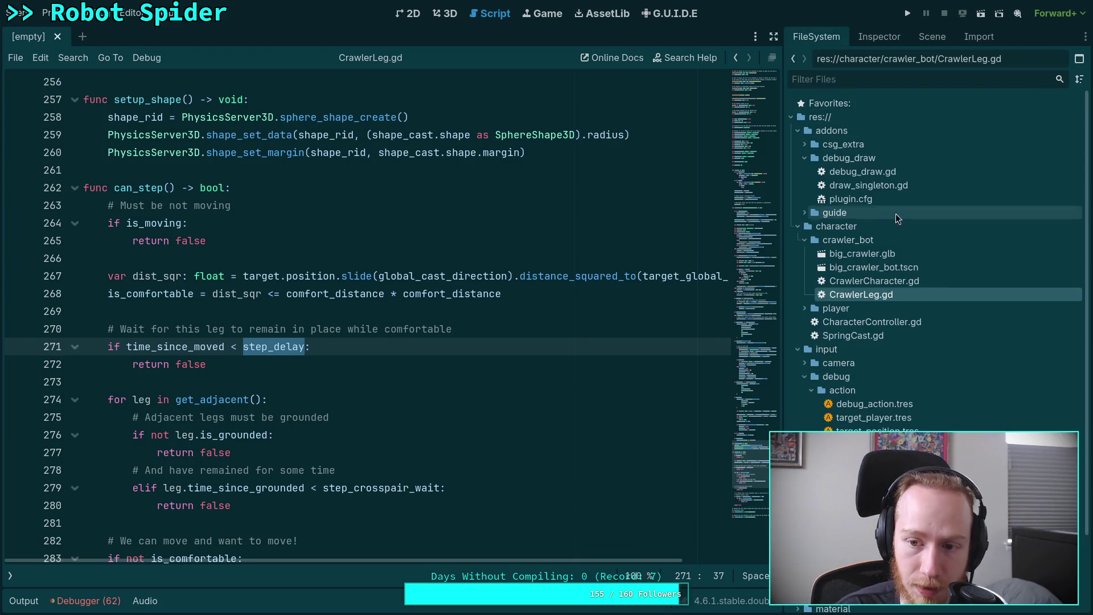
{"action": "double_click", "coordinate": [887, 267]}
{"action": "left_click", "coordinate": [886, 36]}
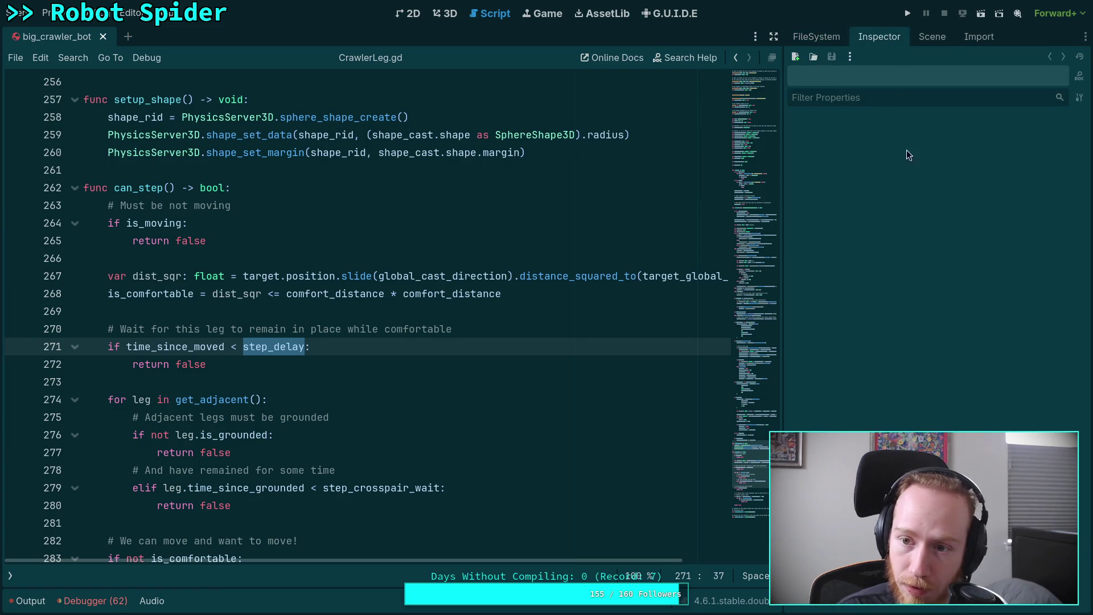
{"action": "left_click", "coordinate": [812, 150]}
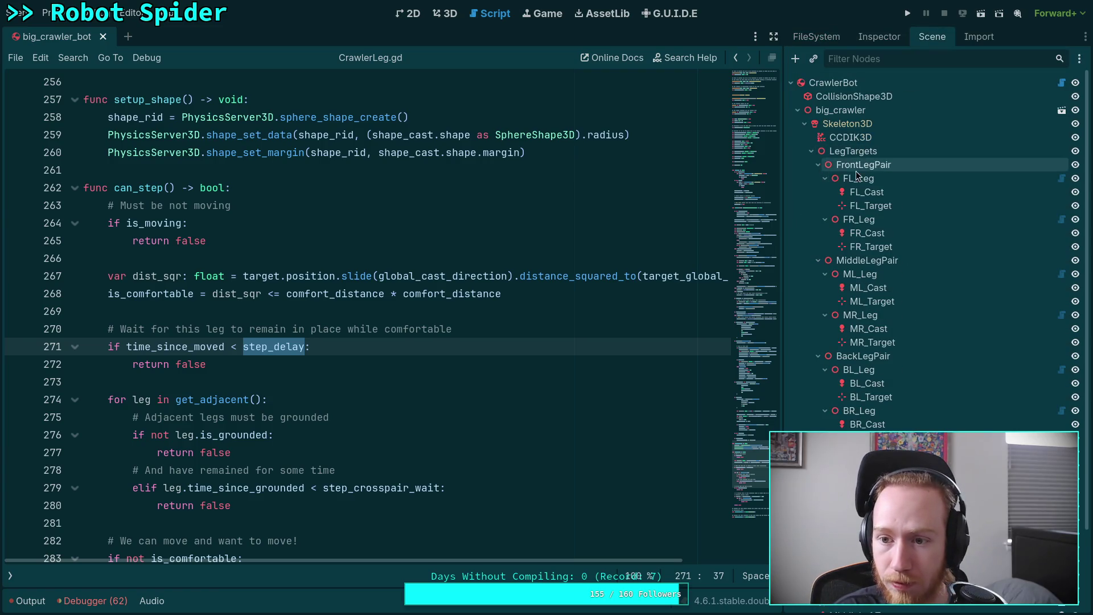
Collapse the FL, FR, BL and BR leg subtrees, keeping MiddleLegPair expanded to list its legs.
{"action": "left_click", "coordinate": [825, 178]}
{"action": "left_click", "coordinate": [825, 192]}
{"action": "left_click", "coordinate": [818, 206]}
{"action": "left_click", "coordinate": [819, 205]}
{"action": "left_click", "coordinate": [825, 261]}
{"action": "left_click", "coordinate": [825, 274]}
Select FL_Leg and view its CrawlerLeg step settings in the Inspector, such as Step Delay 0.15.
{"action": "left_click", "coordinate": [857, 179]}
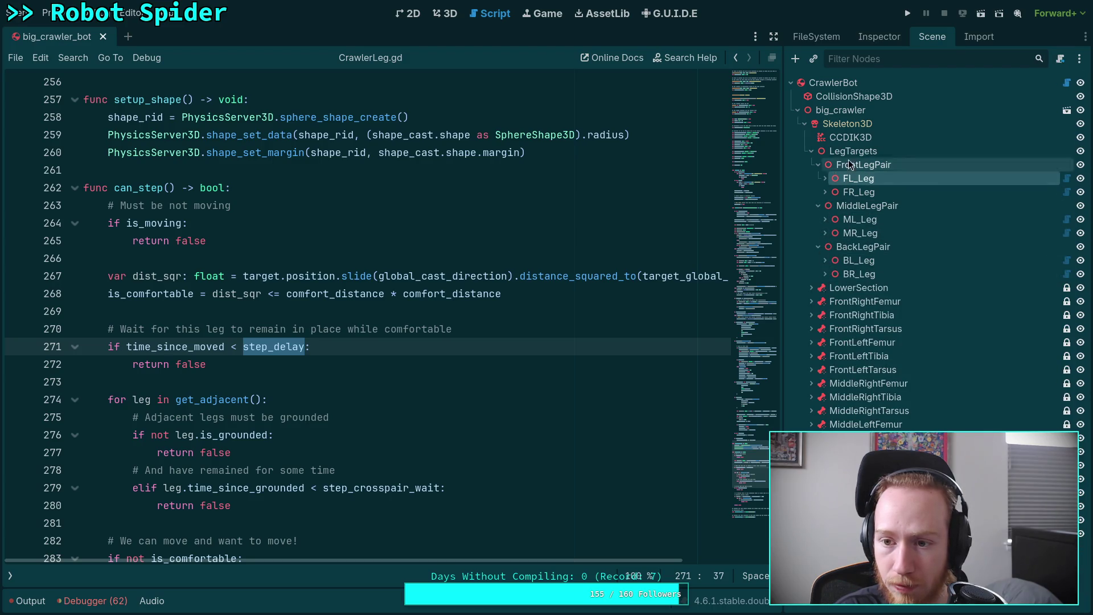
{"action": "left_click", "coordinate": [870, 37]}
{"action": "mouse_move", "coordinate": [864, 216]}
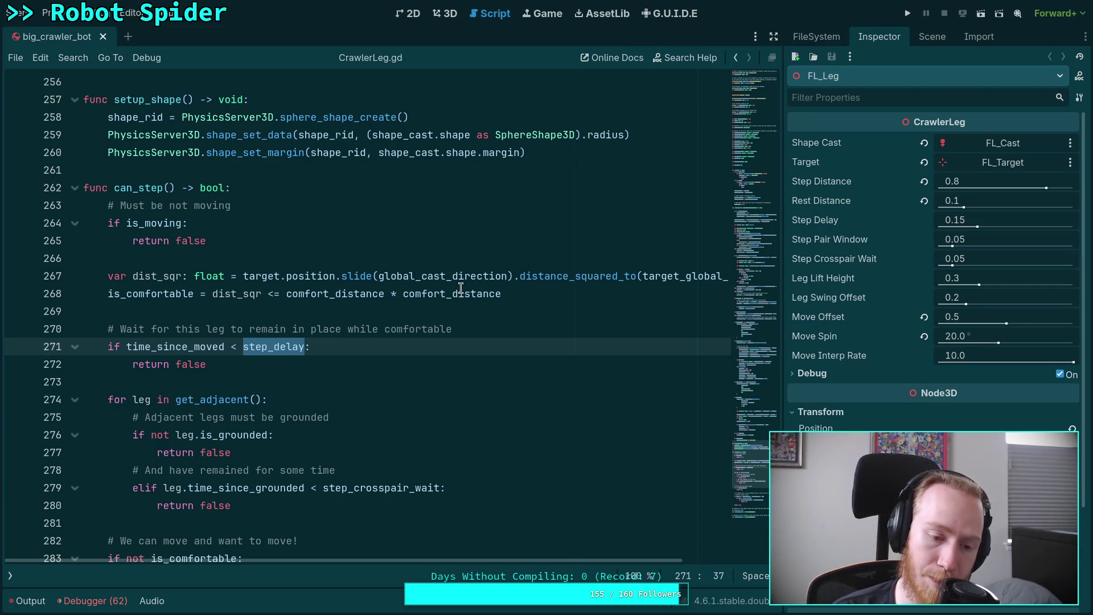
{"action": "mouse_move", "coordinate": [460, 282]}
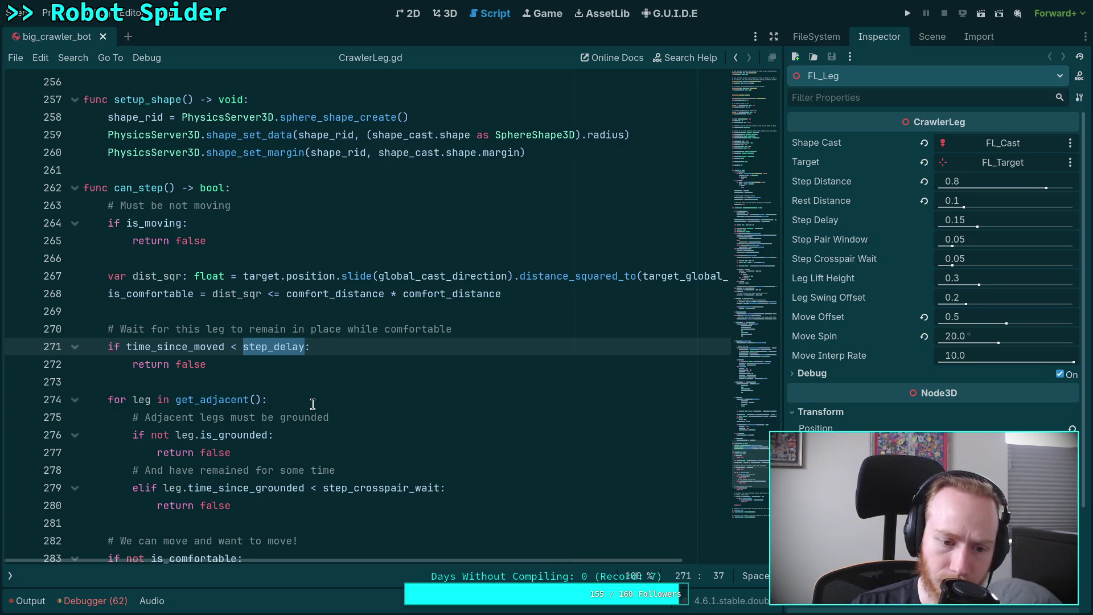
{"action": "scroll", "coordinate": [313, 403], "scroll_direction": "up", "scroll_amount": 8}
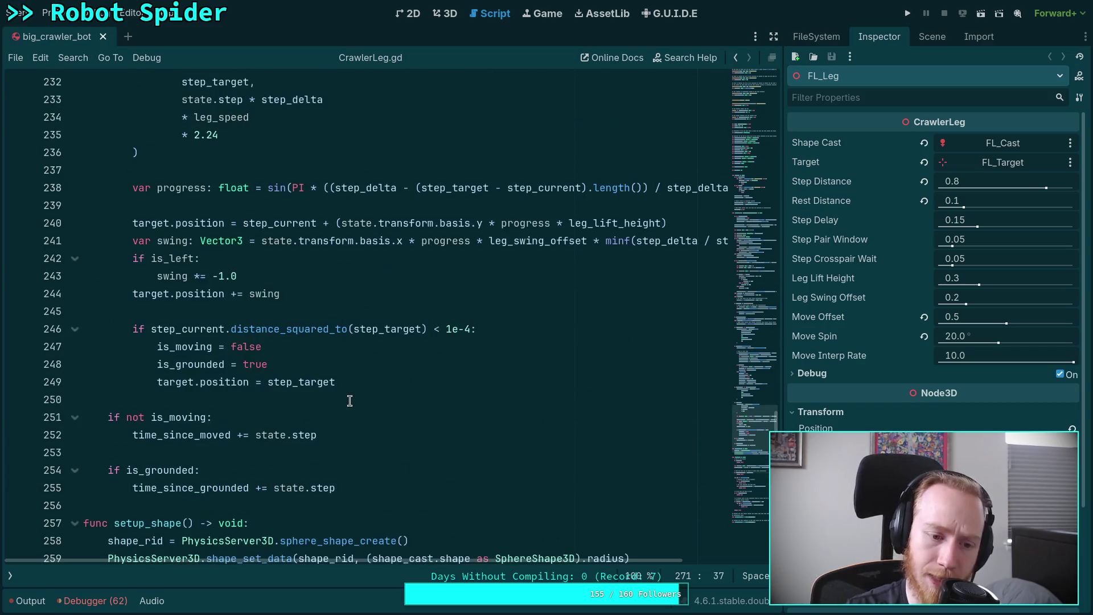
{"action": "scroll", "coordinate": [298, 401], "scroll_direction": "down", "scroll_amount": 2}
{"action": "scroll", "coordinate": [315, 386], "scroll_direction": "down", "scroll_amount": 4}
{"action": "scroll", "coordinate": [316, 386], "scroll_direction": "up", "scroll_amount": 9}
{"action": "scroll", "coordinate": [316, 387], "scroll_direction": "down", "scroll_amount": 4}
{"action": "scroll", "coordinate": [316, 386], "scroll_direction": "up", "scroll_amount": 10}
{"action": "scroll", "coordinate": [316, 382], "scroll_direction": "up", "scroll_amount": 1}
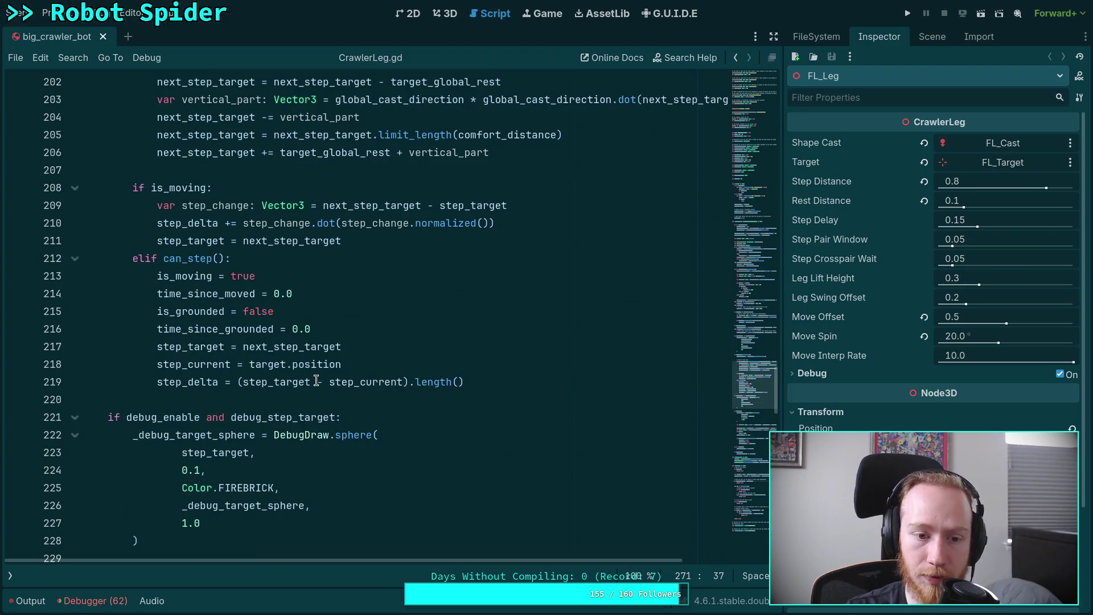
{"action": "mouse_move", "coordinate": [316, 366]}
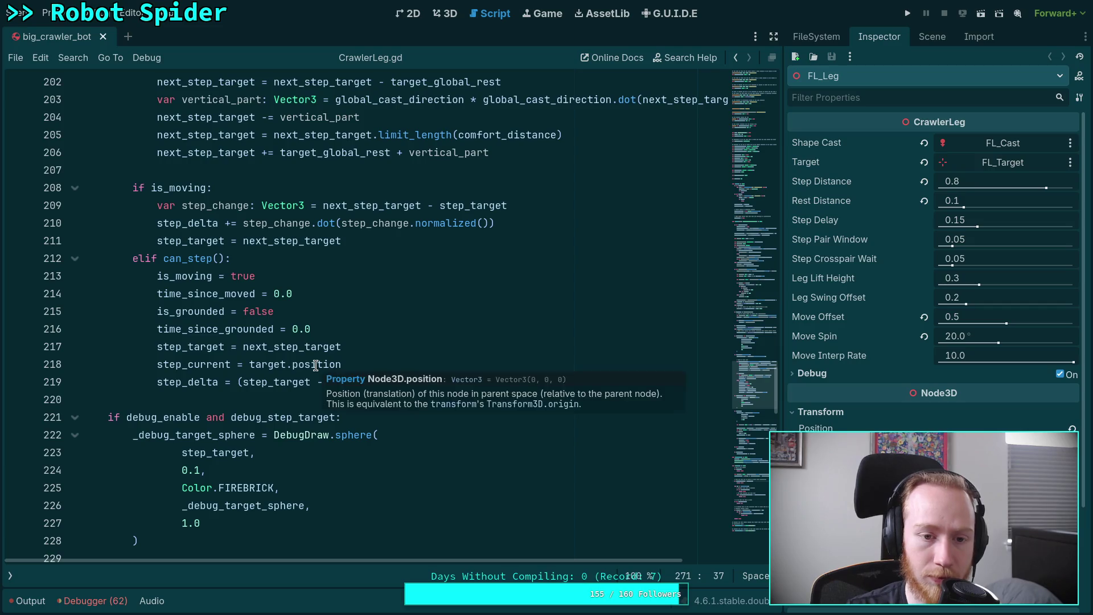
{"action": "scroll", "coordinate": [316, 366], "scroll_direction": "down", "scroll_amount": 10}
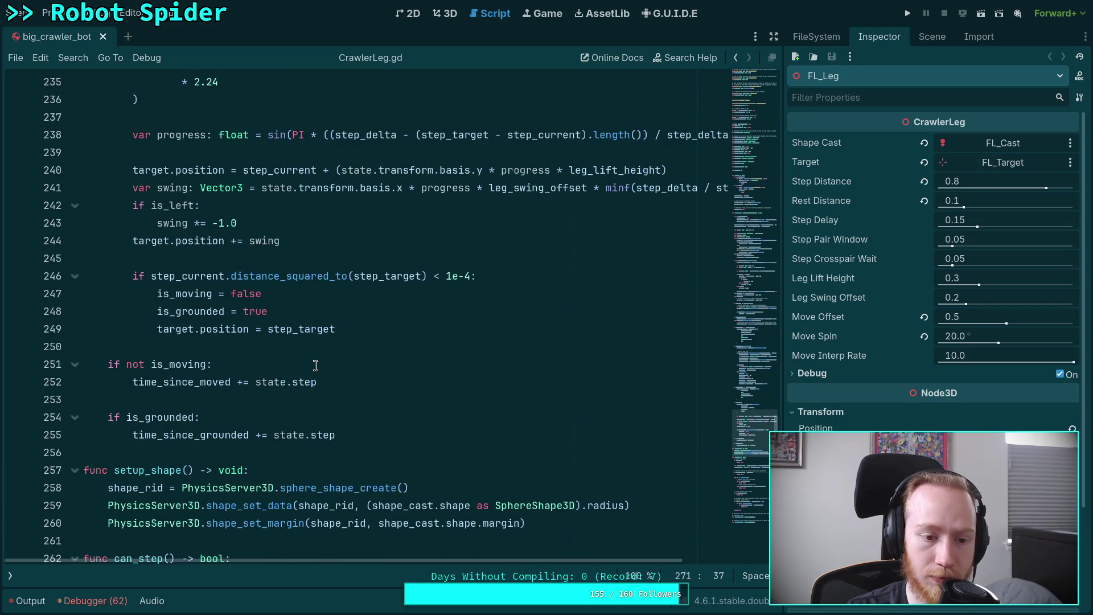
{"action": "scroll", "coordinate": [316, 365], "scroll_direction": "up", "scroll_amount": 4}
{"action": "scroll", "coordinate": [316, 365], "scroll_direction": "down", "scroll_amount": 14}
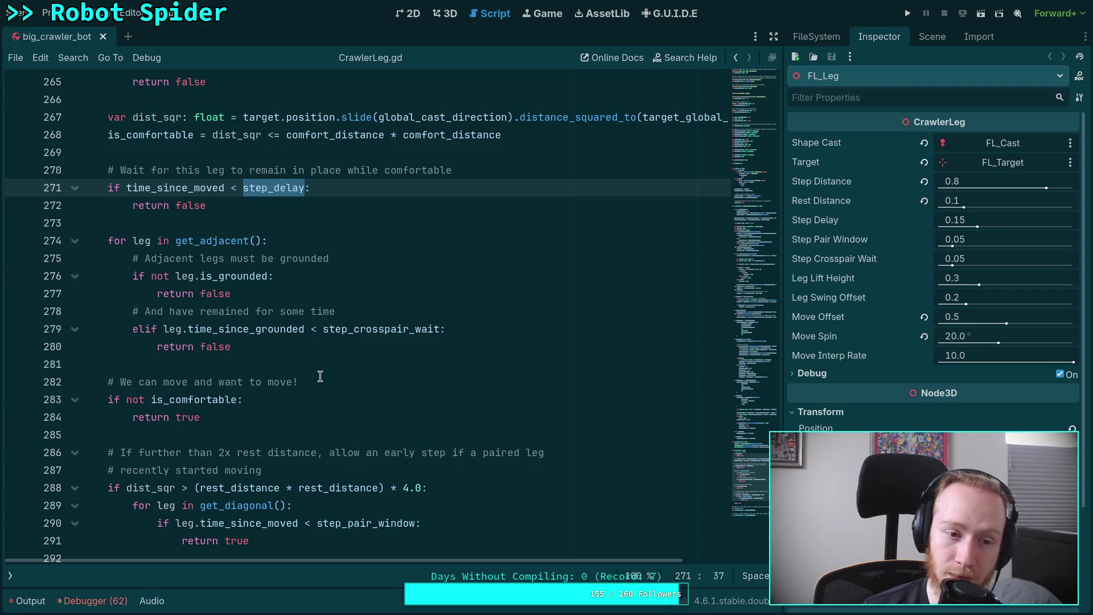
Append 'and not moving' to the adjacent-legs comment on line 275.
{"action": "left_click", "coordinate": [151, 277]}
{"action": "mouse_move", "coordinate": [275, 333]}
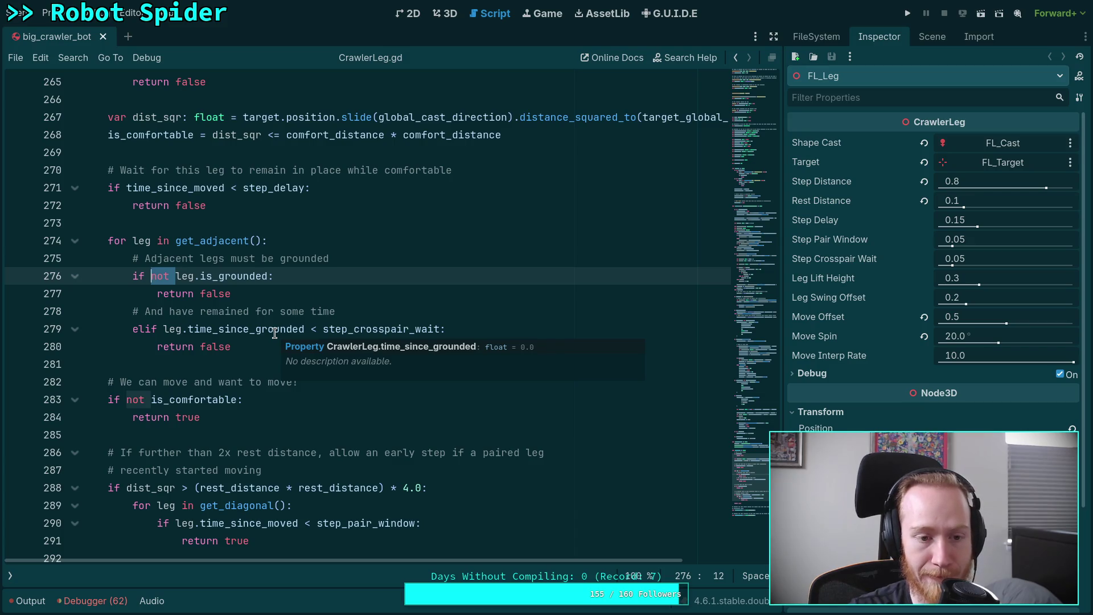
{"action": "left_click", "coordinate": [176, 276]}
{"action": "left_click", "coordinate": [264, 276]}
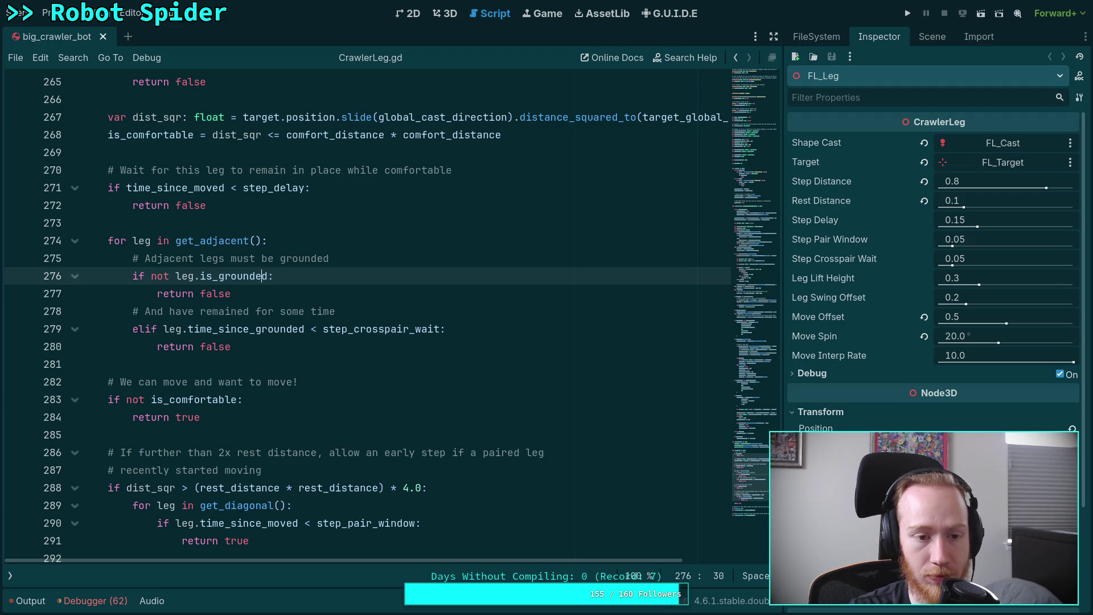
{"action": "left_click", "coordinate": [393, 258]}
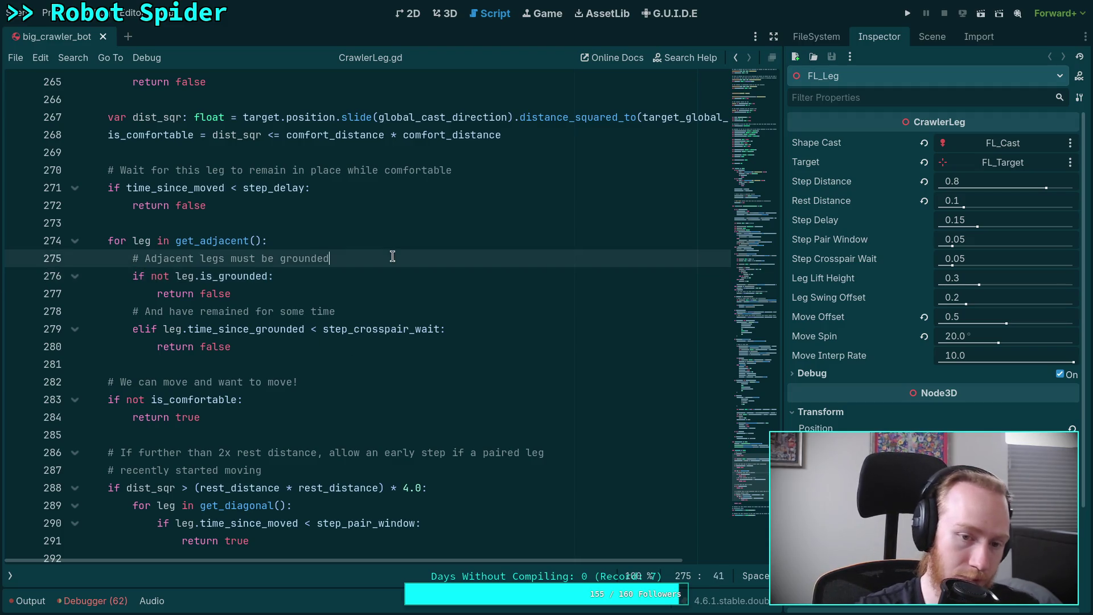
{"action": "type", "text": "and not moving"}
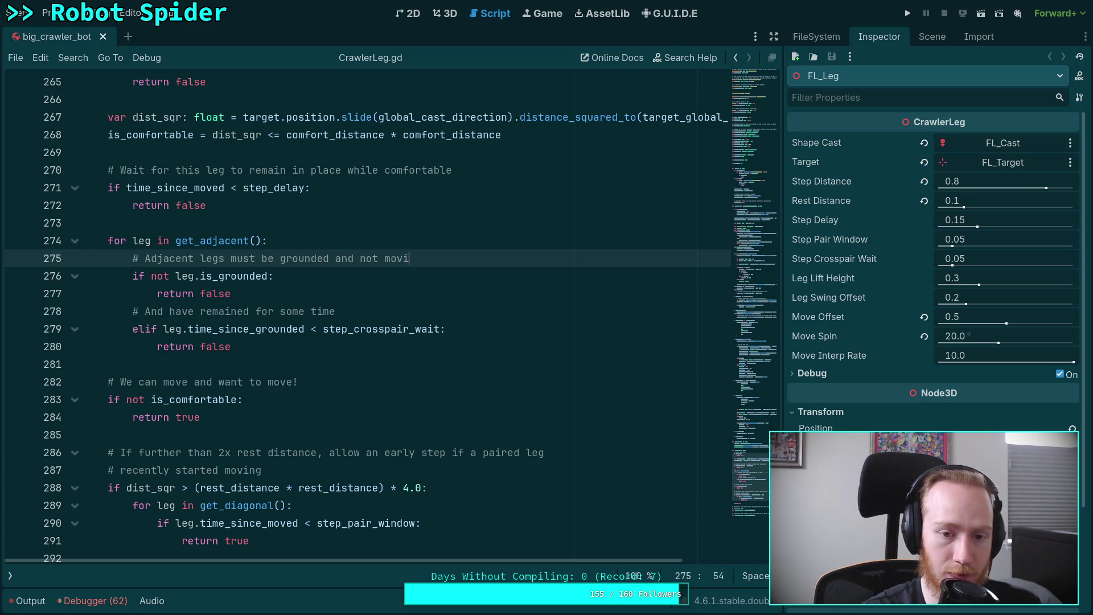
Rewrite line 276 as 'if leg.is_moving or (not leg.is_grounded):' and save the script.
{"action": "left_click", "coordinate": [147, 277]}
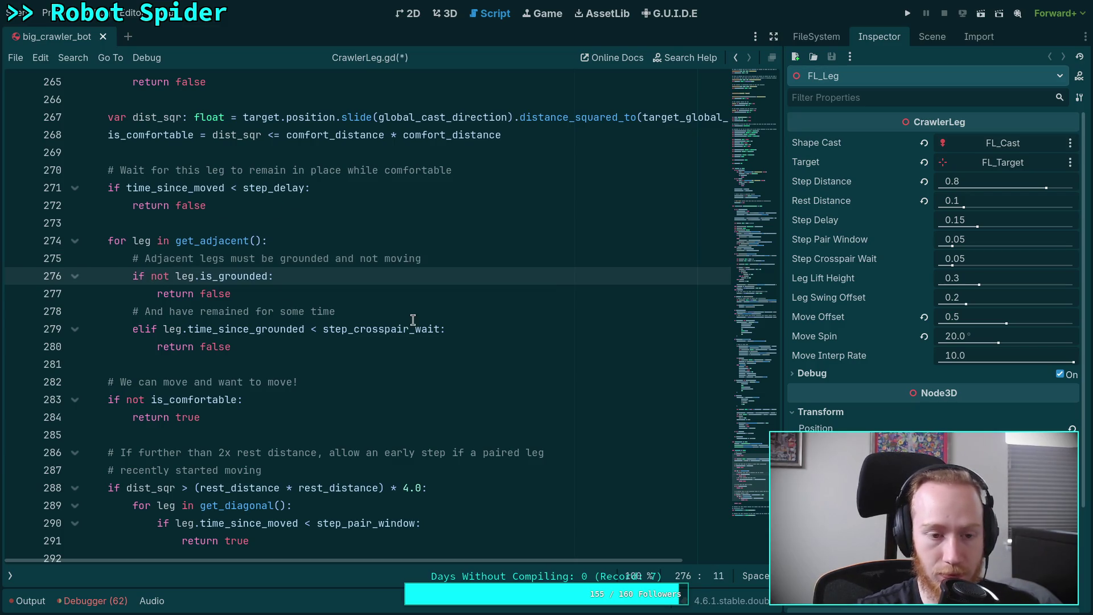
{"action": "type", "text": "is_m"}
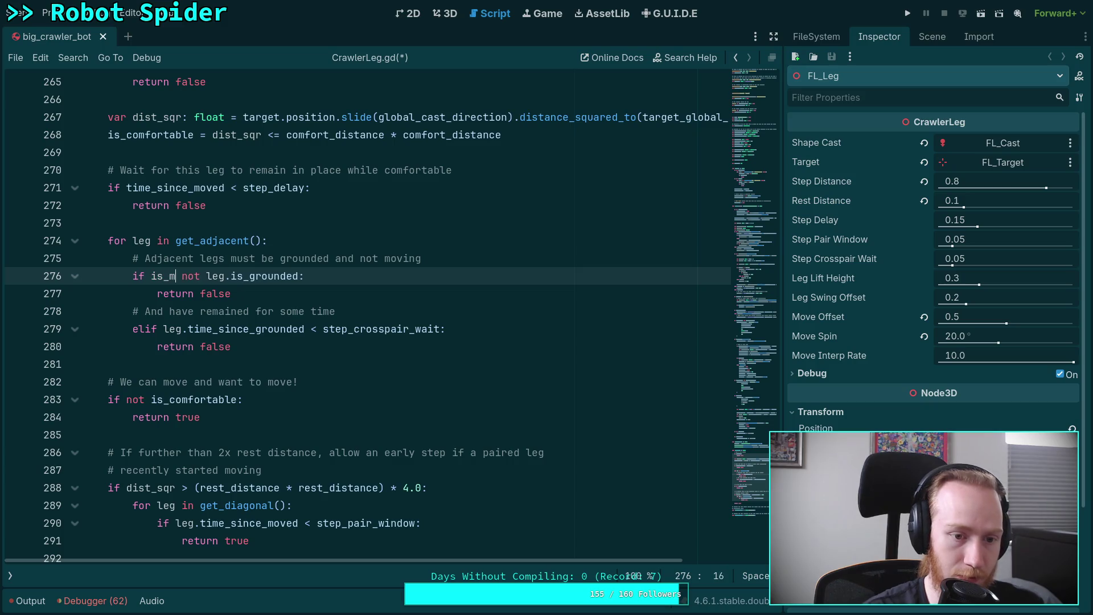
{"action": "key", "text": "BackSpace"}
{"action": "key", "text": "BackSpace"}
{"action": "type", "text": "le"}
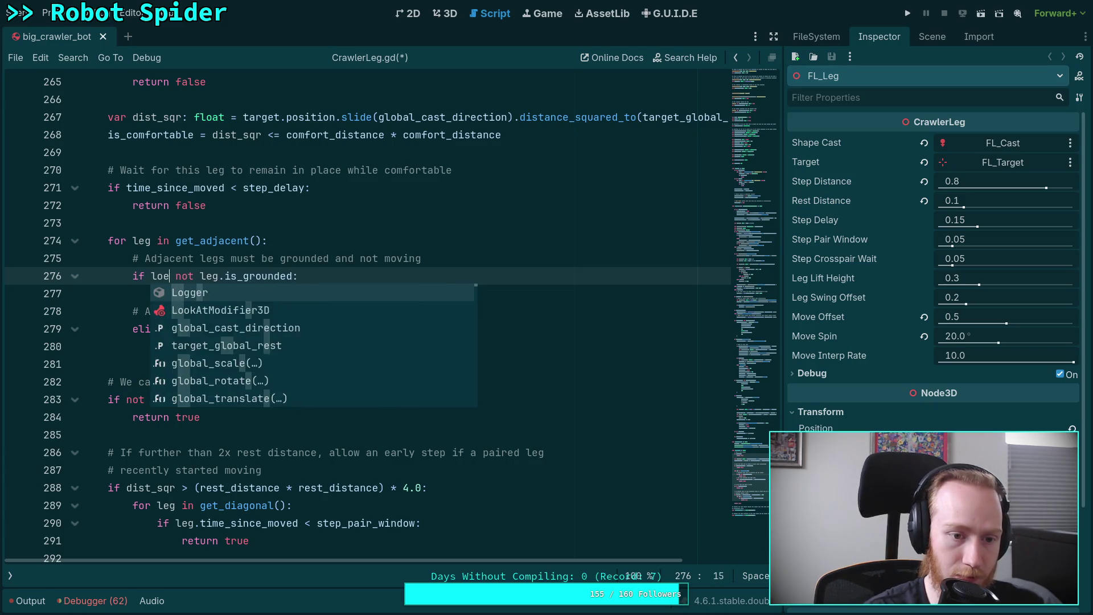
{"action": "type", "text": "g.is_m"}
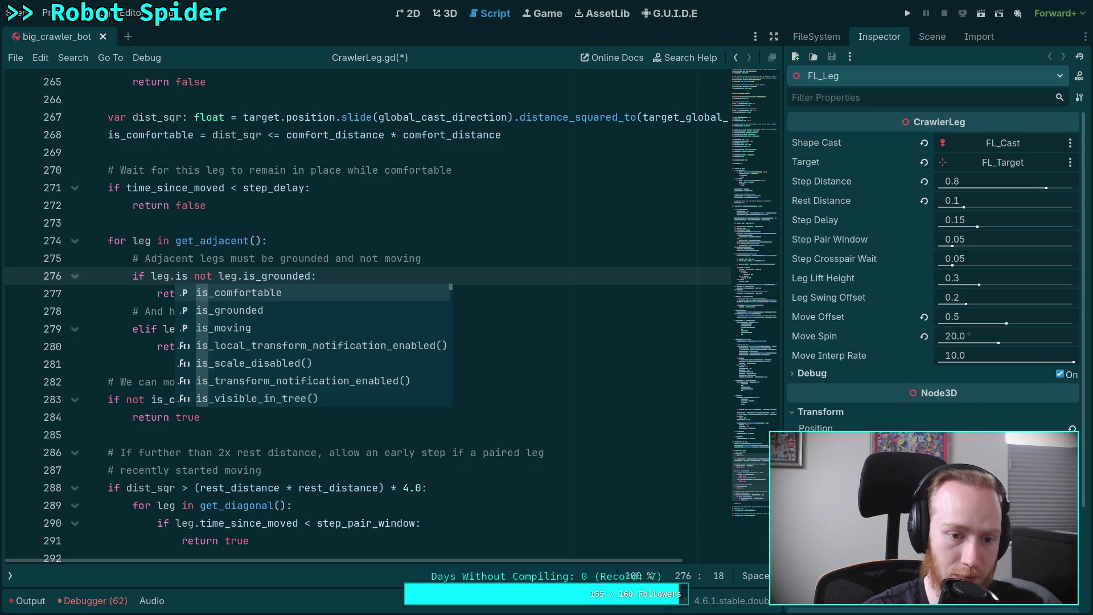
{"action": "key", "text": "Return"}
{"action": "type", "text": "or"}
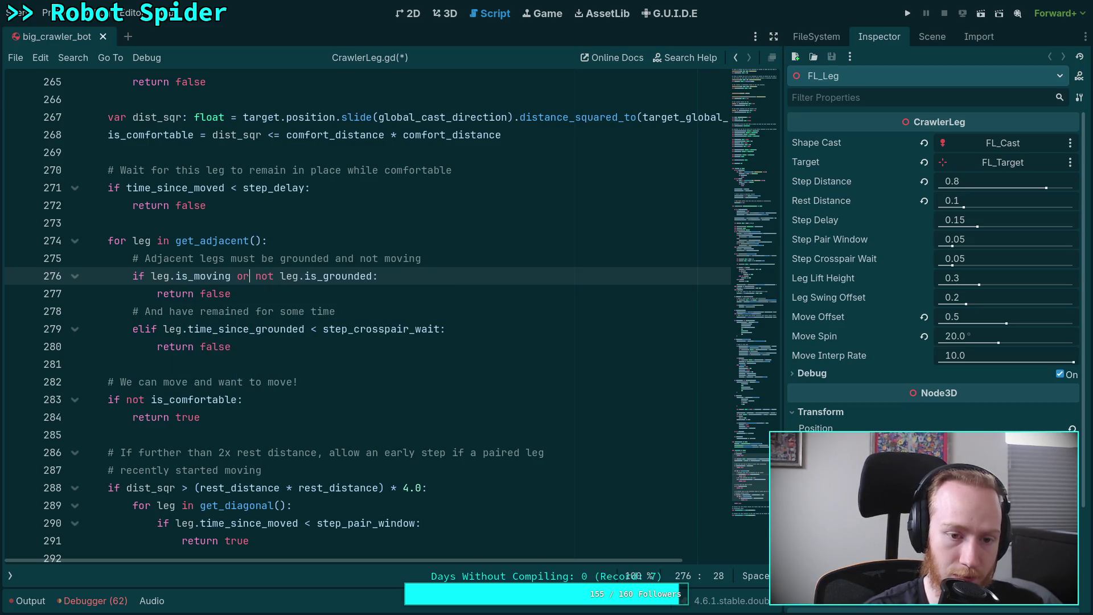
{"action": "key", "text": "ctrl+shift+Right"}
{"action": "key", "text": "ctrl+shift+Right"}
{"action": "key", "text": "ctrl+shift+Right"}
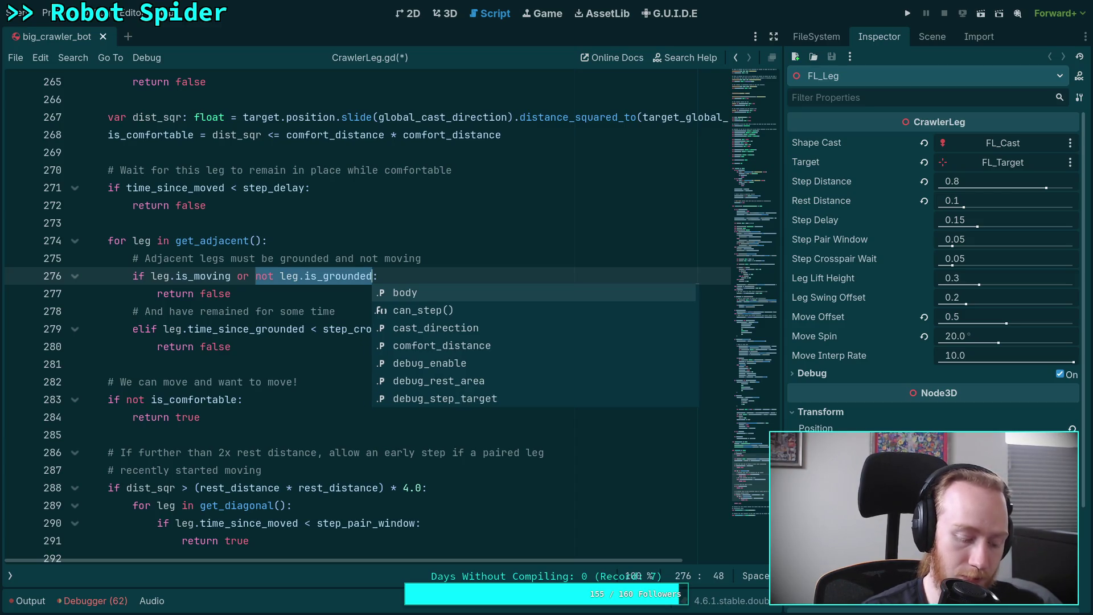
{"action": "type", "text": "("}
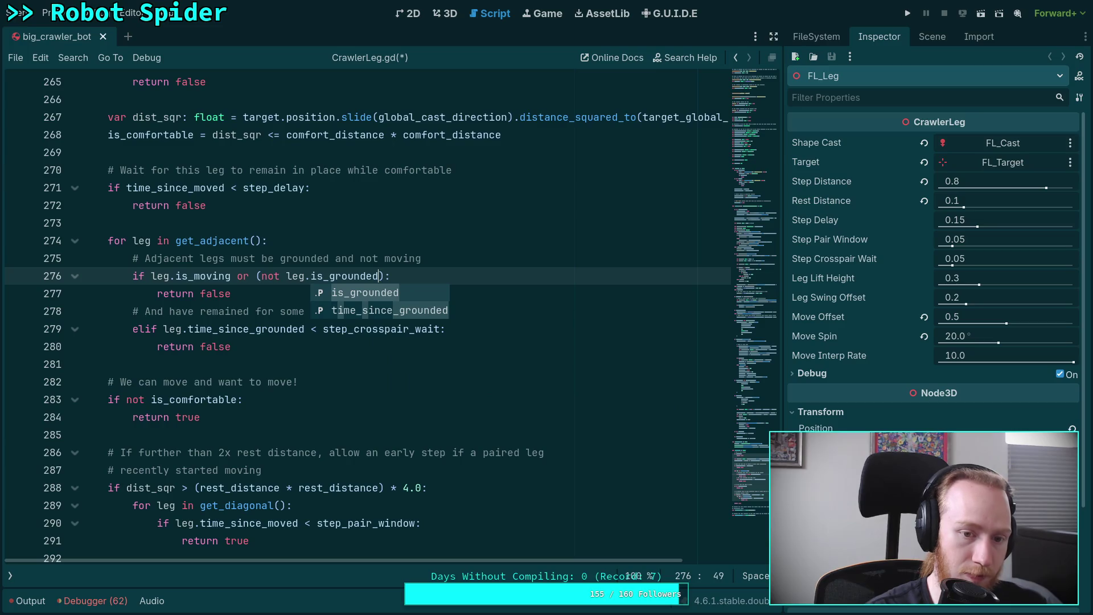
{"action": "key", "text": "Escape"}
{"action": "key", "text": "Down"}
{"action": "left_click", "coordinate": [377, 377]}
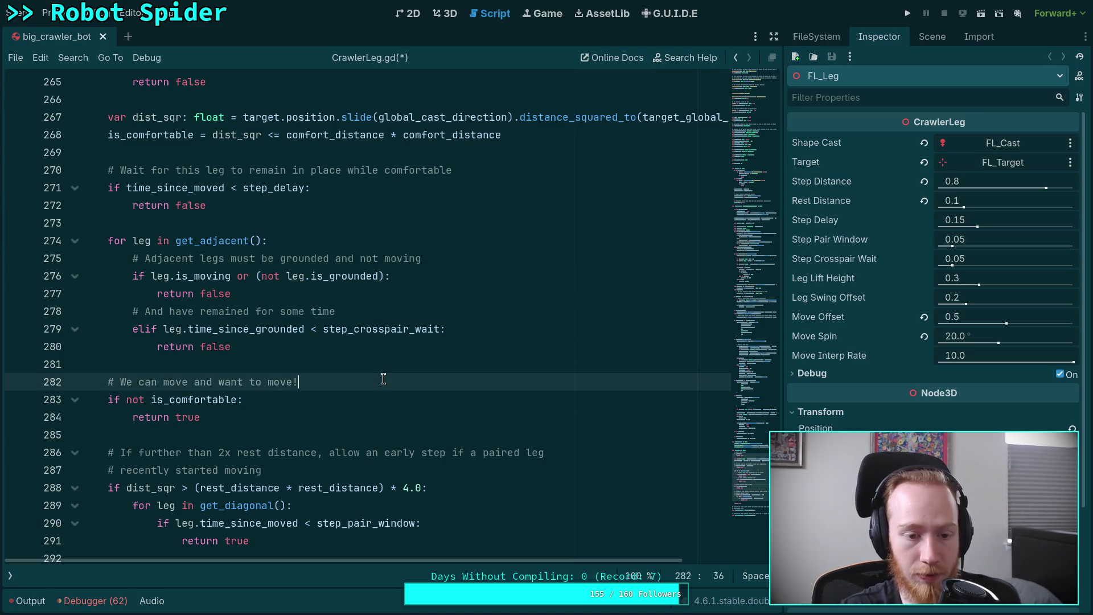
{"action": "key", "text": "ctrl+s"}
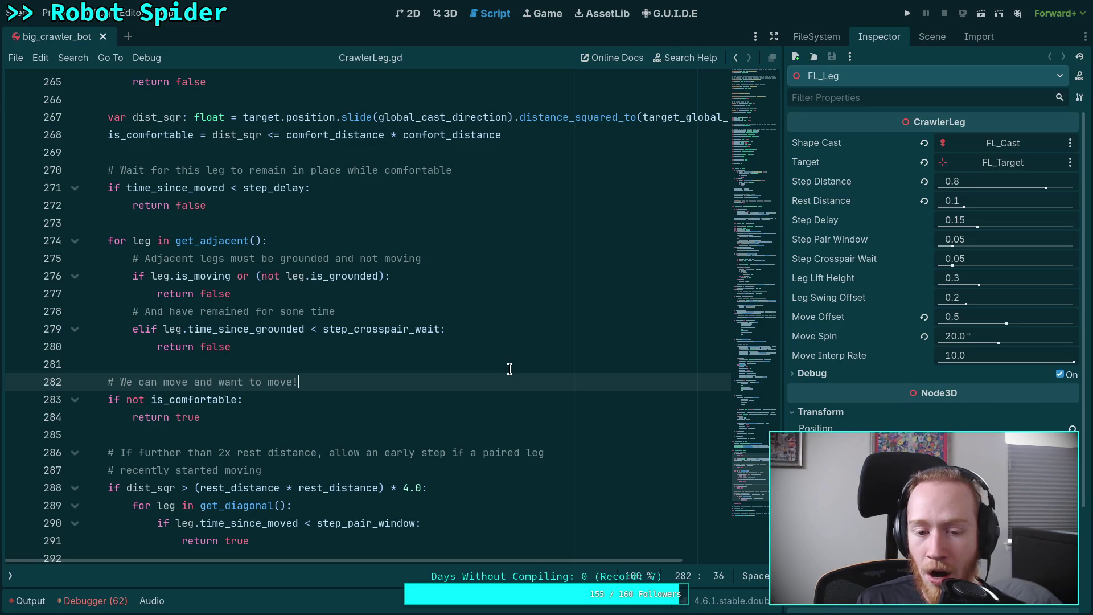
{"action": "scroll", "coordinate": [399, 399], "scroll_direction": "down", "scroll_amount": 2}
{"action": "left_click", "coordinate": [306, 435]}
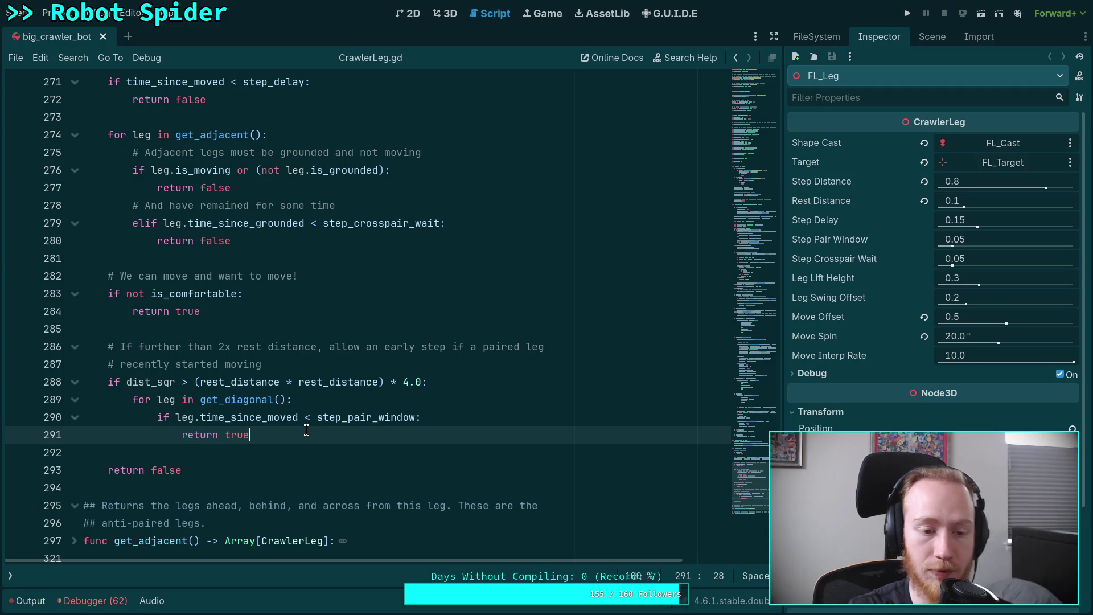
Declare 'var all_grounded: bool = true' on a new line below line 288.
{"action": "left_click", "coordinate": [332, 392]}
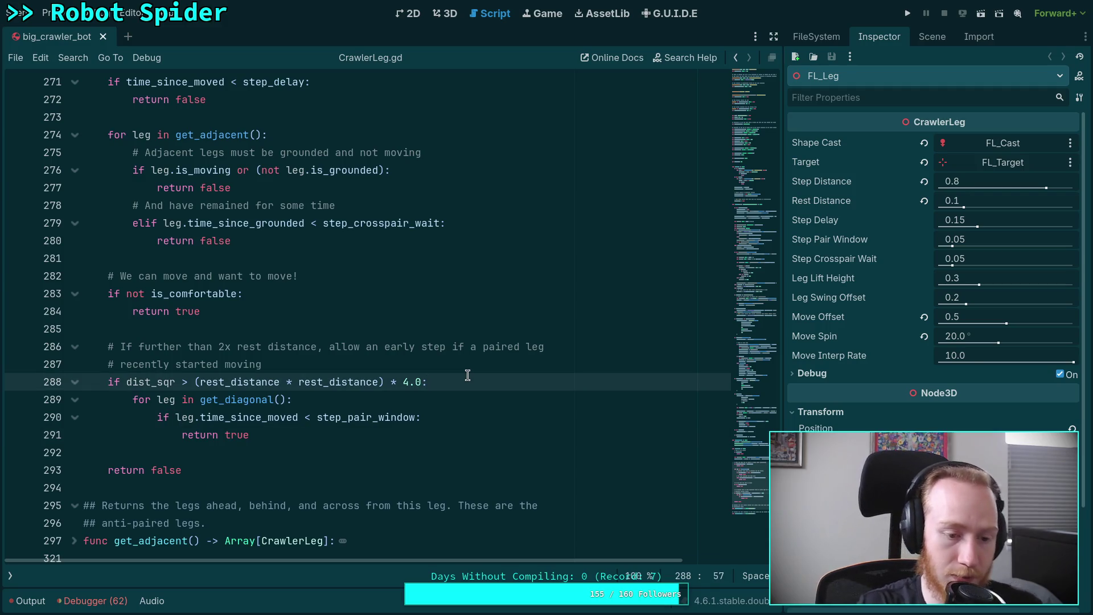
{"action": "key", "text": "ctrl+Return"}
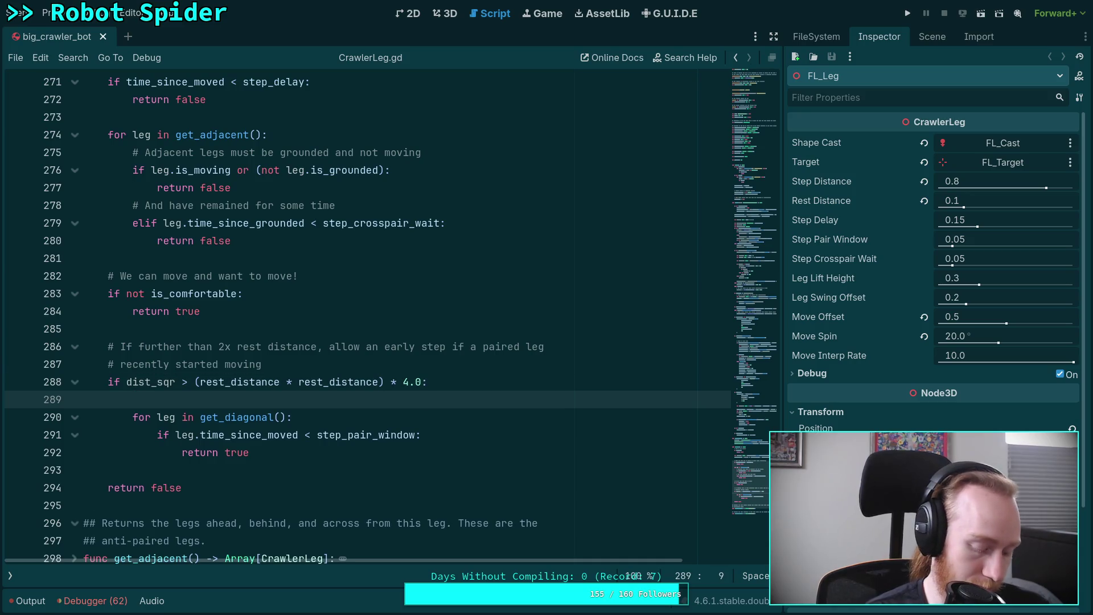
{"action": "type", "text": "var an"}
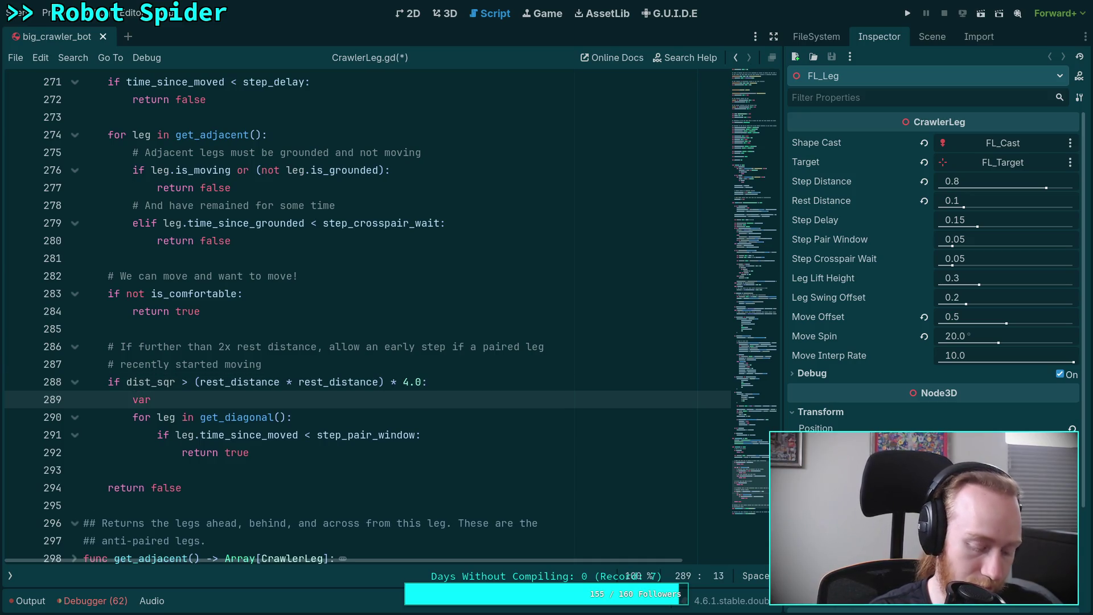
{"action": "type", "text": "y"}
{"action": "key", "text": "BackSpace"}
{"action": "key", "text": "BackSpace"}
{"action": "key", "text": "BackSpace"}
{"action": "type", "text": "ll_grounded"}
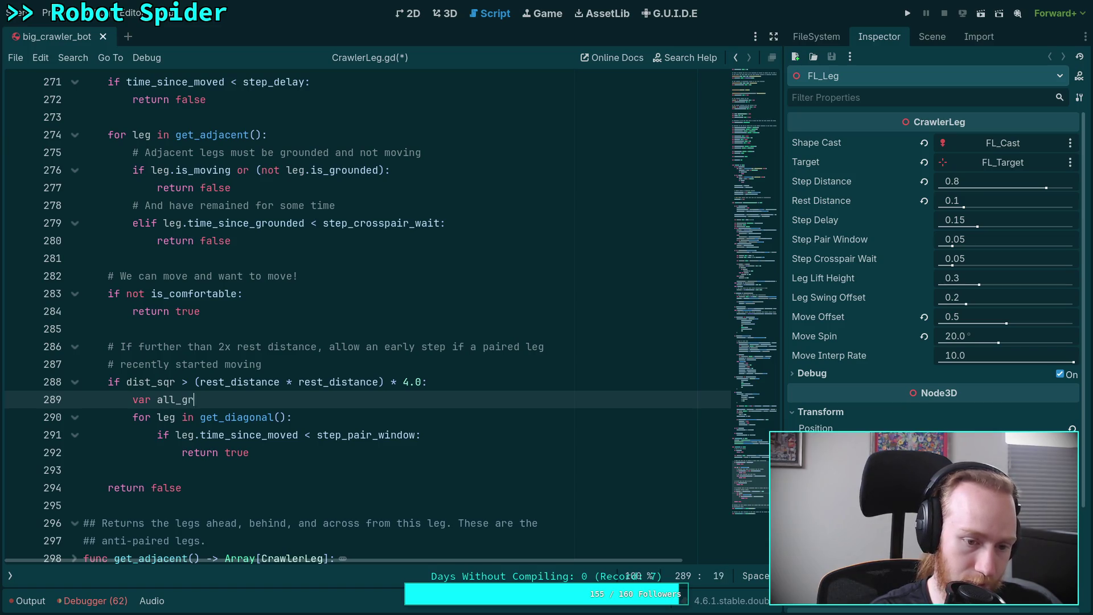
{"action": "type", "text": "boo"}
{"action": "type", "text": "fa"}
{"action": "key", "text": "BackSpace"}
{"action": "key", "text": "BackSpace"}
{"action": "type", "text": "true"}
{"action": "key", "text": "Down"}
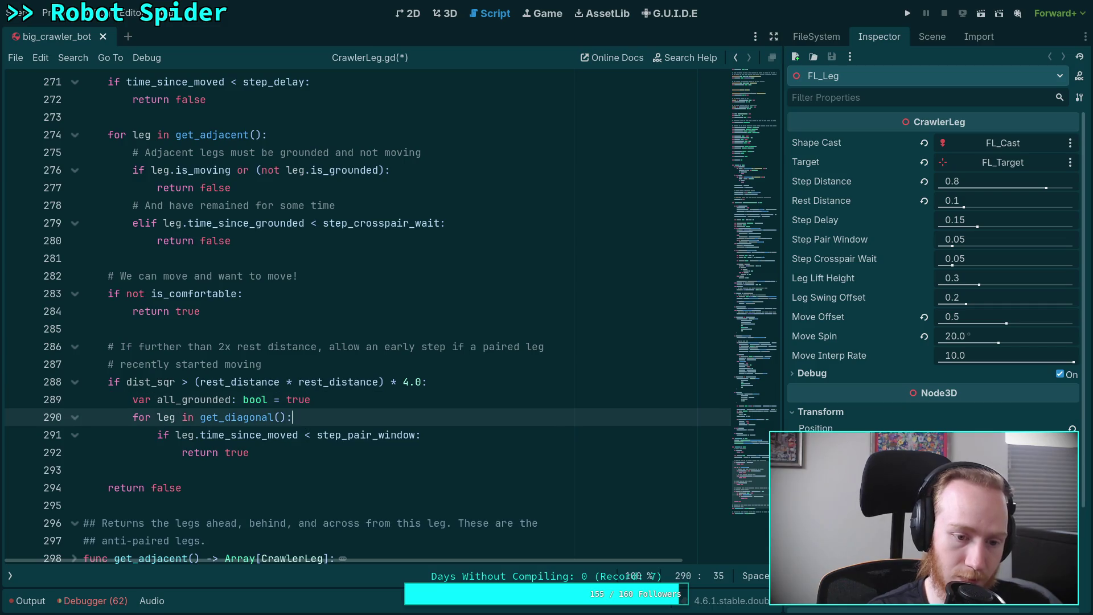
Add an 'if not leg.is_grounded:' check inside the diagonal-leg loop on line 293.
{"action": "key", "text": "Down"}
{"action": "key", "text": "Down"}
{"action": "key", "text": "Return"}
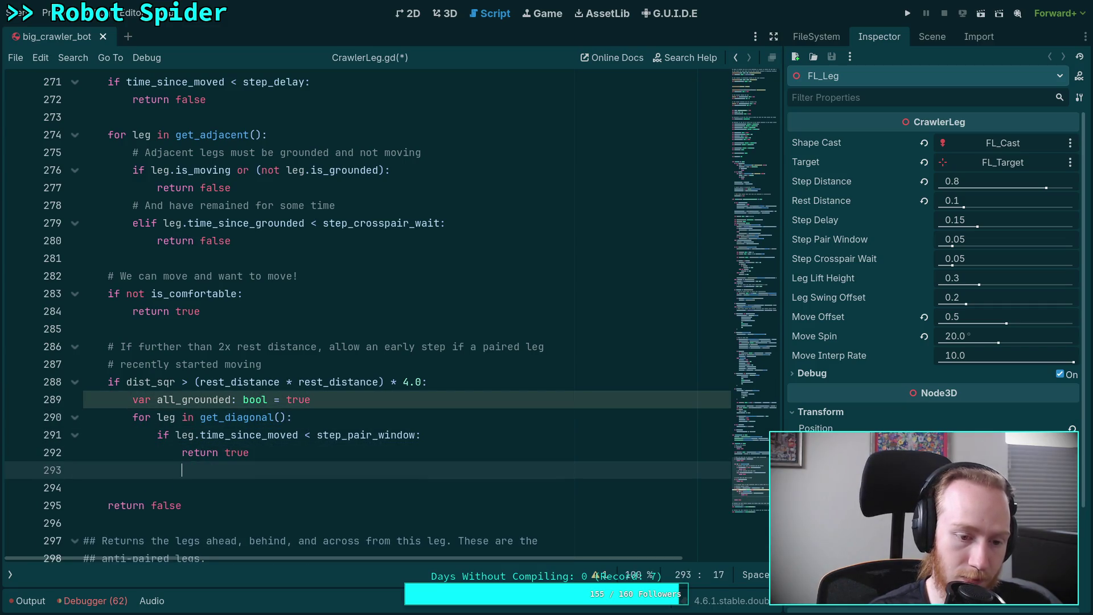
{"action": "type", "text": "e"}
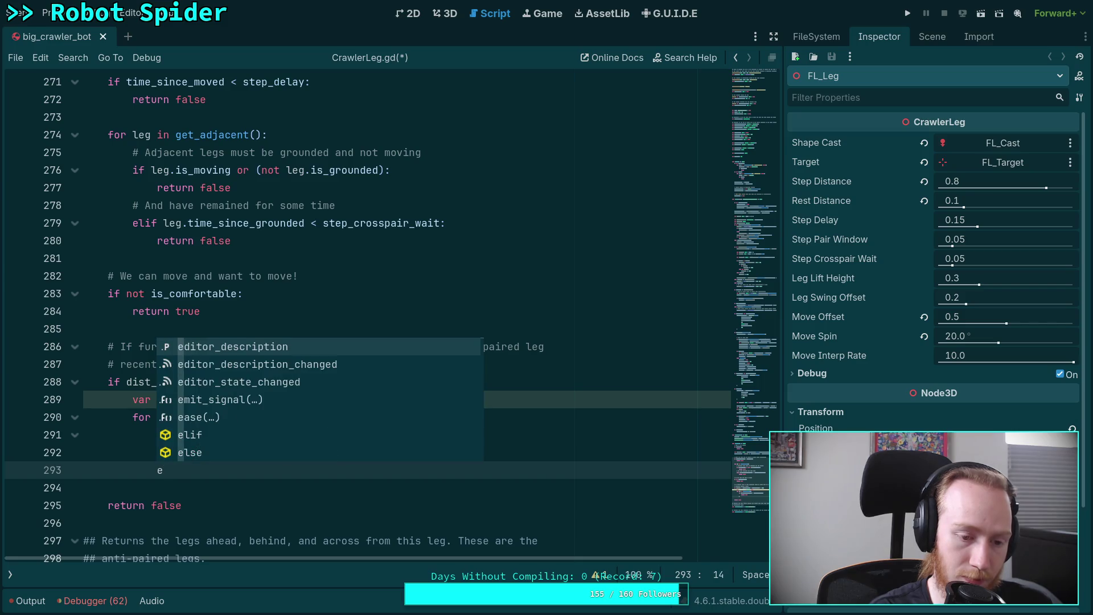
{"action": "key", "text": "BackSpace"}
{"action": "type", "text": "if leg."}
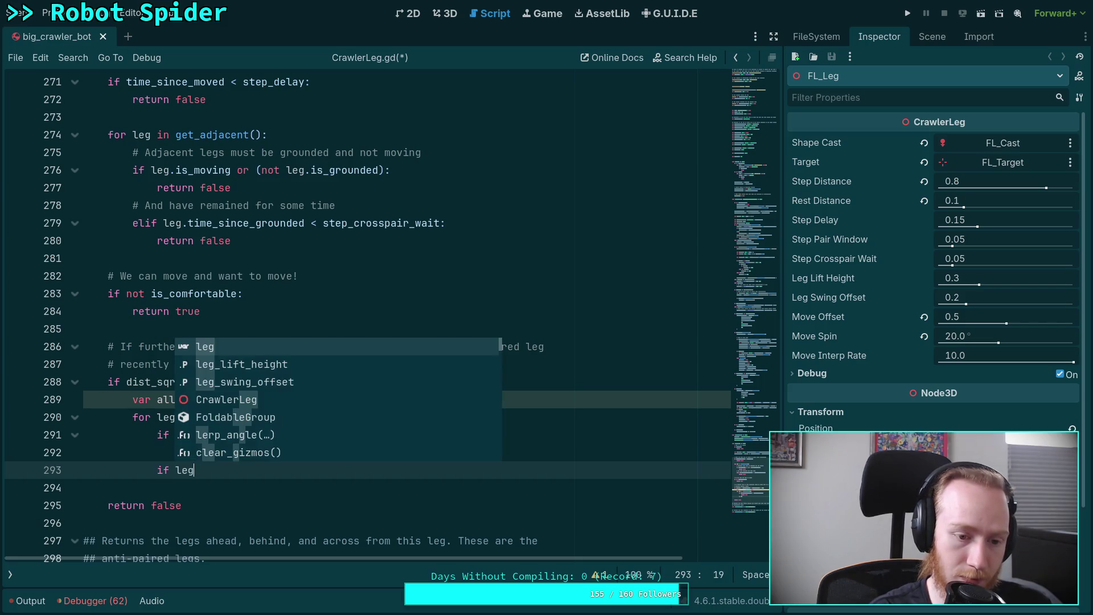
{"action": "type", "text": "is_"}
{"action": "key", "text": "Down"}
{"action": "key", "text": "Return"}
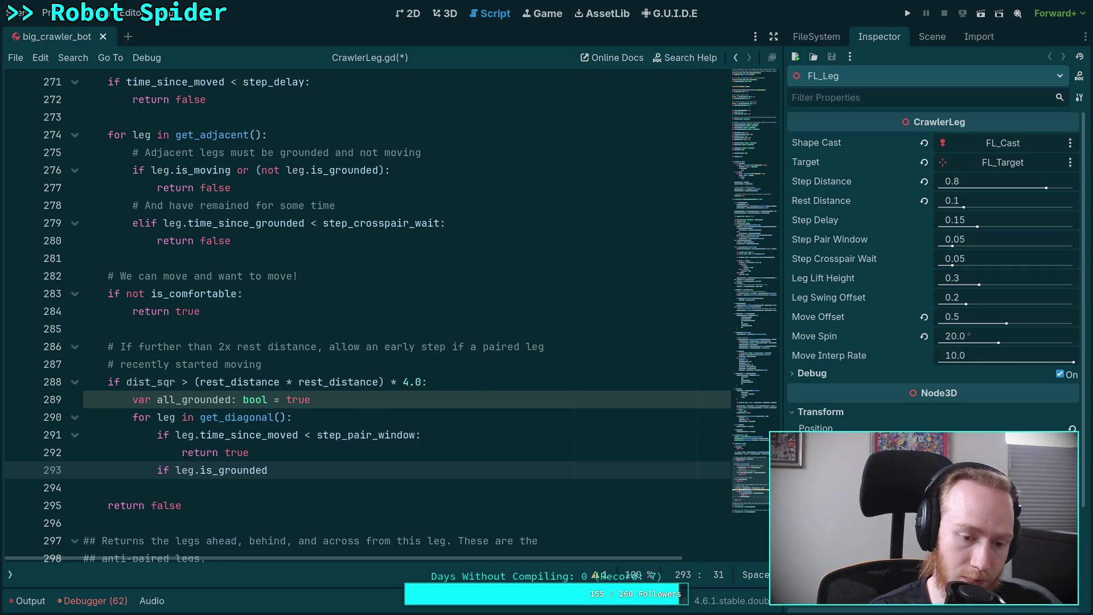
{"action": "left_click", "coordinate": [175, 470]}
{"action": "type", "text": "not"}
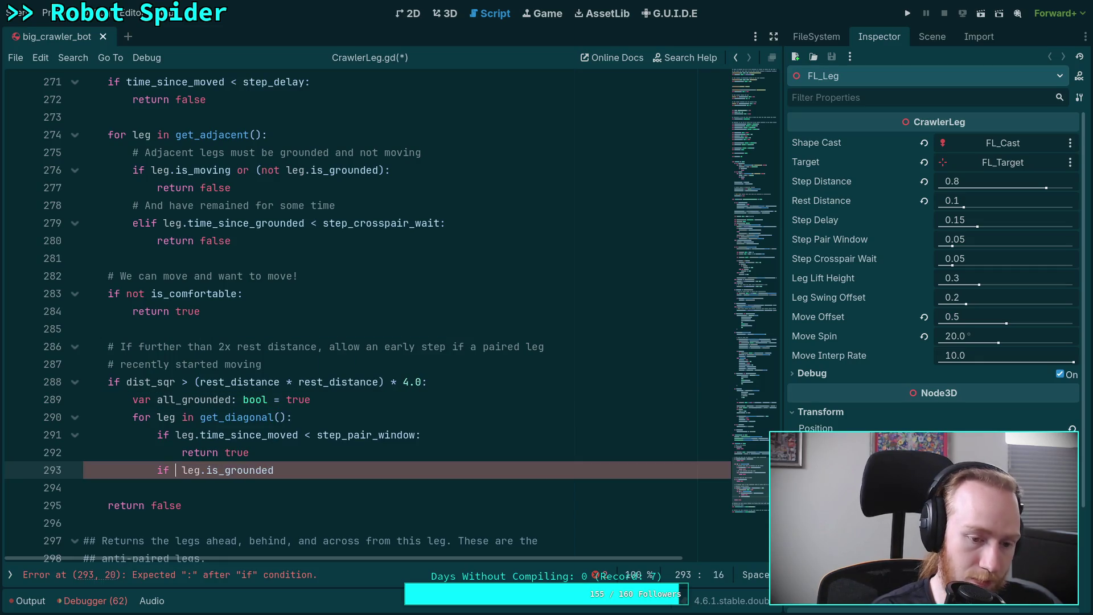
{"action": "key", "text": "End"}
{"action": "type", "text": ":"}
Set all_grounded = false under the not-grounded condition.
{"action": "key", "text": "Return"}
{"action": "type", "text": "all"}
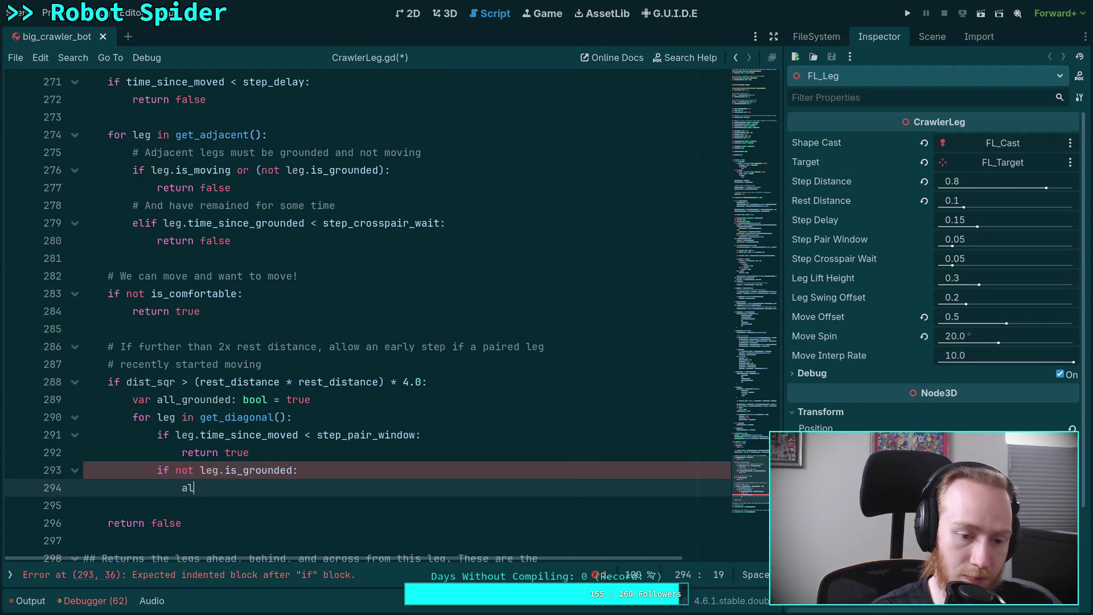
{"action": "key", "text": "Return"}
{"action": "type", "text": "false"}
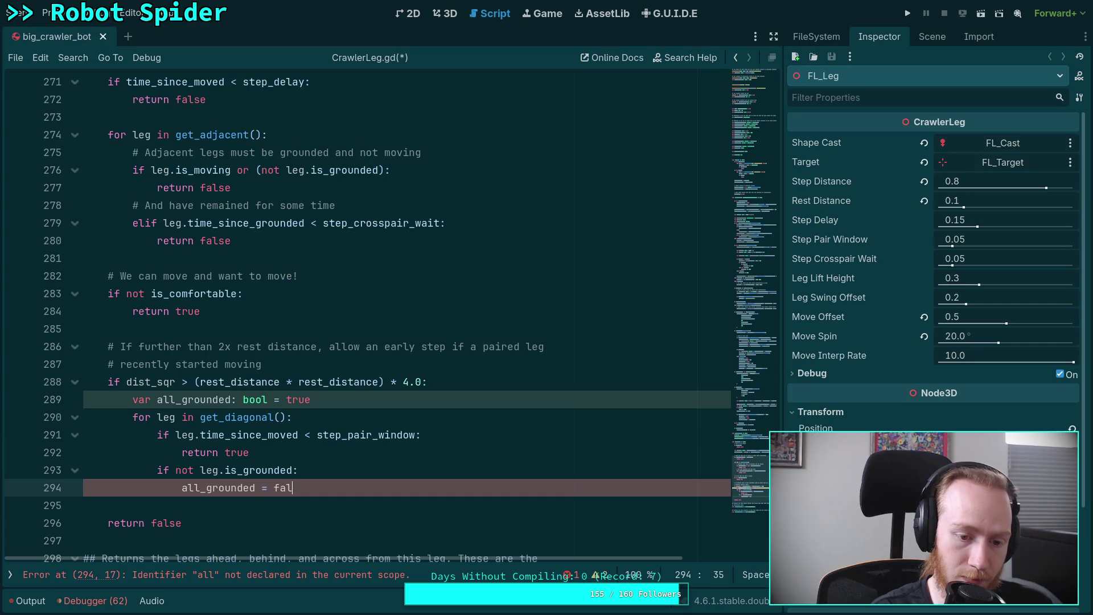
Add 'if all_grounded:' after the loop, commented 'None of our diagonals have started to move, start the cycle!'.
{"action": "key", "text": "Up"}
{"action": "key", "text": "Down"}
{"action": "key", "text": "Return"}
{"action": "key", "text": "BackSpace"}
{"action": "key", "text": "BackSpace"}
{"action": "type", "text": "if all_g"}
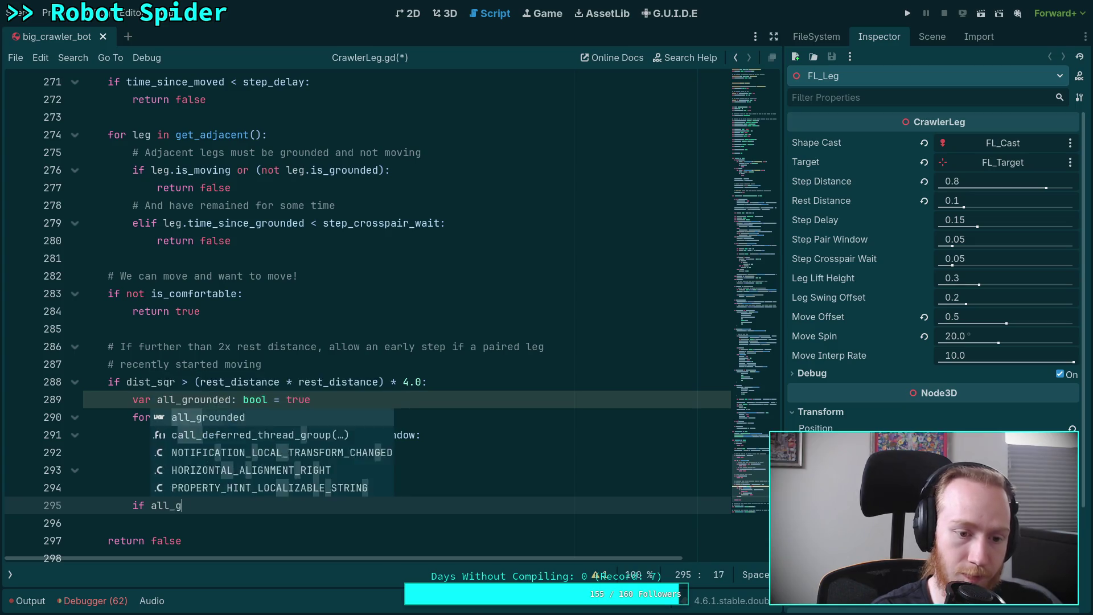
{"action": "key", "text": "Return"}
{"action": "key", "text": "Up"}
{"action": "key", "text": "End"}
{"action": "key", "text": "Return"}
{"action": "type", "text": "None "}
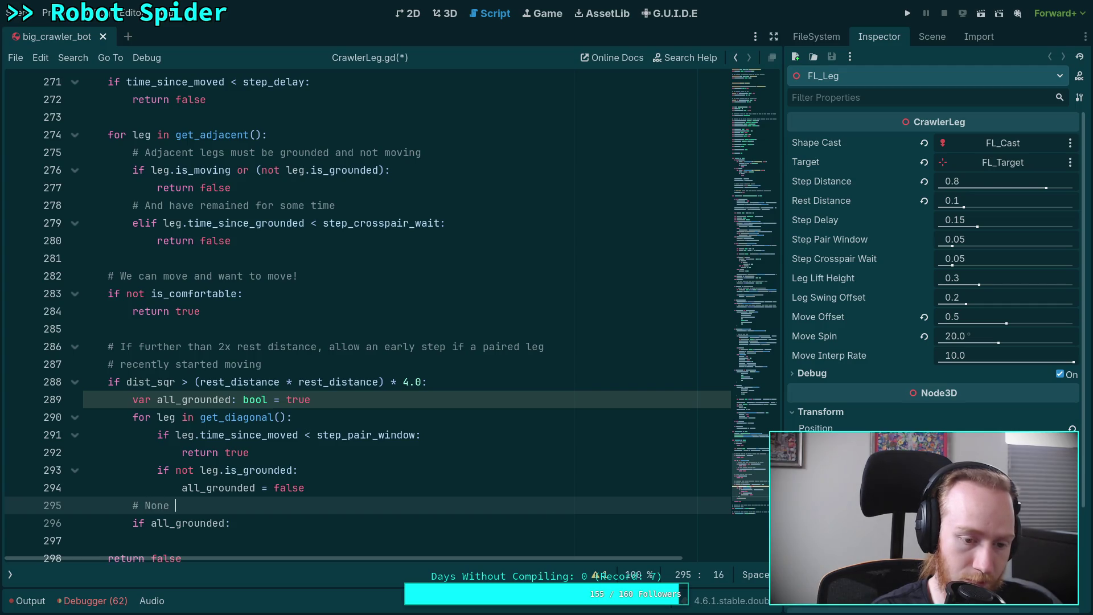
{"action": "type", "text": "of our diagonals h"}
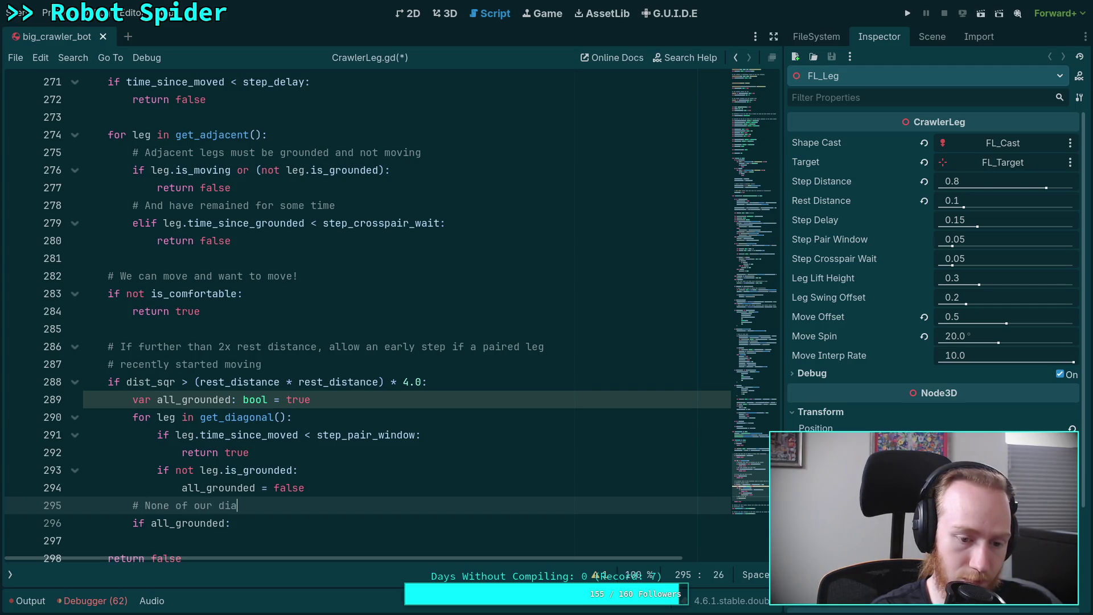
{"action": "type", "text": "ave started t"}
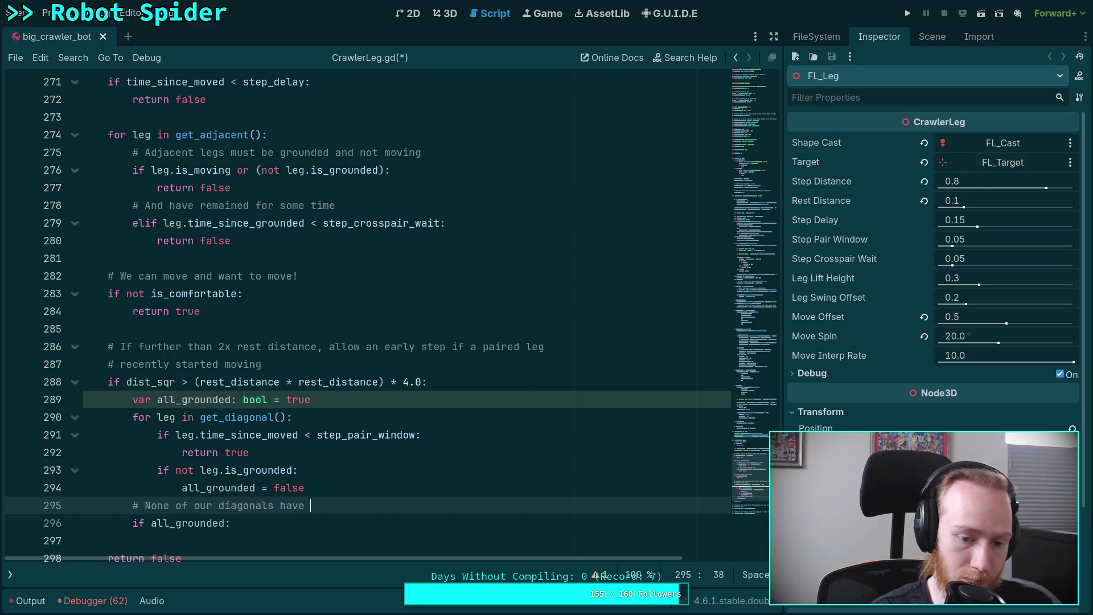
{"action": "type", "text": "o move, "}
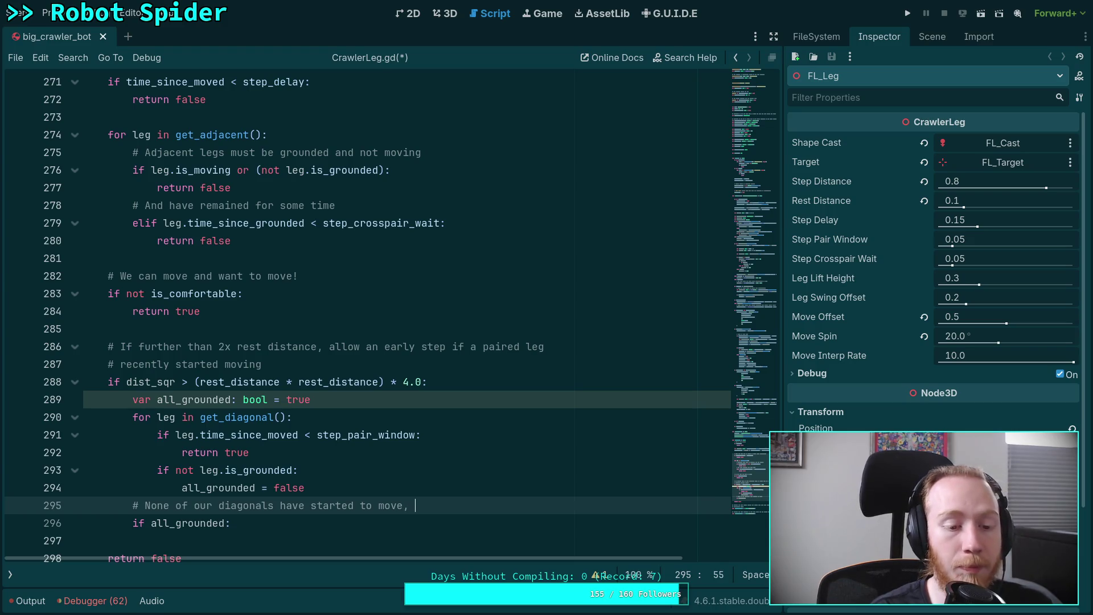
{"action": "type", "text": "start the c"}
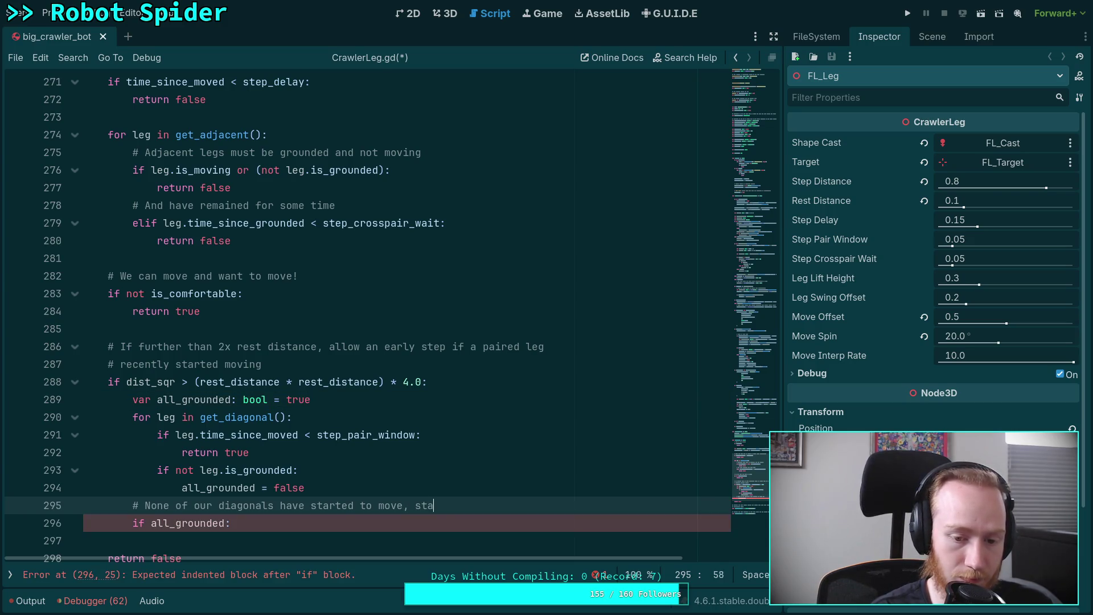
{"action": "type", "text": "ycl"}
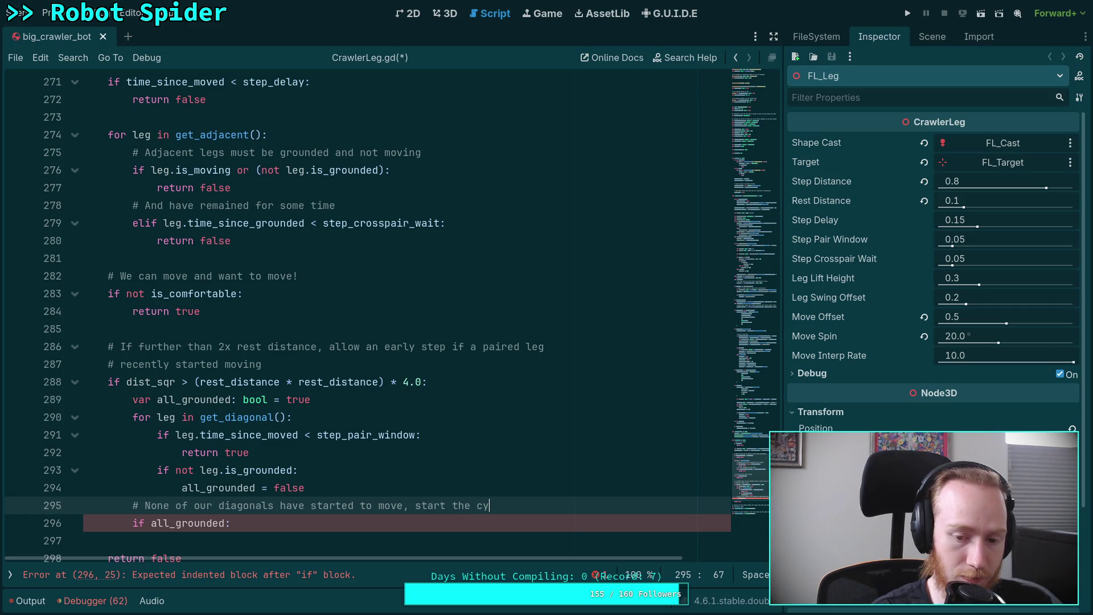
{"action": "type", "text": "e!"}
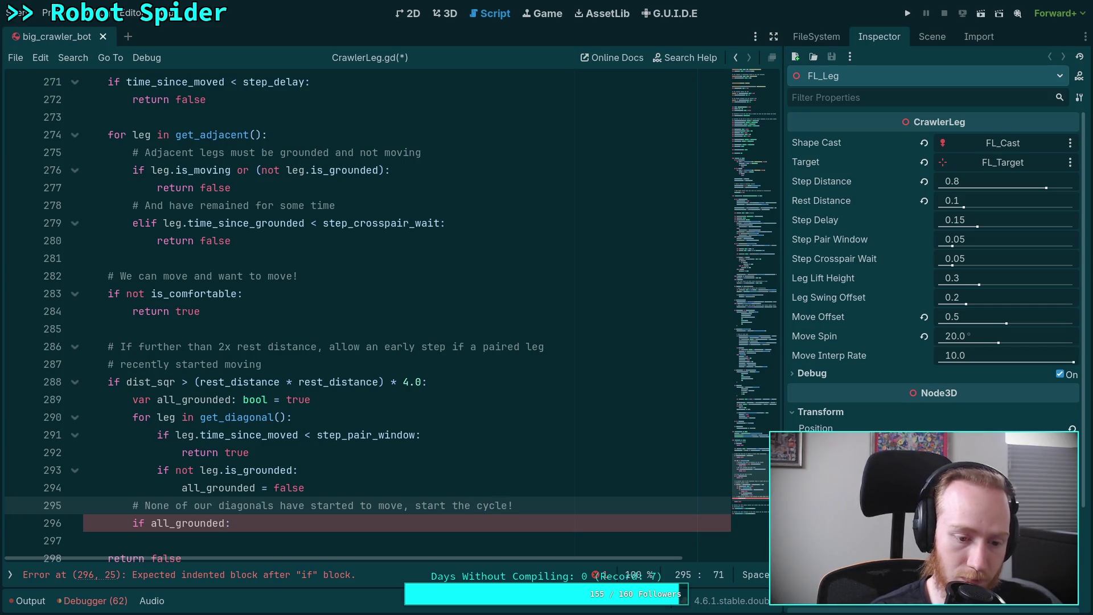
{"action": "key", "text": "Down"}
{"action": "key", "text": "Return"}
Add 'return true' under if all_grounded, save CrawlerLeg.gd, then run the game and stop it with F8.
{"action": "type", "text": "return true"}
{"action": "scroll", "coordinate": [449, 347], "scroll_direction": "down", "scroll_amount": 2}
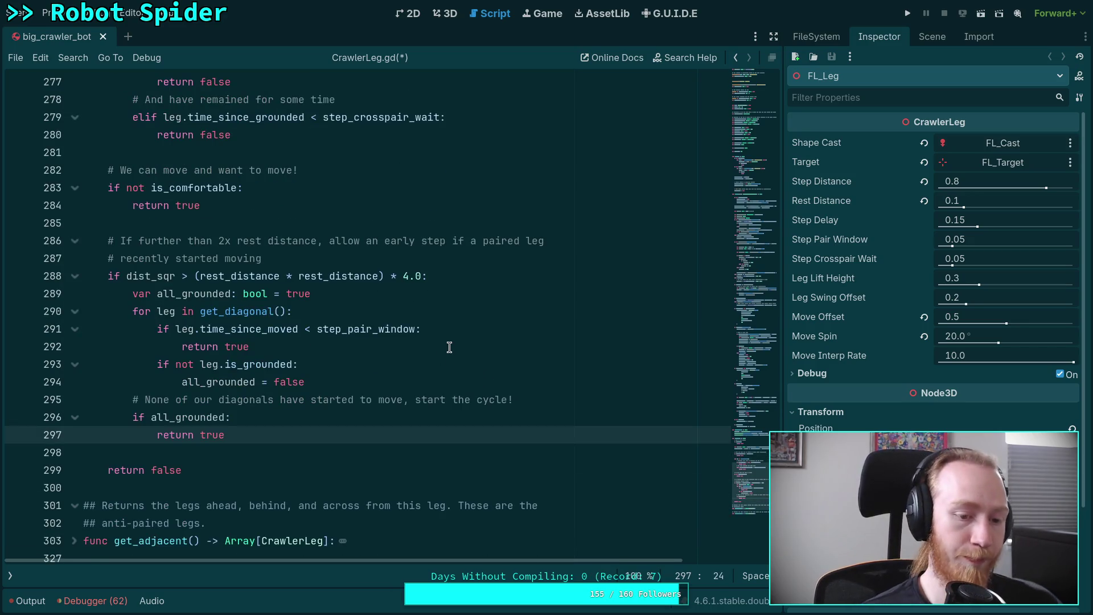
{"action": "key", "text": "ctrl+s"}
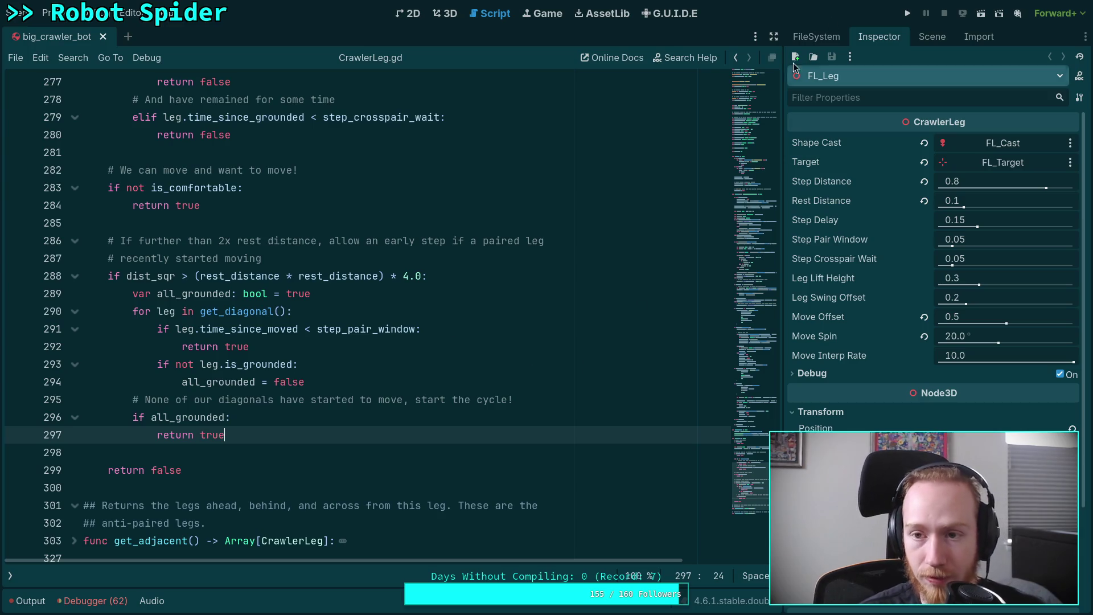
{"action": "left_click", "coordinate": [908, 13]}
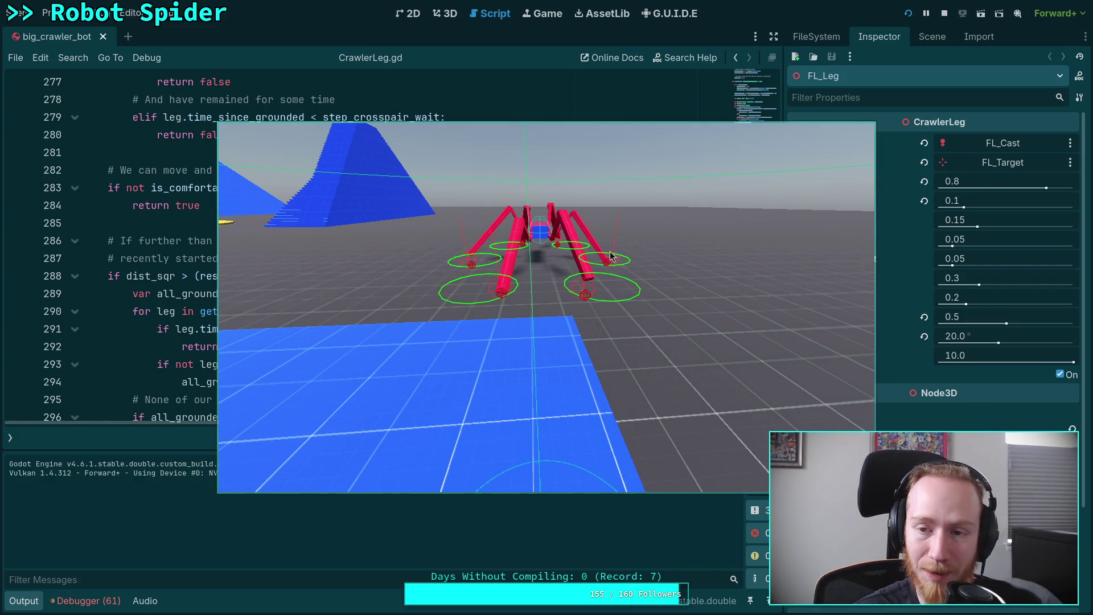
{"action": "key", "text": "F8"}
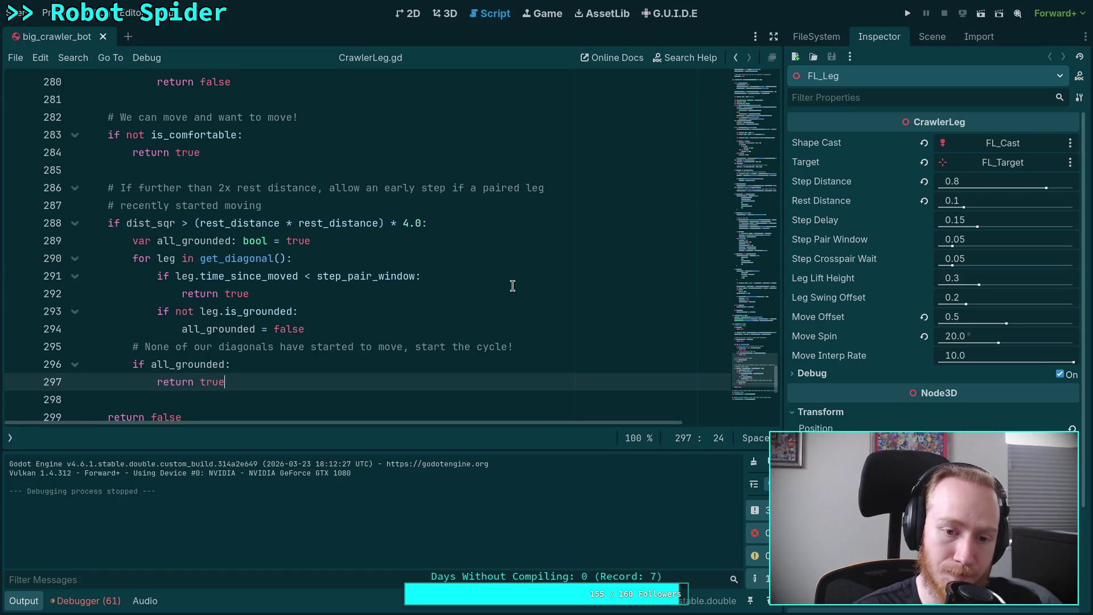
{"action": "double_click", "coordinate": [260, 276]}
{"action": "scroll", "coordinate": [305, 271], "scroll_direction": "up", "scroll_amount": 15}
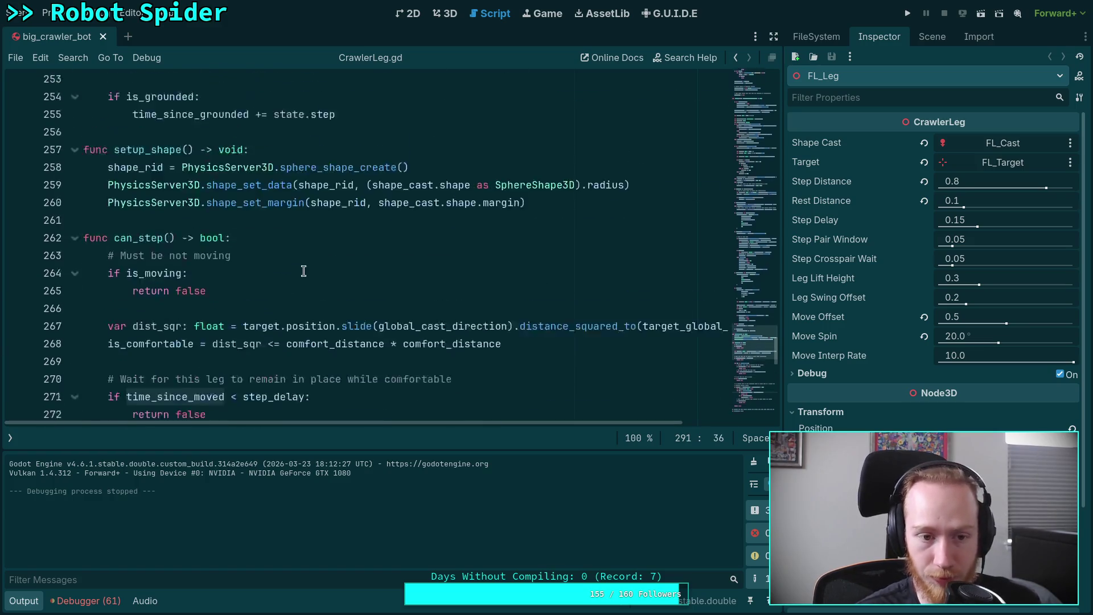
{"action": "scroll", "coordinate": [305, 272], "scroll_direction": "down", "scroll_amount": 3}
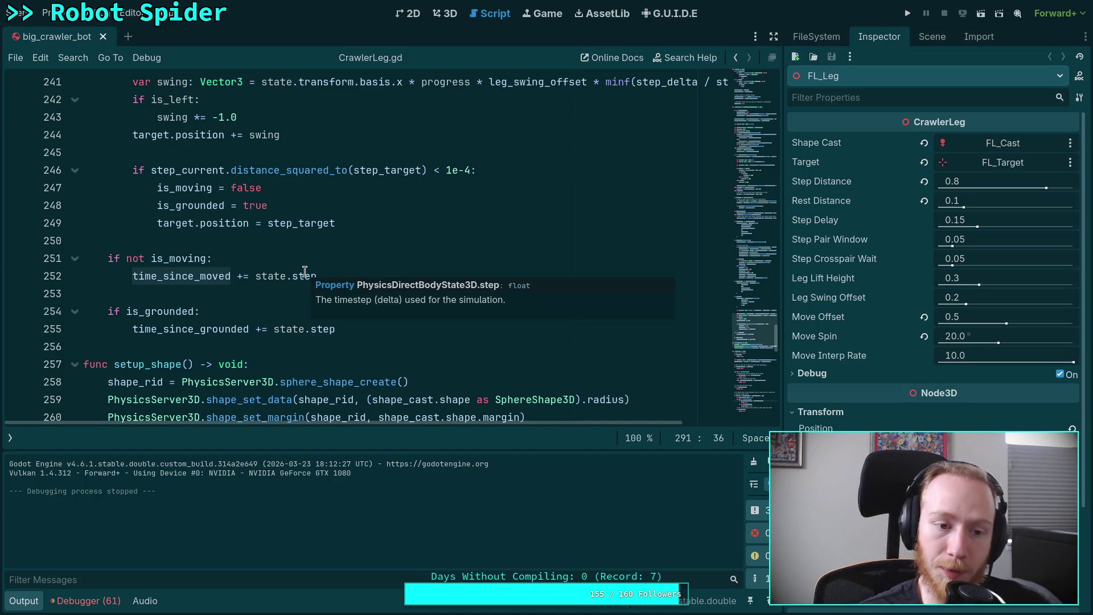
{"action": "left_click", "coordinate": [41, 604]}
{"action": "scroll", "coordinate": [192, 381], "scroll_direction": "up", "scroll_amount": 3}
{"action": "scroll", "coordinate": [313, 459], "scroll_direction": "up", "scroll_amount": 15}
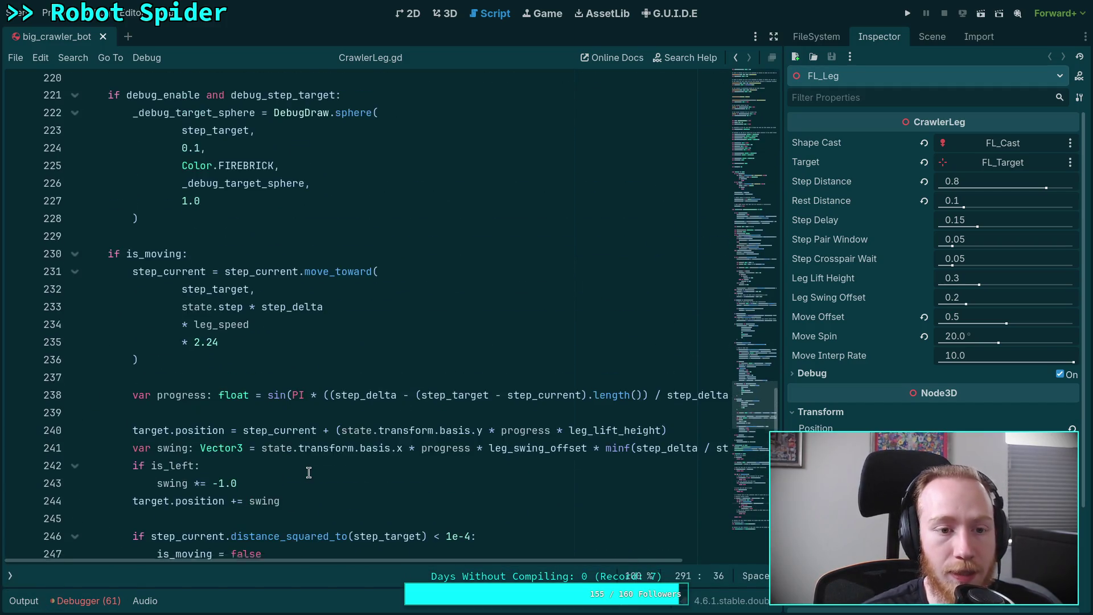
{"action": "scroll", "coordinate": [312, 458], "scroll_direction": "down", "scroll_amount": 4}
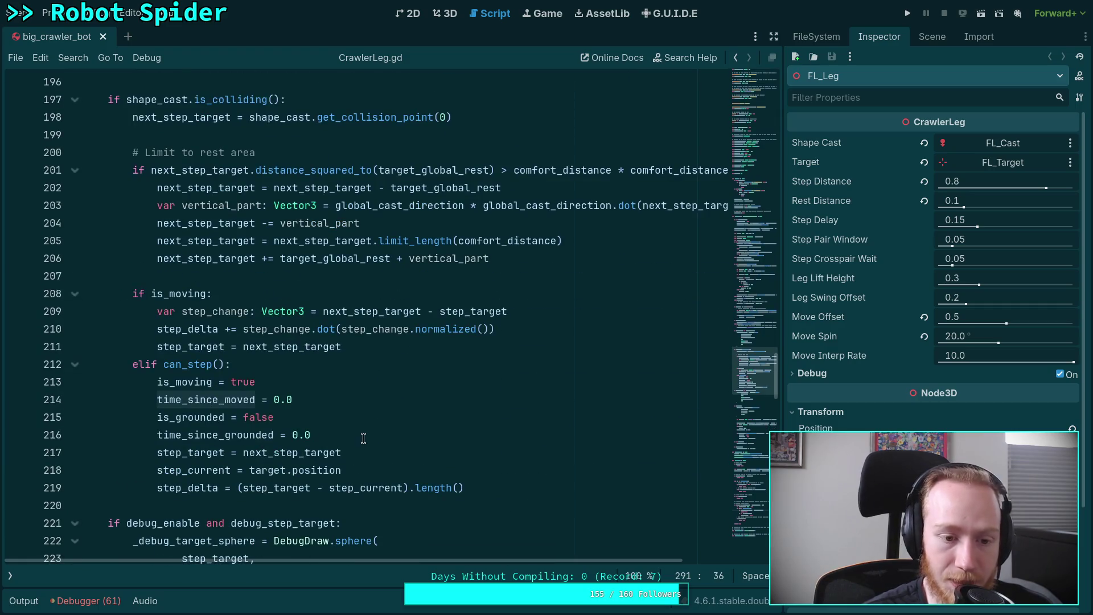
{"action": "scroll", "coordinate": [378, 429], "scroll_direction": "up", "scroll_amount": 6}
{"action": "scroll", "coordinate": [385, 420], "scroll_direction": "up", "scroll_amount": 20}
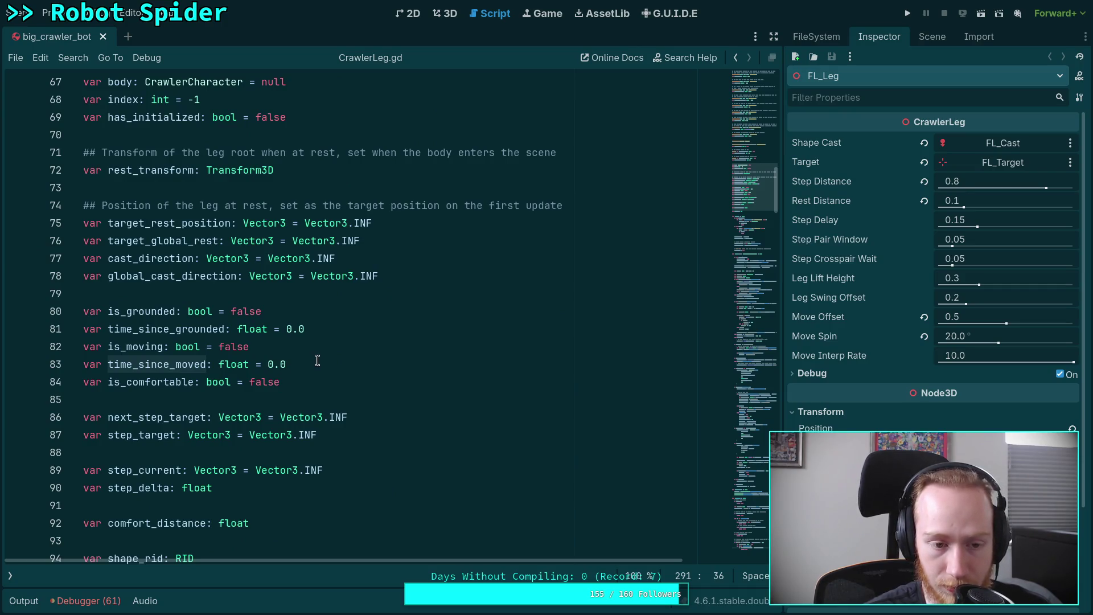
{"action": "mouse_move", "coordinate": [746, 361]}
{"action": "left_mouse_down"}
{"action": "mouse_move", "coordinate": [745, 490]}
{"action": "mouse_move", "coordinate": [737, 433]}
{"action": "left_mouse_up"}
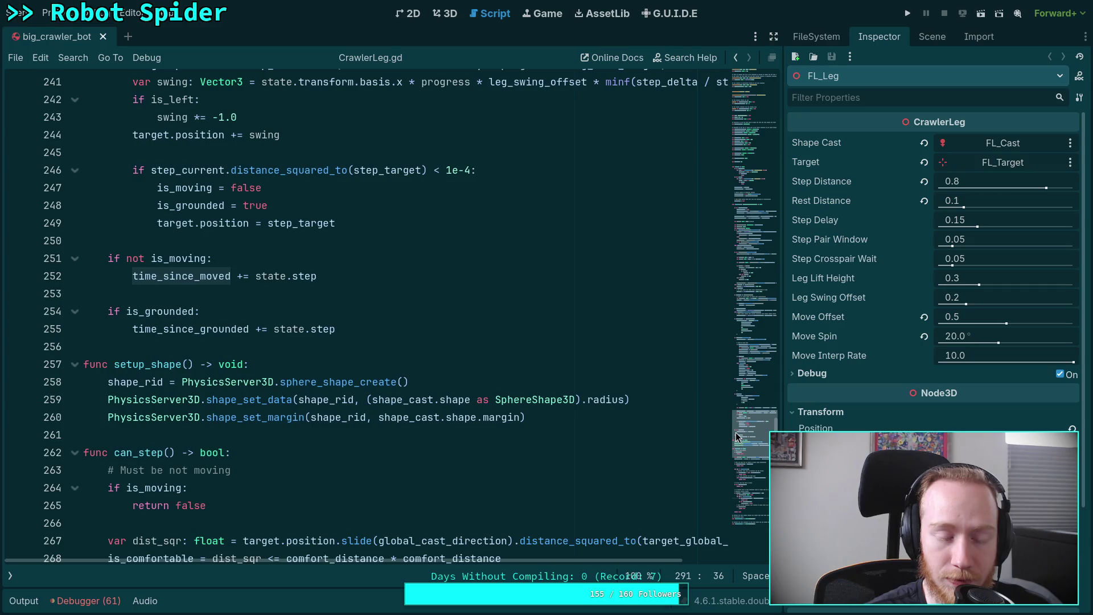
{"action": "left_click_drag", "start_coordinate": [736, 437], "coordinate": [736, 428]}
{"action": "double_click", "coordinate": [177, 349]}
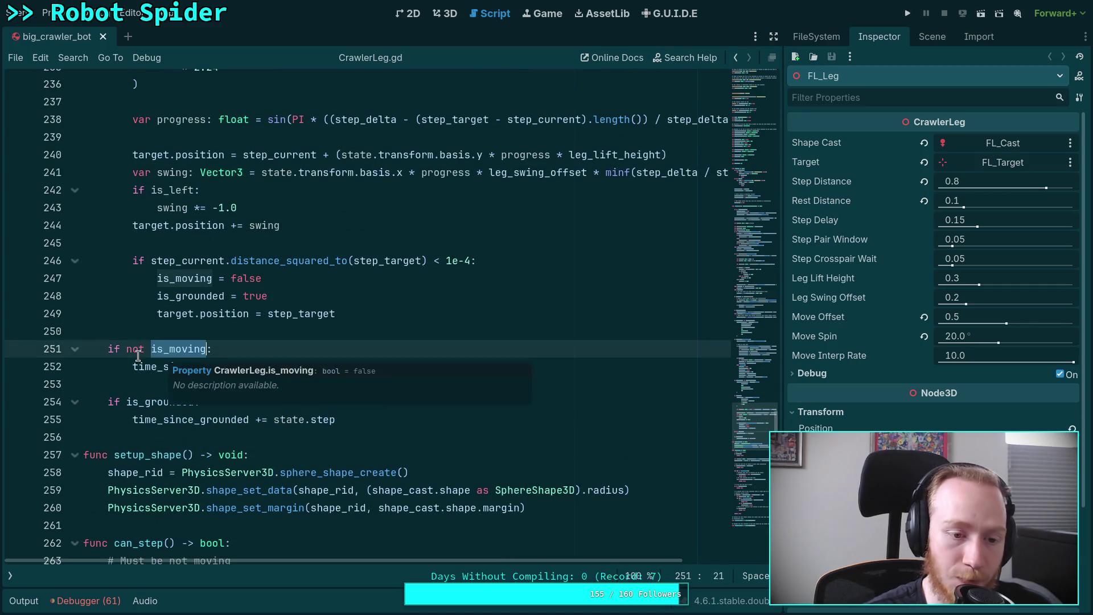
{"action": "double_click", "coordinate": [137, 367]}
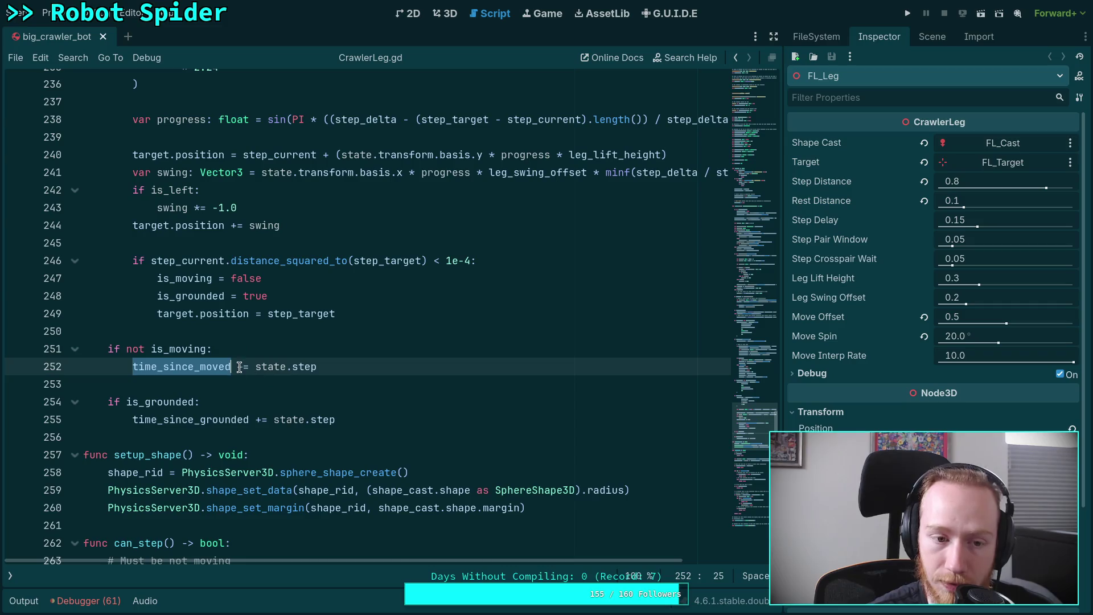
{"action": "double_click", "coordinate": [171, 402]}
{"action": "scroll", "coordinate": [414, 390], "scroll_direction": "up", "scroll_amount": 12}
{"action": "scroll", "coordinate": [415, 390], "scroll_direction": "up", "scroll_amount": 20}
{"action": "scroll", "coordinate": [414, 390], "scroll_direction": "up", "scroll_amount": 9}
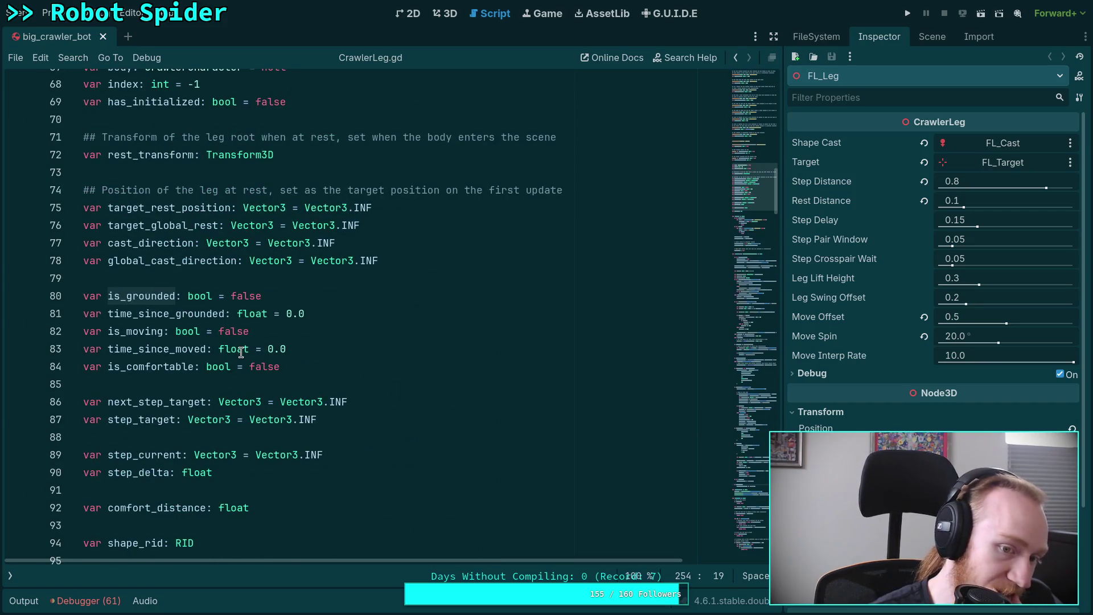
{"action": "left_click", "coordinate": [371, 346]}
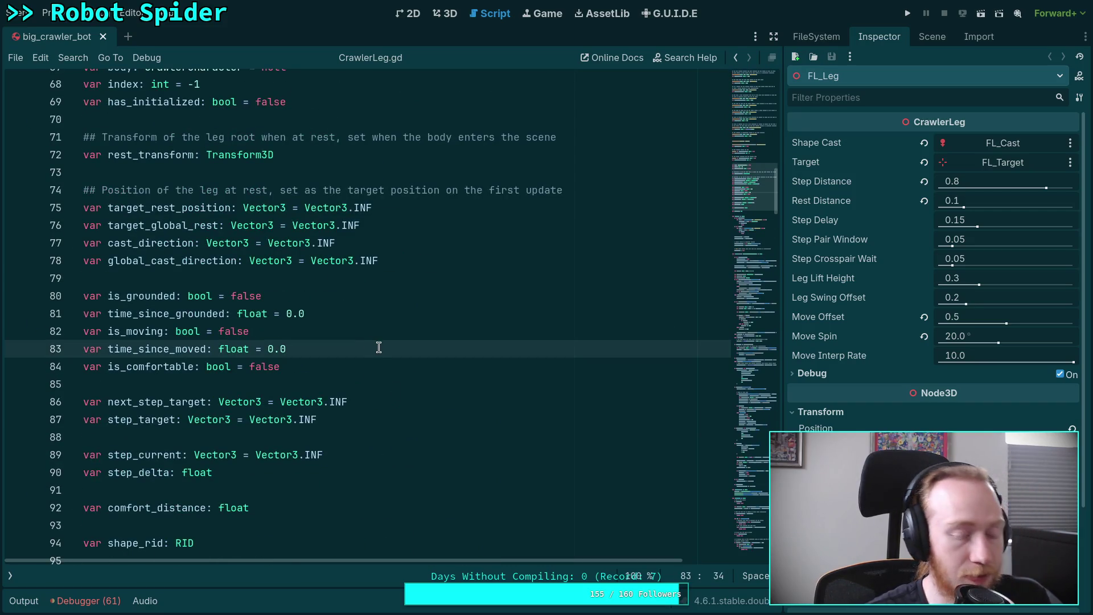
Declare 'var time_since_move_started: float = INF' and move it above time_since_moved.
{"action": "key", "text": "Return"}
{"action": "type", "text": "var time_since"}
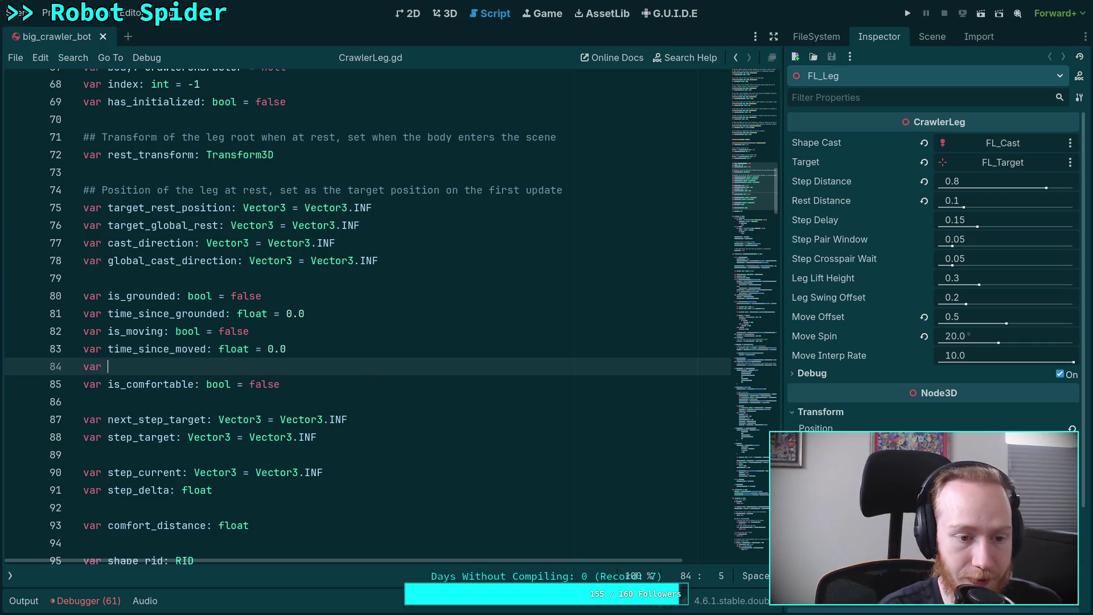
{"action": "type", "text": "_move_started:"}
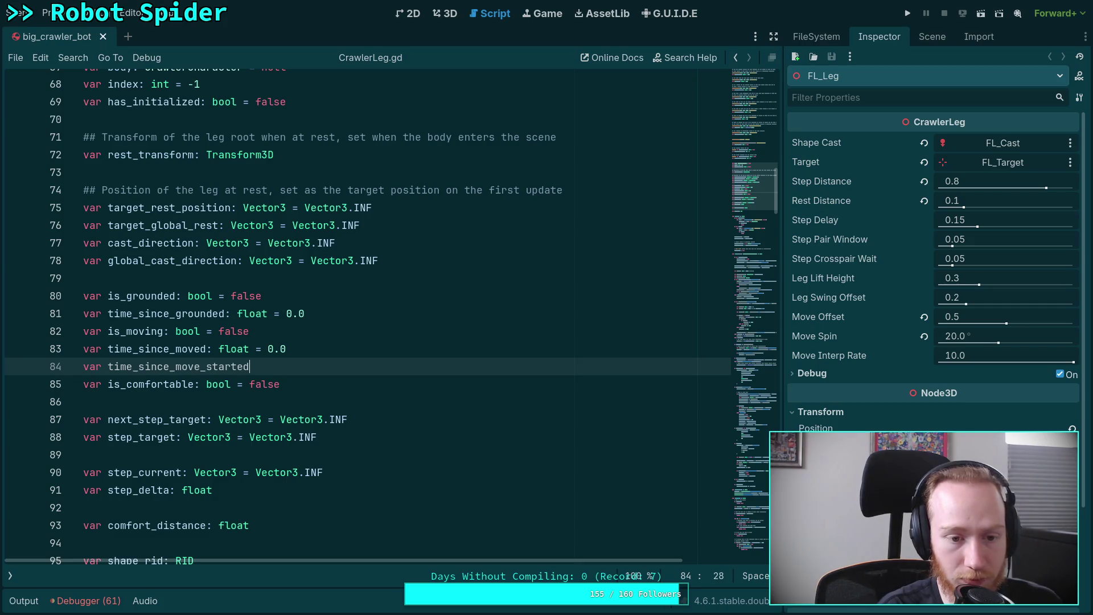
{"action": "type", "text": " float = "}
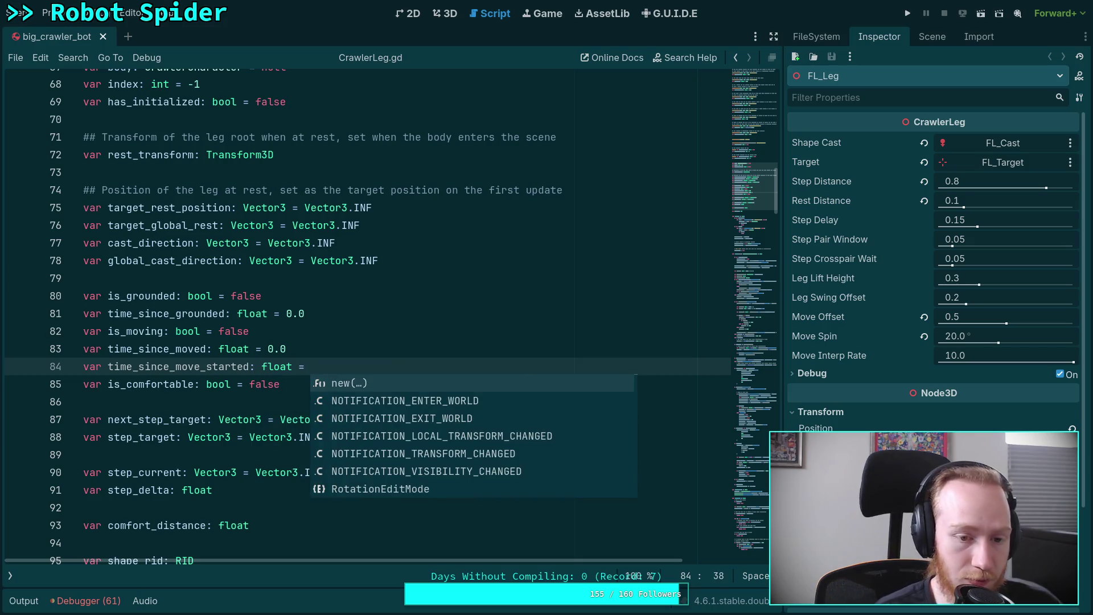
{"action": "type", "text": "INF"}
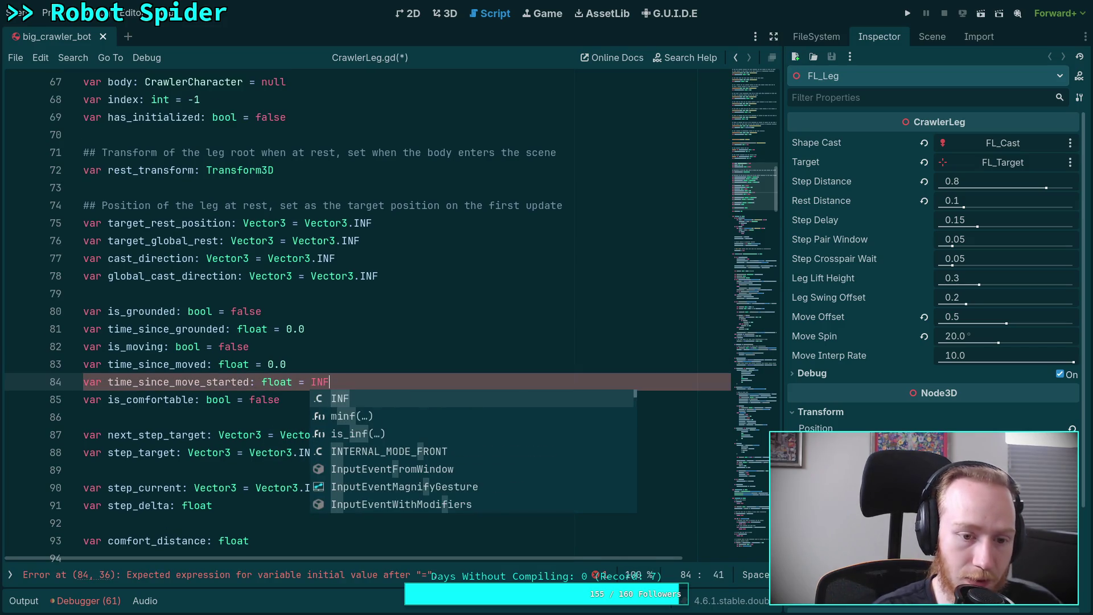
{"action": "key", "text": "alt+Up"}
{"action": "left_click", "coordinate": [359, 334]}
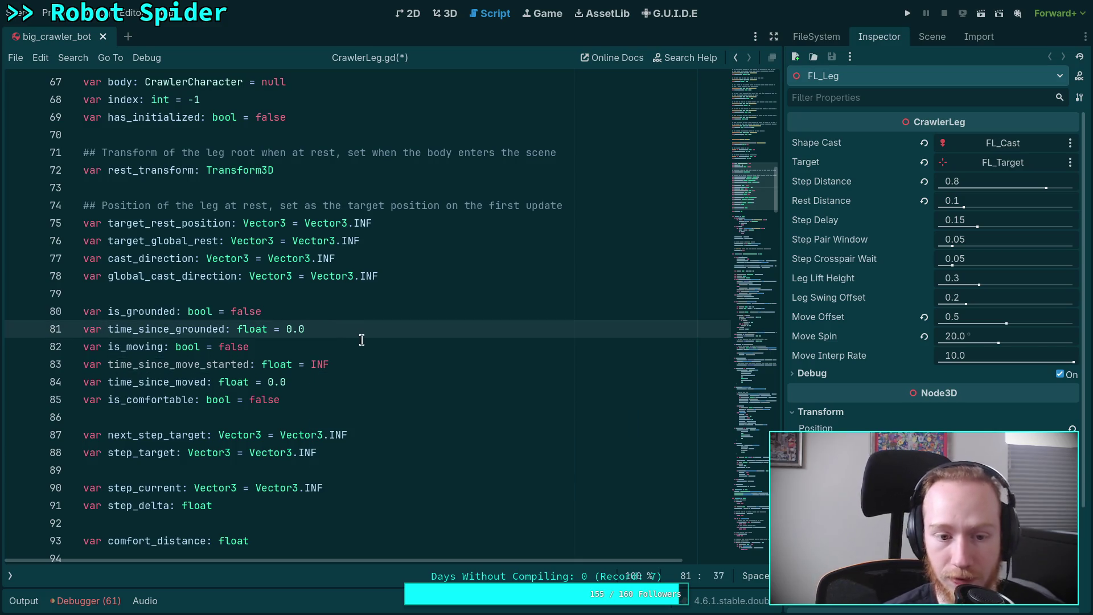
Comment 'How long the leg has been in motion for, becomes INFINITY when it stops moving' and start a ## doc comment.
{"action": "scroll", "coordinate": [375, 341], "scroll_direction": "down", "scroll_amount": 4}
{"action": "left_click", "coordinate": [314, 133]}
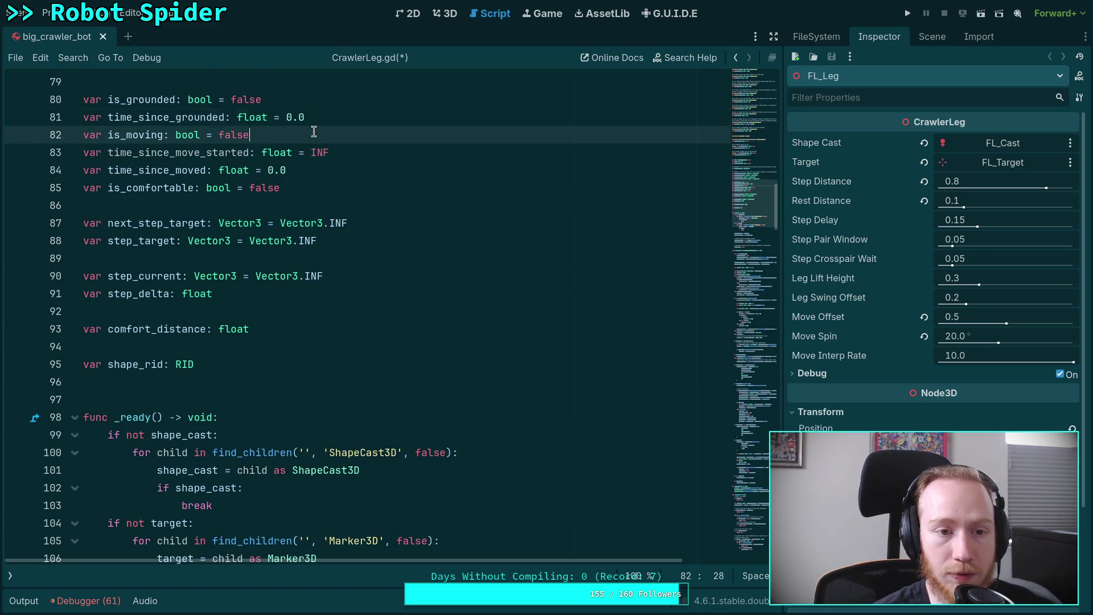
{"action": "key", "text": "Return"}
{"action": "type", "text": "# "}
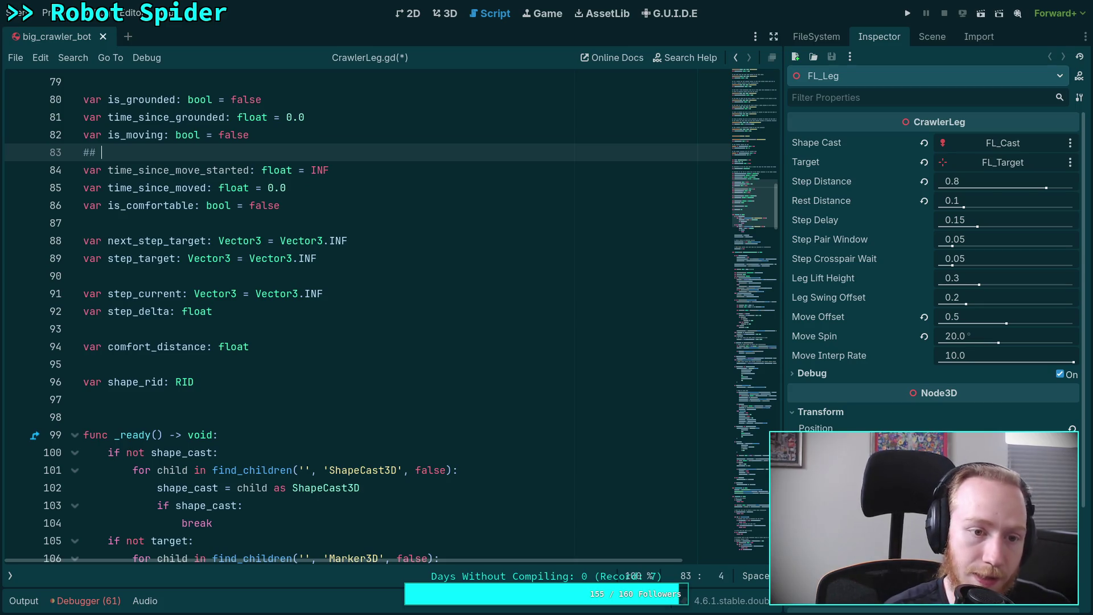
{"action": "type", "text": "How long "}
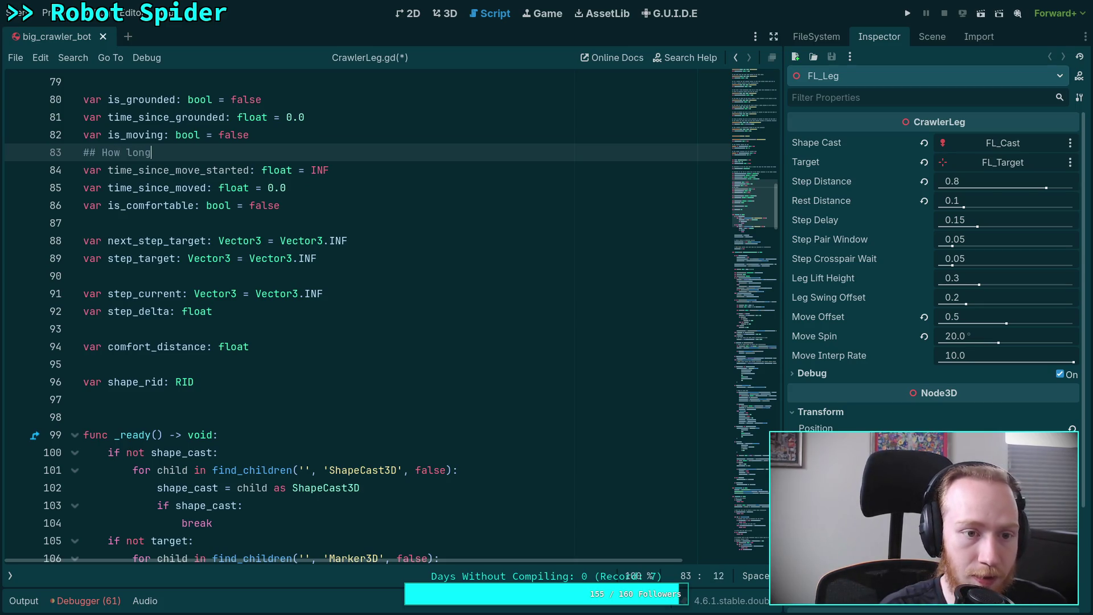
{"action": "type", "text": "the leg "}
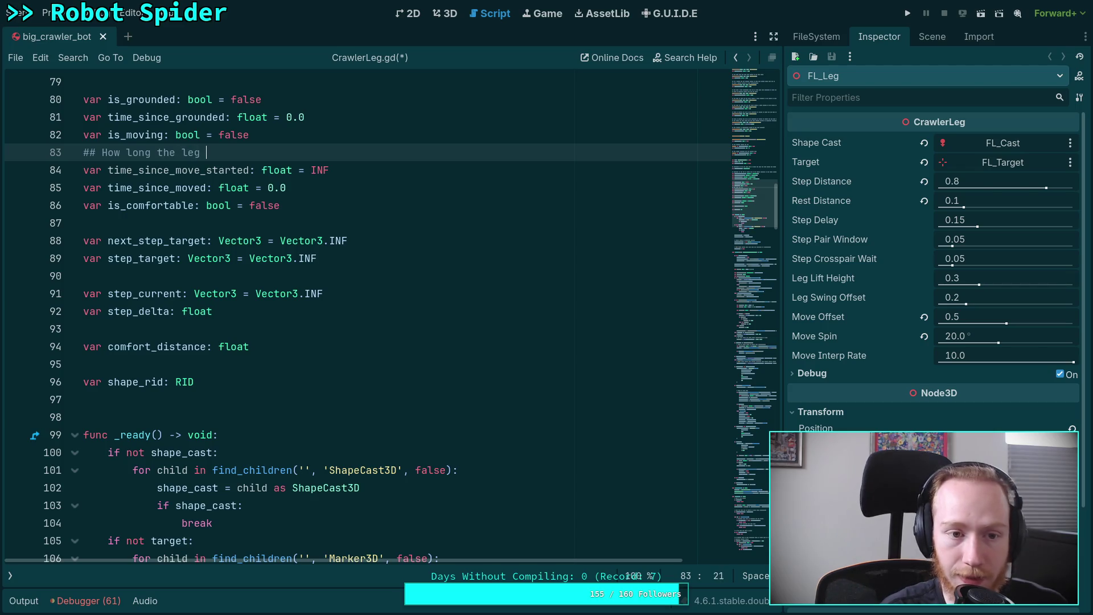
{"action": "type", "text": "has been in mo"}
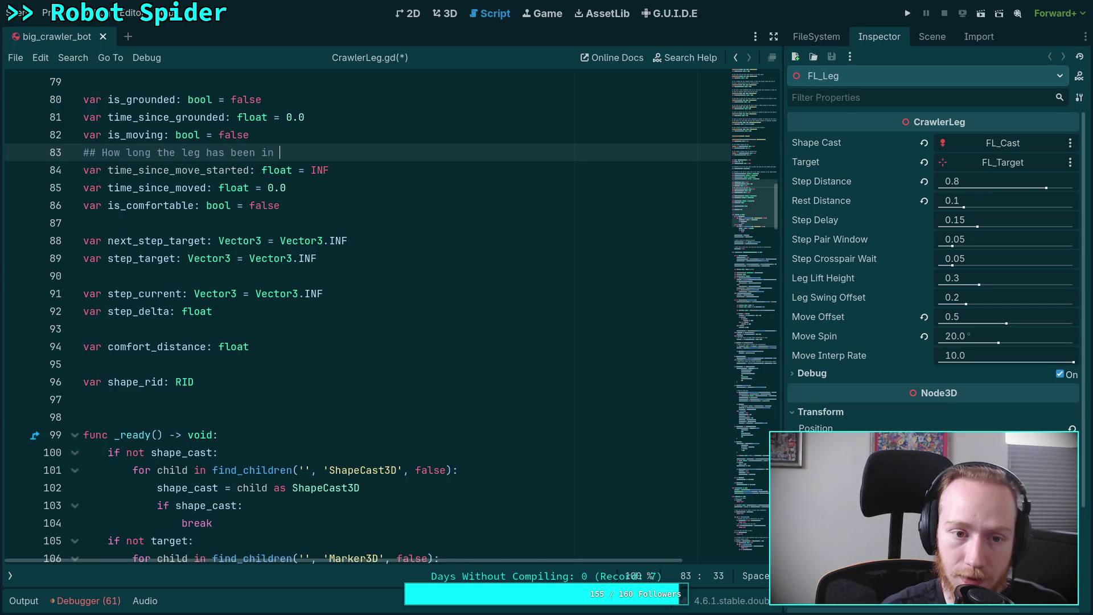
{"action": "type", "text": "tion for, "}
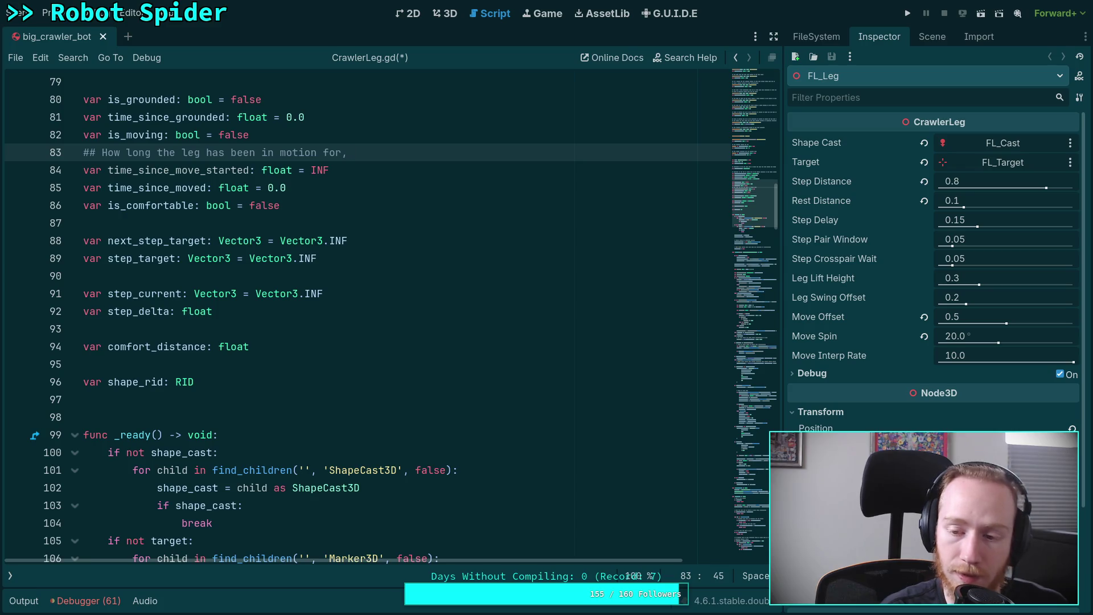
{"action": "type", "text": "becoms"}
{"action": "key", "text": "BackSpace"}
{"action": "key", "text": "BackSpace"}
{"action": "type", "text": "es INFINITY when it "}
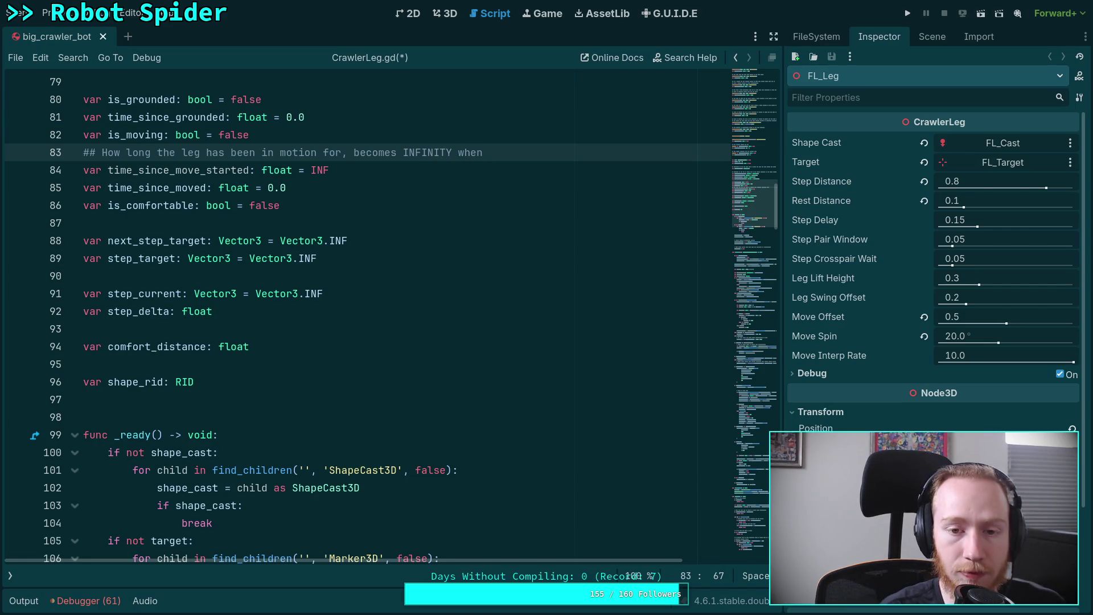
{"action": "type", "text": "stops moving"}
{"action": "key", "text": "Down"}
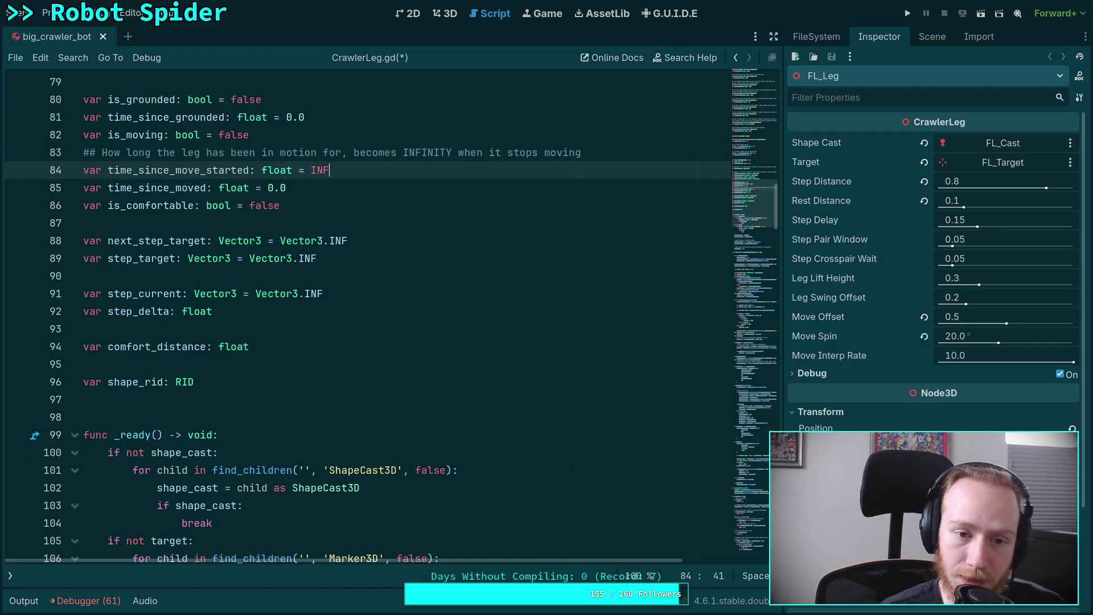
{"action": "key", "text": "Return"}
{"action": "type", "text": "## How"}
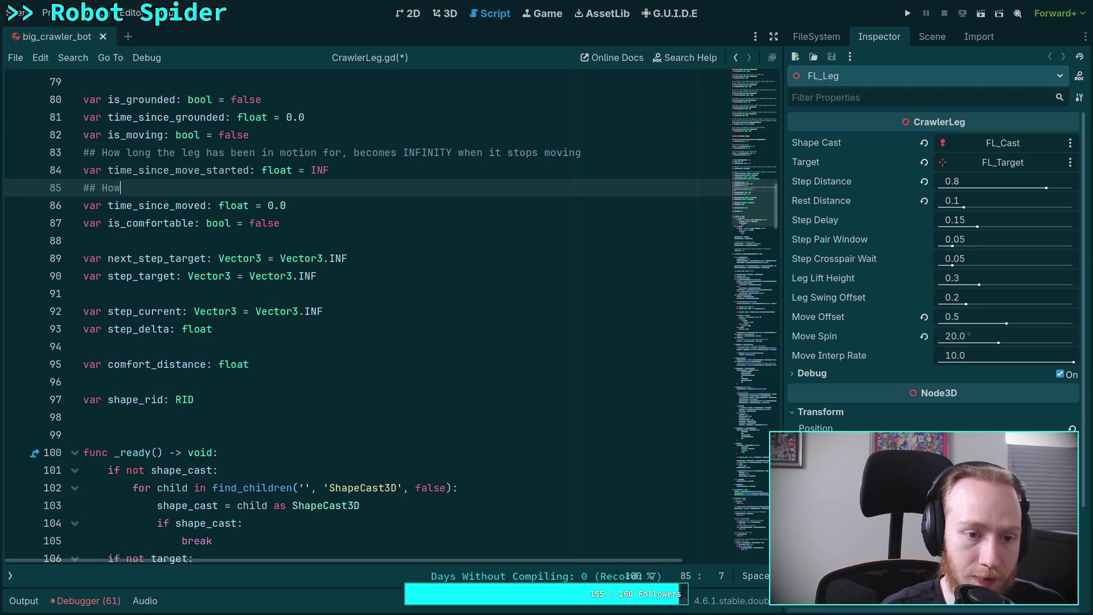
Rename time_since_moved to time_since_move_stopped and continue the doc comment above it.
{"action": "key", "text": "Down"}
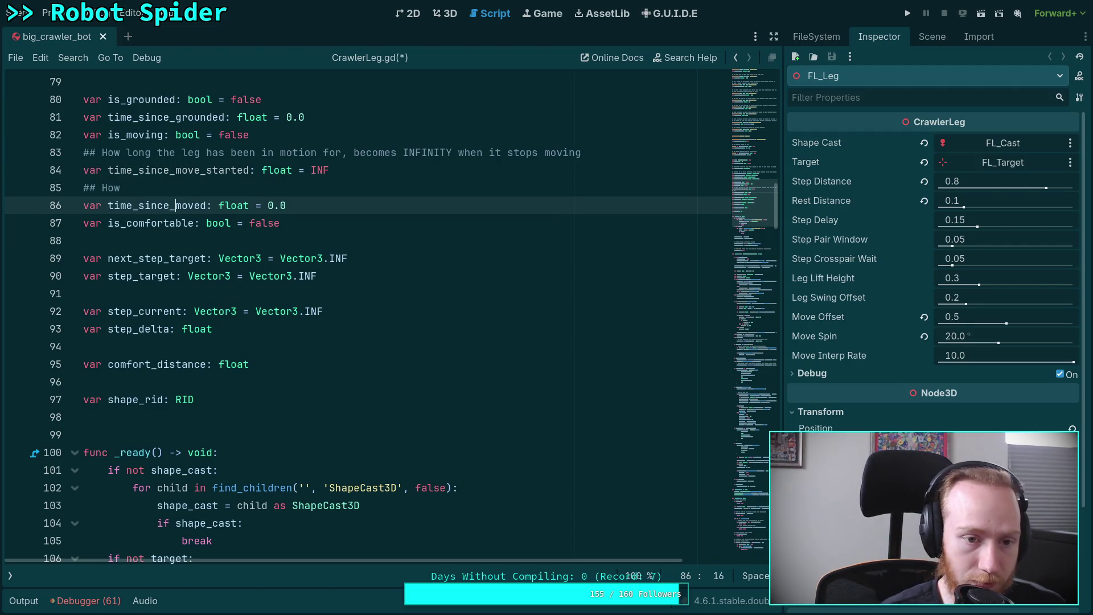
{"action": "key", "text": "BackSpace"}
{"action": "type", "text": "_stapp"}
{"action": "key", "text": "BackSpace"}
{"action": "key", "text": "BackSpace"}
{"action": "key", "text": "BackSpace"}
{"action": "type", "text": "opped"}
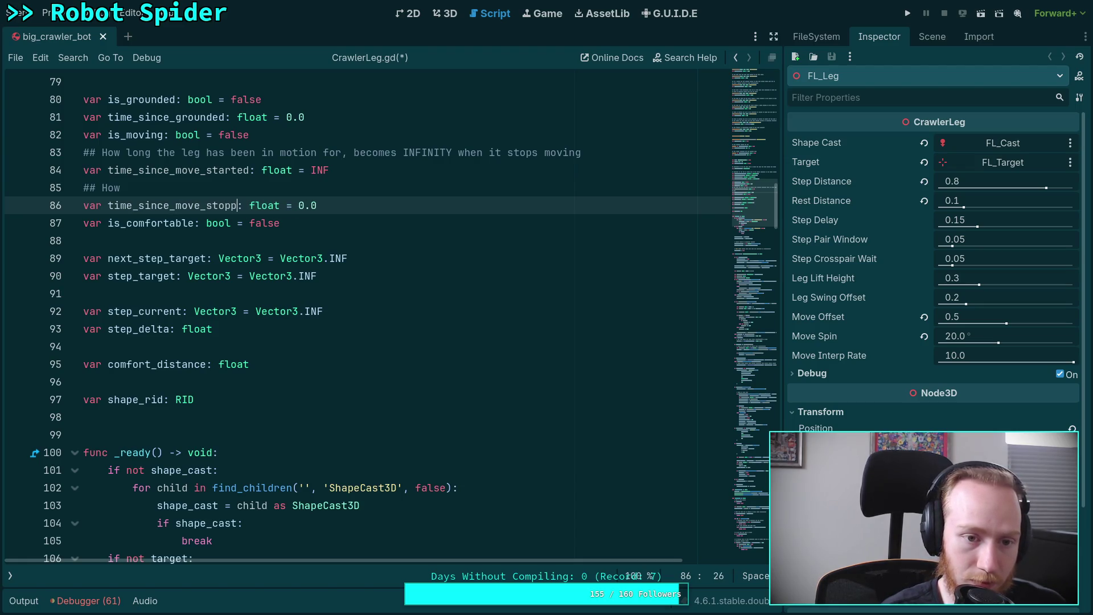
{"action": "key", "text": "Up"}
{"action": "type", "text": "log"}
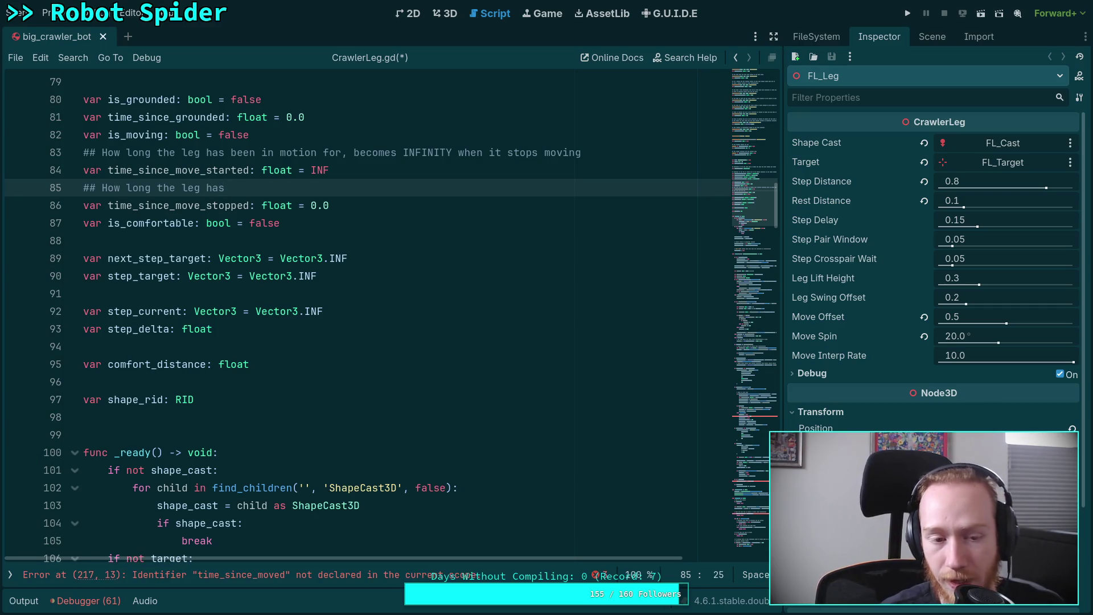
{"action": "scroll", "coordinate": [348, 228], "scroll_direction": "down", "scroll_amount": 1}
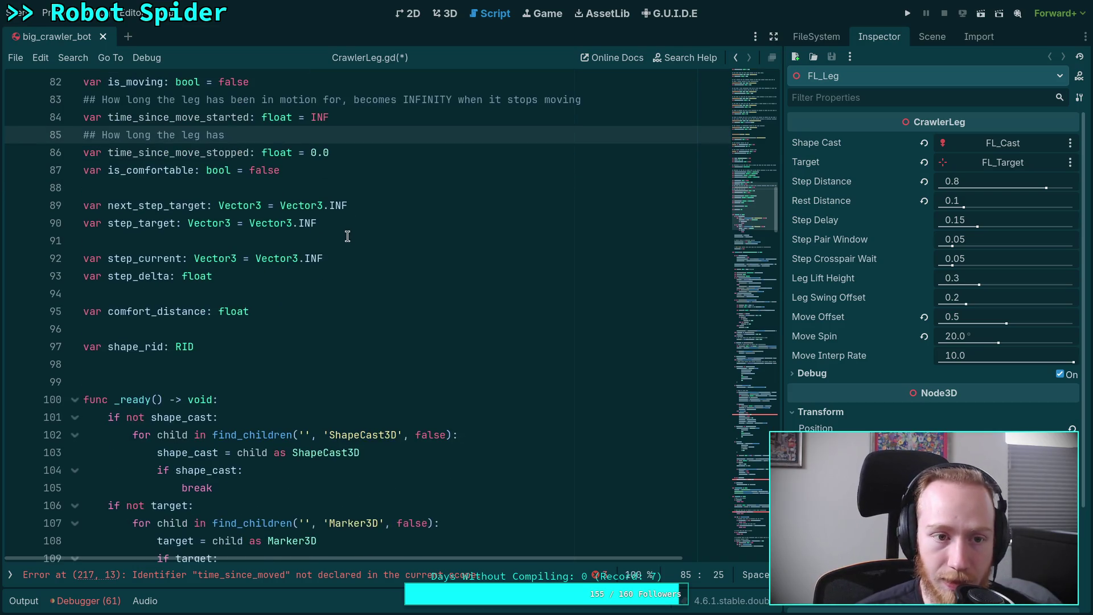
Replace time_since_moved with time_since_grounded in can_step's return-false check.
{"action": "scroll", "coordinate": [347, 236], "scroll_direction": "down", "scroll_amount": 20}
{"action": "scroll", "coordinate": [354, 247], "scroll_direction": "down", "scroll_amount": 11}
{"action": "scroll", "coordinate": [353, 247], "scroll_direction": "down", "scroll_amount": 16}
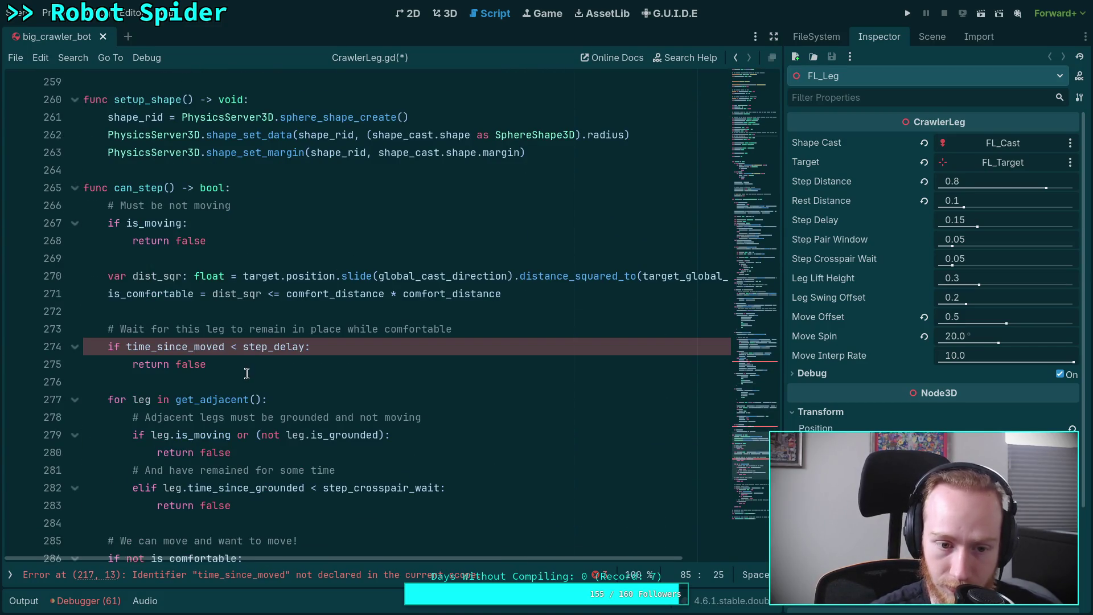
{"action": "double_click", "coordinate": [199, 349]}
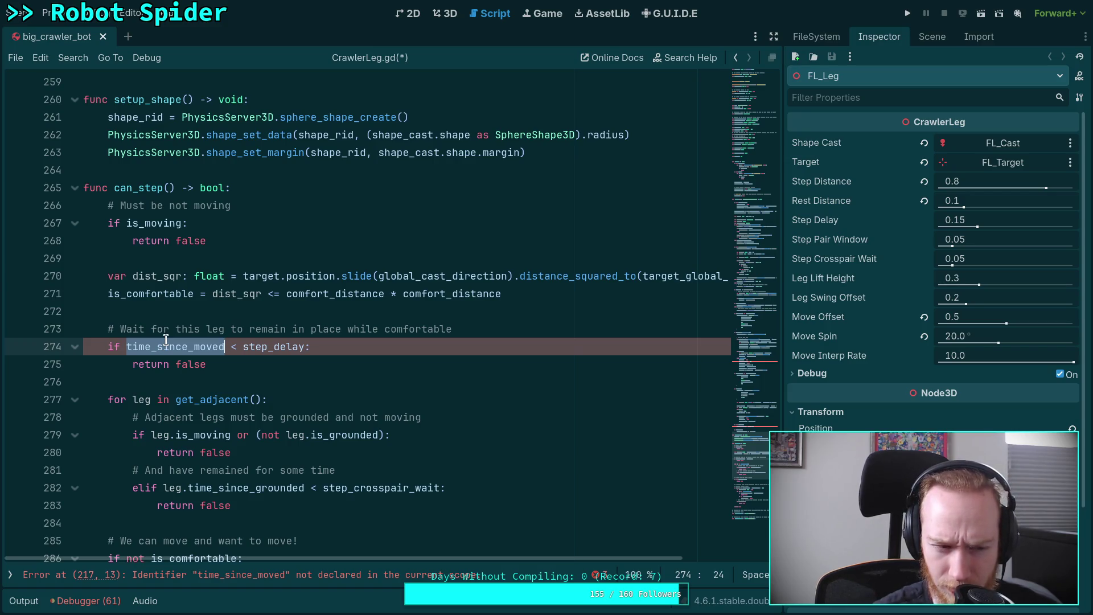
{"action": "left_click", "coordinate": [173, 366]}
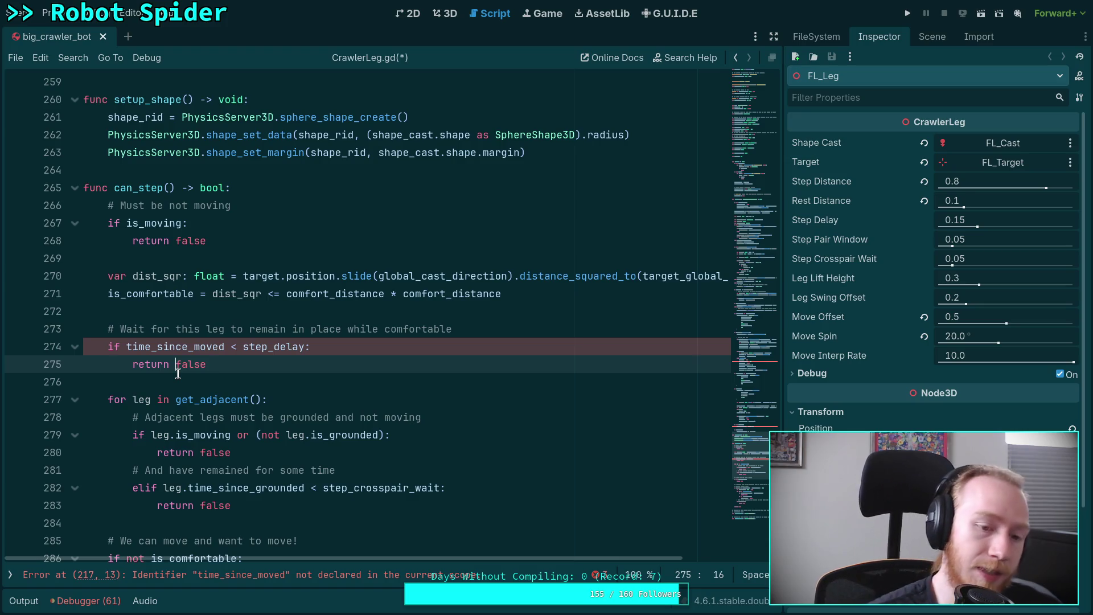
{"action": "left_click_drag", "start_coordinate": [195, 347], "coordinate": [225, 346]}
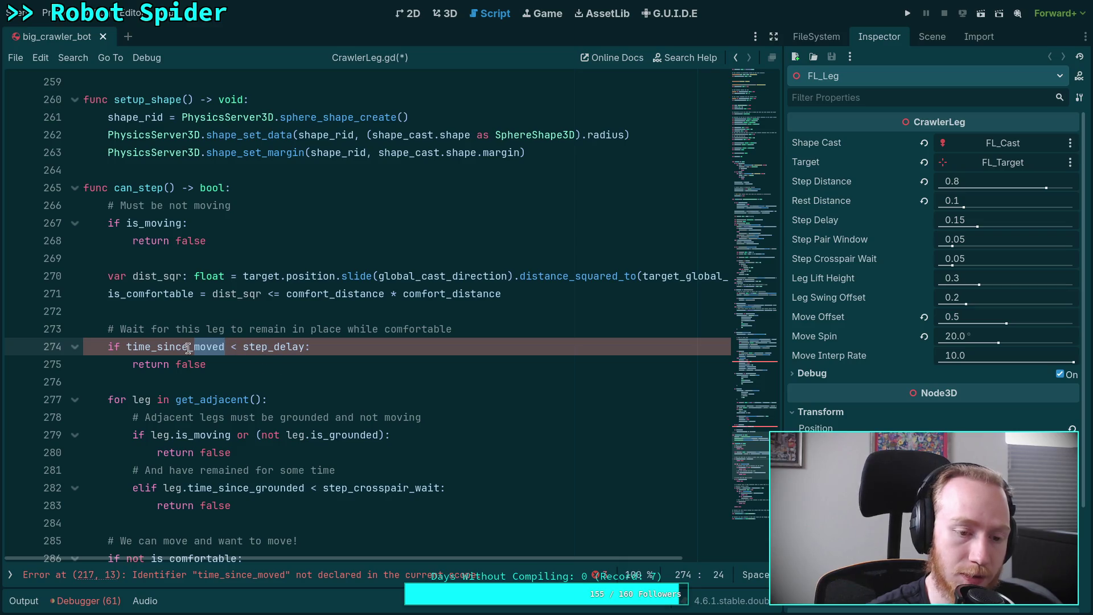
{"action": "type", "text": "gr"}
{"action": "key", "text": "Return"}
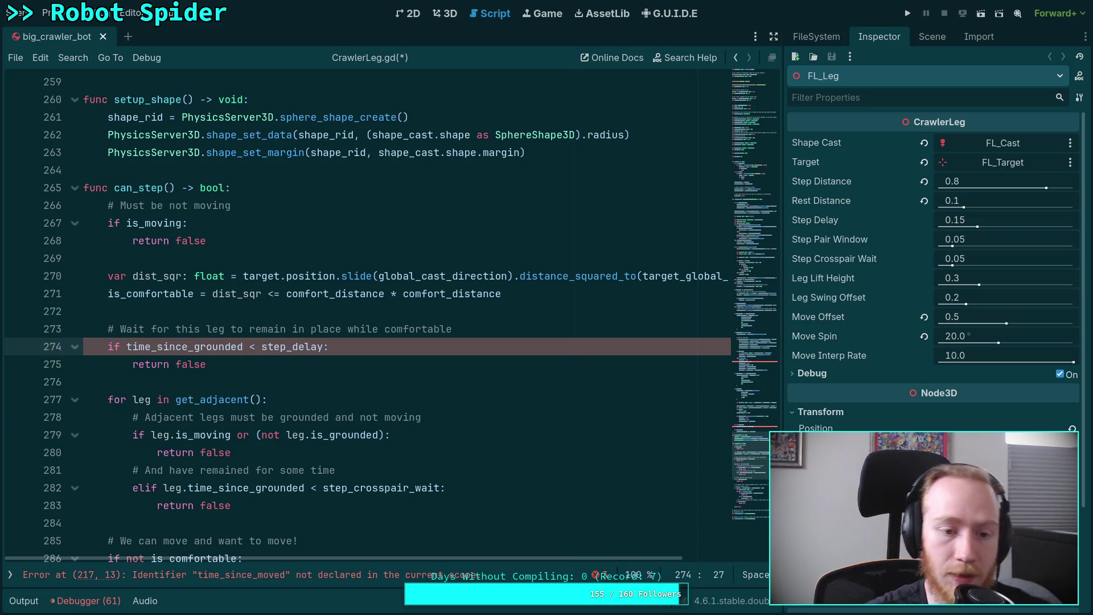
Change the comment ending 'while comfortable' to 'before stepping again', then review time_since_grounded's uses.
{"action": "double_click", "coordinate": [234, 347]}
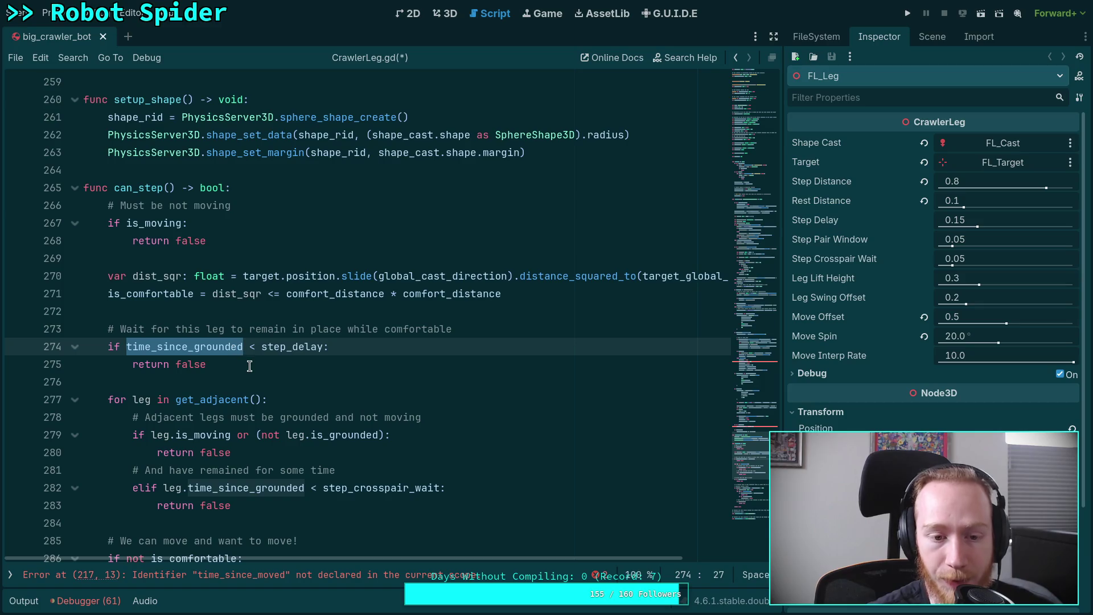
{"action": "mouse_move", "coordinate": [476, 324]}
{"action": "left_mouse_down"}
{"action": "mouse_move", "coordinate": [306, 330]}
{"action": "mouse_move", "coordinate": [340, 331]}
{"action": "left_mouse_up"}
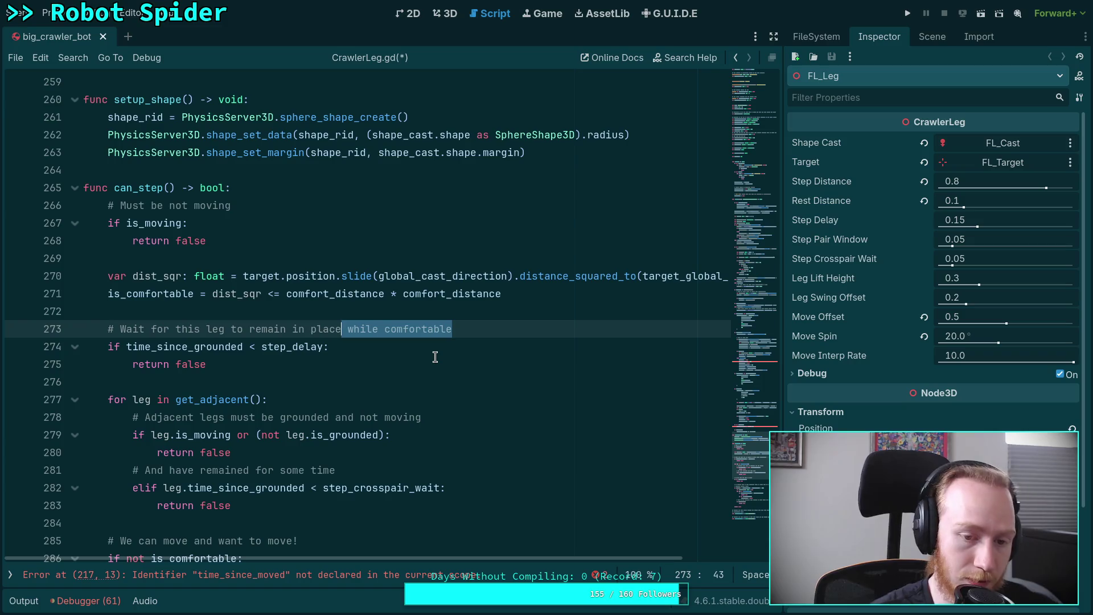
{"action": "type", "text": "before stepping again"}
{"action": "double_click", "coordinate": [219, 348]}
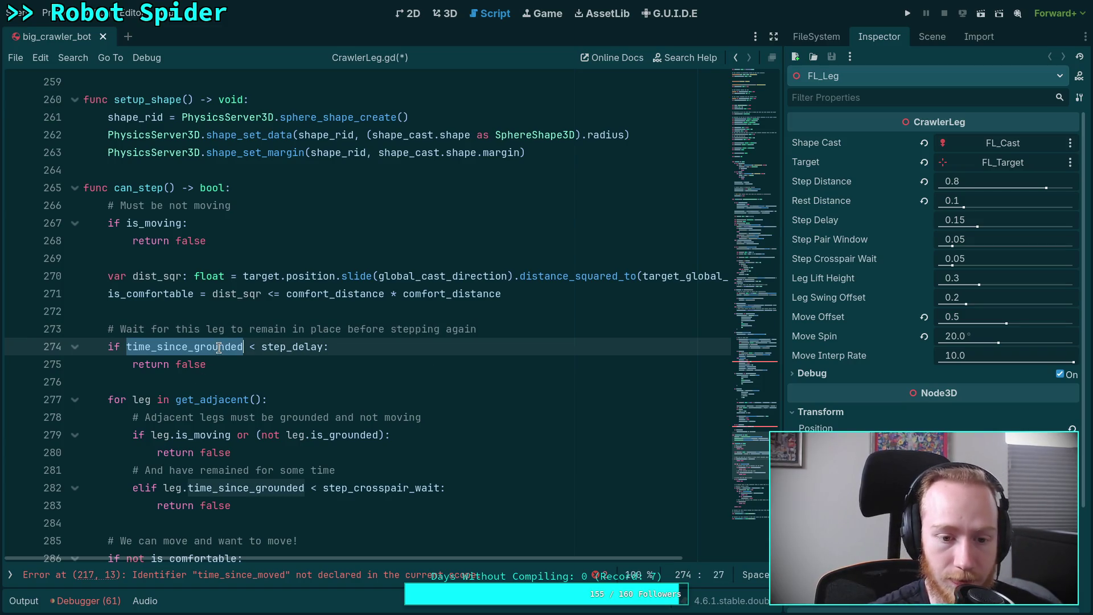
{"action": "scroll", "coordinate": [314, 490], "scroll_direction": "down", "scroll_amount": 5}
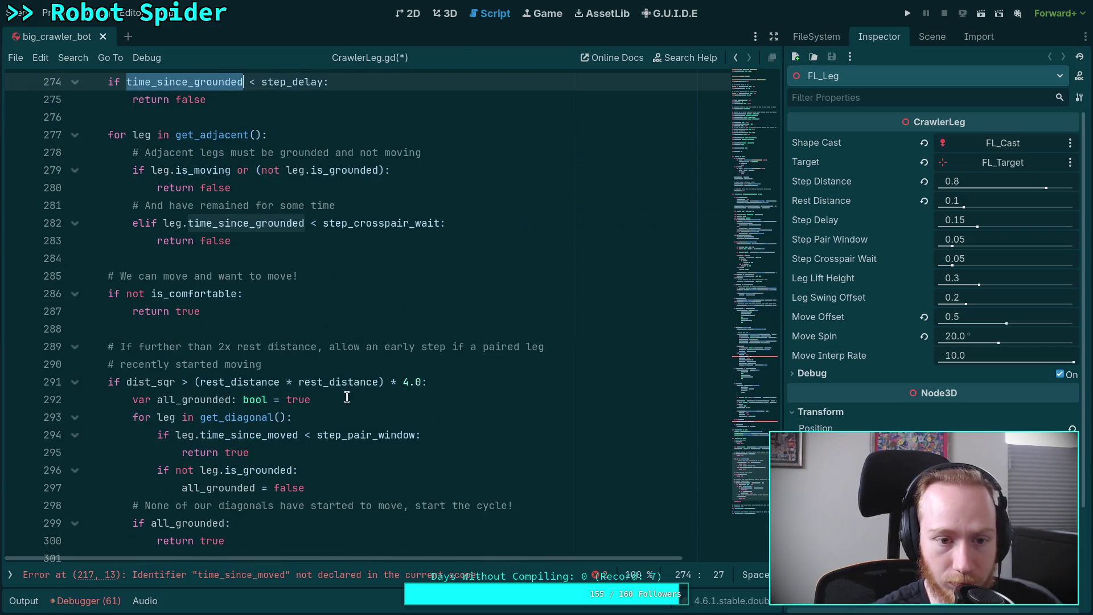
{"action": "scroll", "coordinate": [346, 398], "scroll_direction": "up", "scroll_amount": 2}
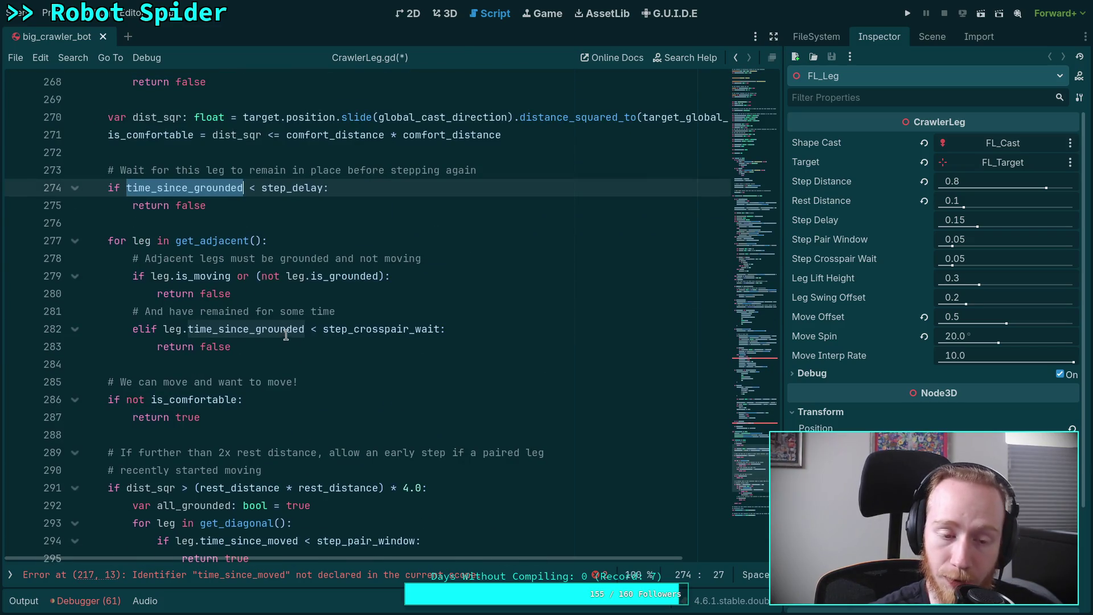
{"action": "scroll", "coordinate": [342, 330], "scroll_direction": "down", "scroll_amount": 4}
{"action": "scroll", "coordinate": [370, 322], "scroll_direction": "up", "scroll_amount": 2}
{"action": "scroll", "coordinate": [345, 325], "scroll_direction": "down", "scroll_amount": 4}
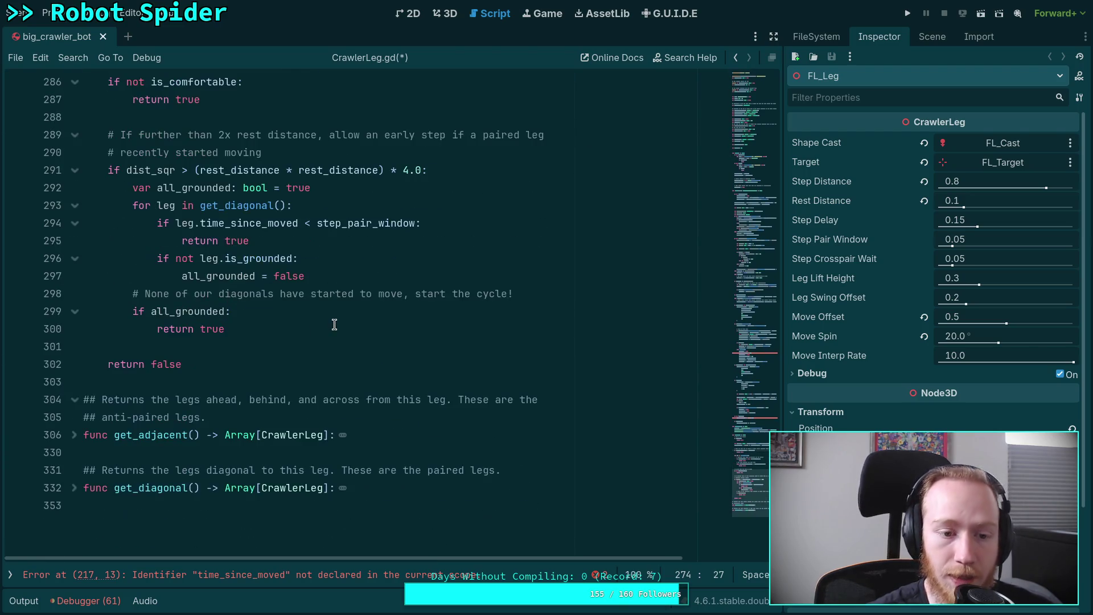
{"action": "scroll", "coordinate": [312, 335], "scroll_direction": "up", "scroll_amount": 6}
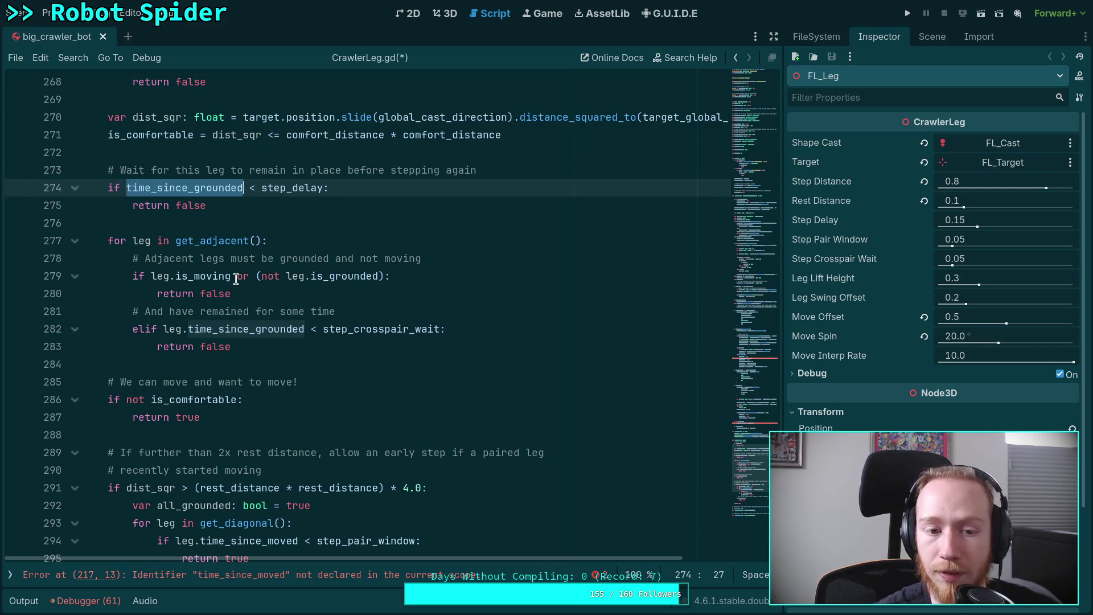
{"action": "mouse_move", "coordinate": [232, 280]}
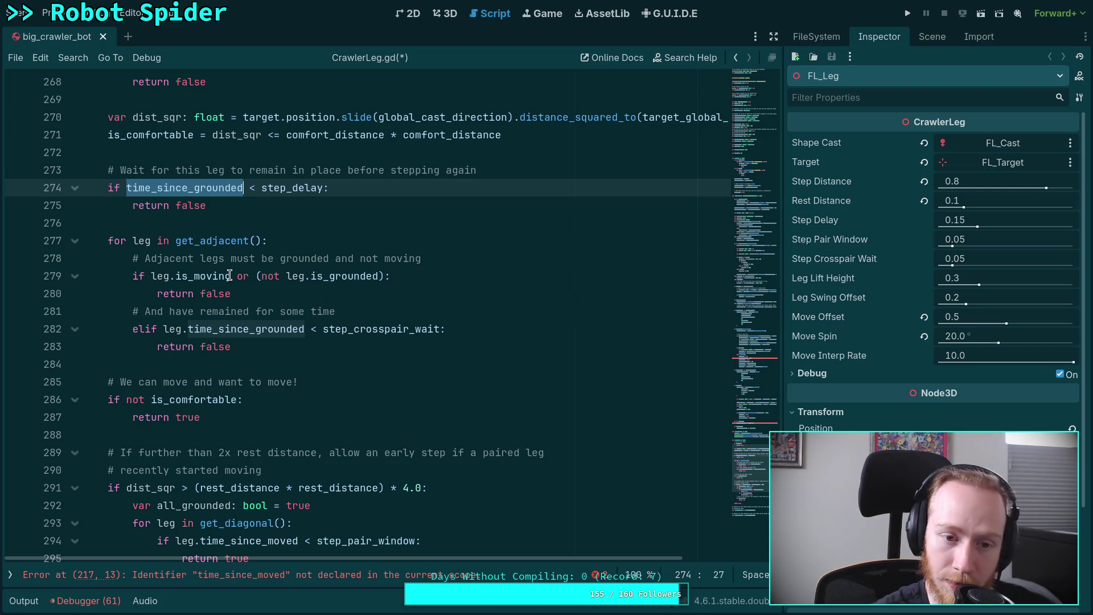
Inspect time_since_grounded in the crosspair wait check and select 'be grounded and' in its comment.
{"action": "double_click", "coordinate": [229, 331]}
{"action": "scroll", "coordinate": [291, 284], "scroll_direction": "up", "scroll_amount": 3}
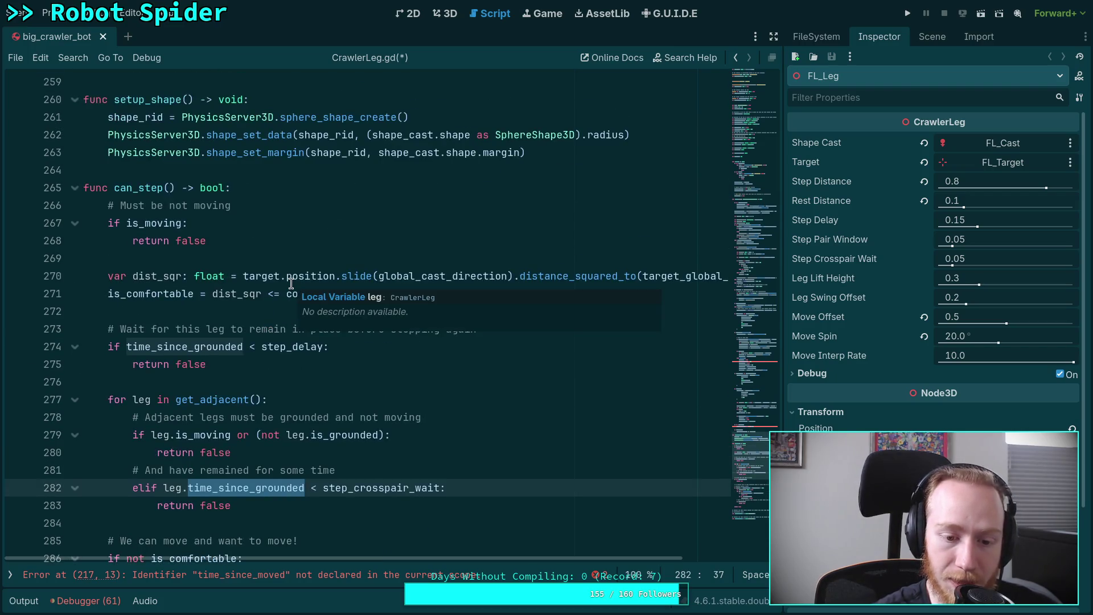
{"action": "scroll", "coordinate": [203, 272], "scroll_direction": "up", "scroll_amount": 11}
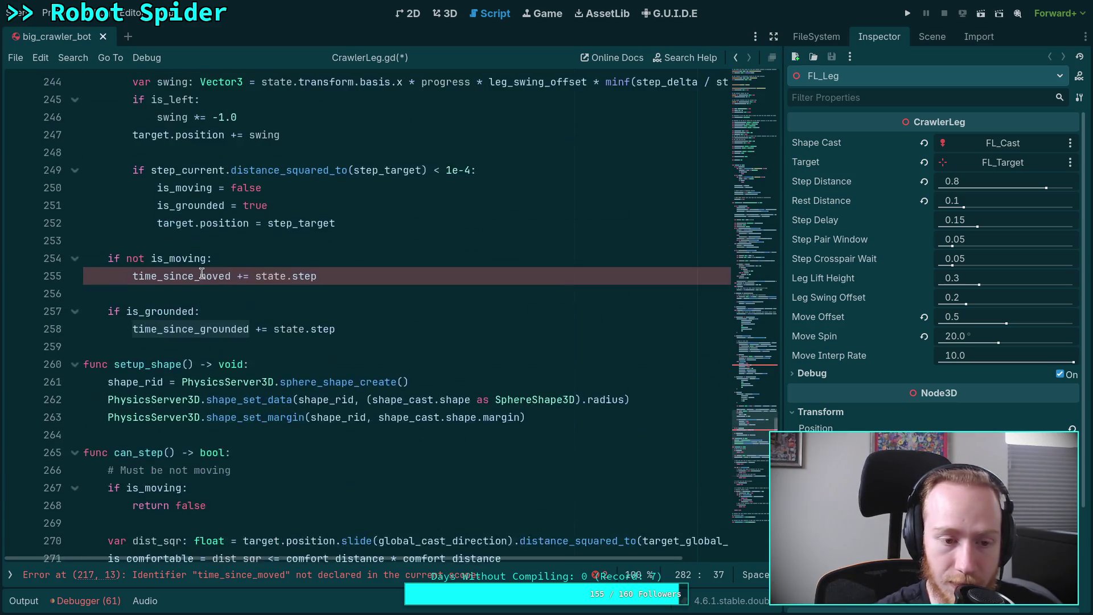
{"action": "scroll", "coordinate": [204, 272], "scroll_direction": "down", "scroll_amount": 2}
{"action": "scroll", "coordinate": [282, 288], "scroll_direction": "up", "scroll_amount": 8}
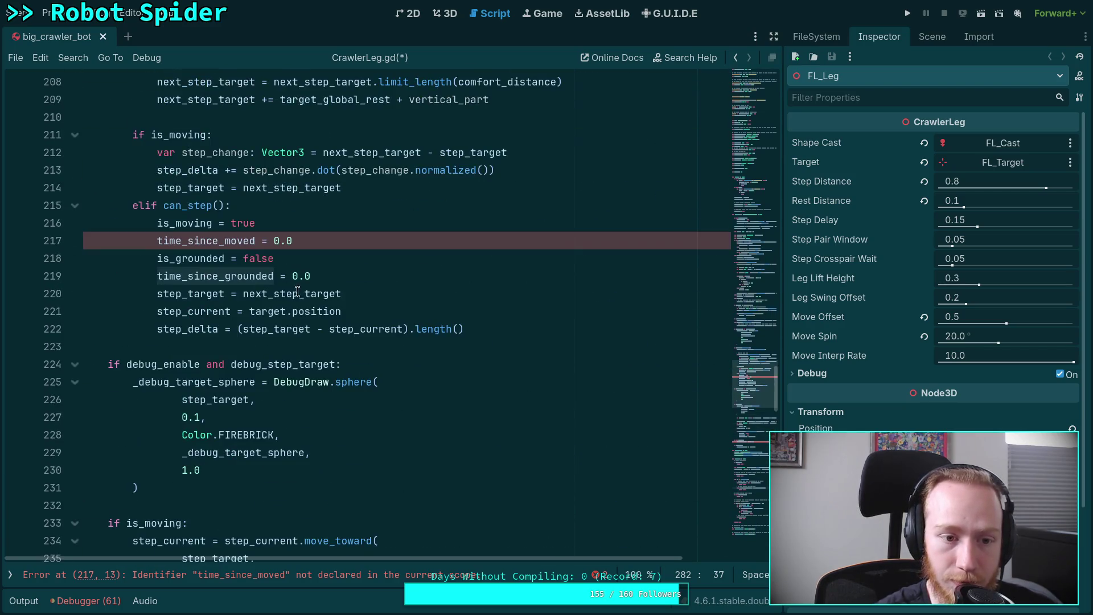
{"action": "scroll", "coordinate": [233, 292], "scroll_direction": "down", "scroll_amount": 11}
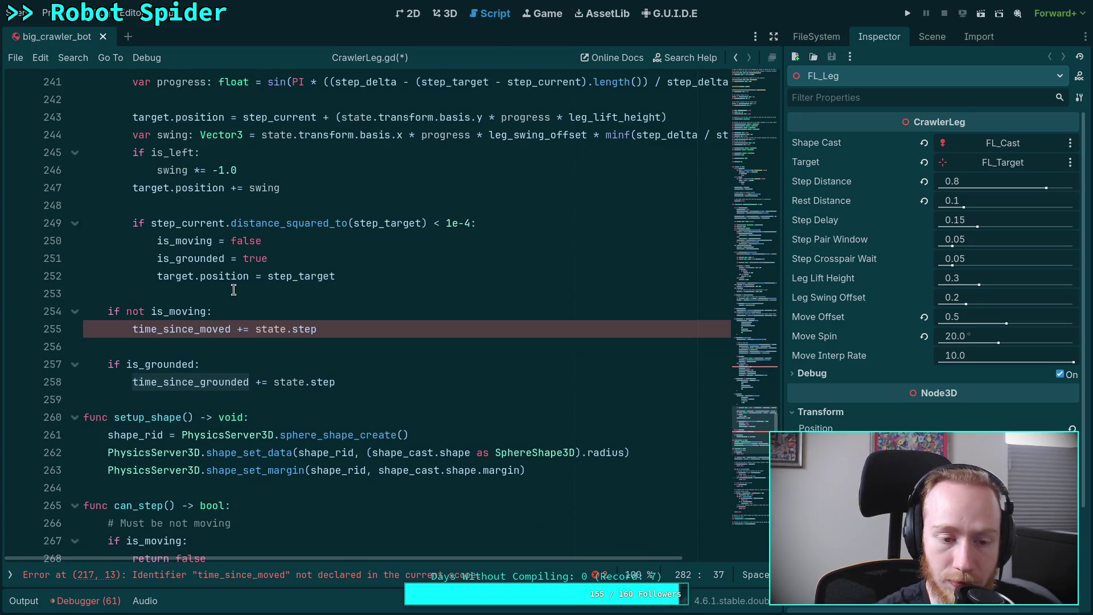
{"action": "scroll", "coordinate": [234, 290], "scroll_direction": "down", "scroll_amount": 1}
{"action": "scroll", "coordinate": [233, 289], "scroll_direction": "down", "scroll_amount": 2}
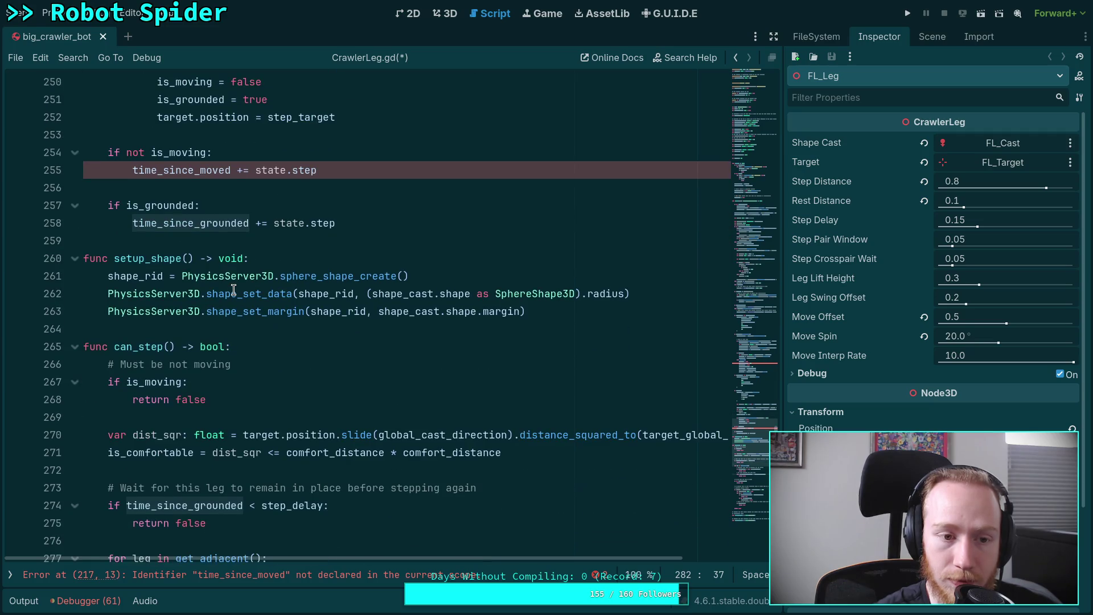
{"action": "scroll", "coordinate": [233, 290], "scroll_direction": "down", "scroll_amount": 2}
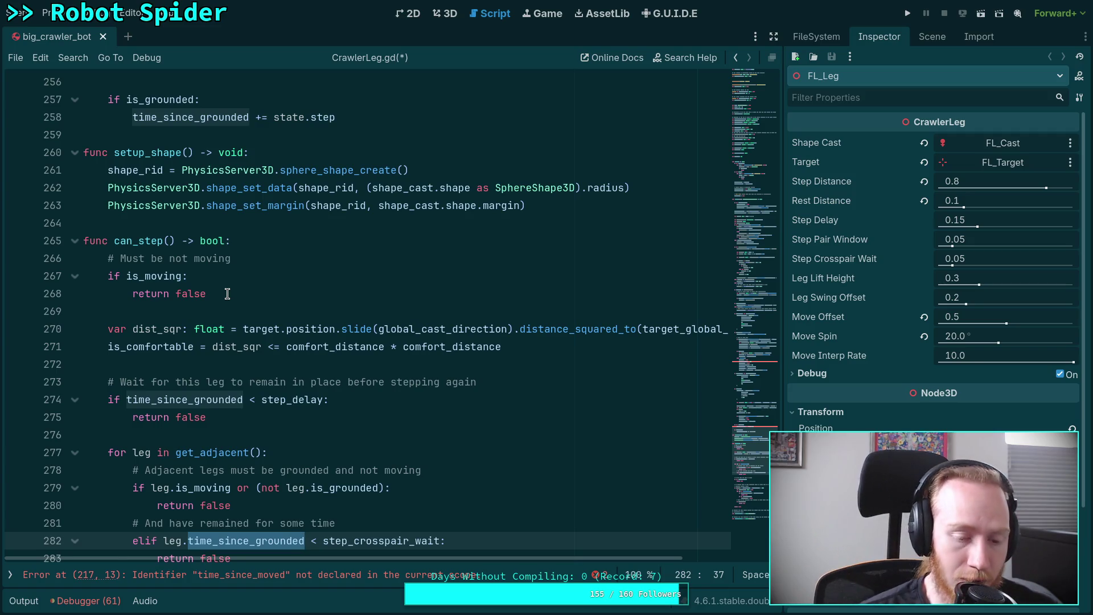
{"action": "scroll", "coordinate": [275, 367], "scroll_direction": "down", "scroll_amount": 2}
{"action": "left_click_drag", "start_coordinate": [261, 365], "coordinate": [352, 364]}
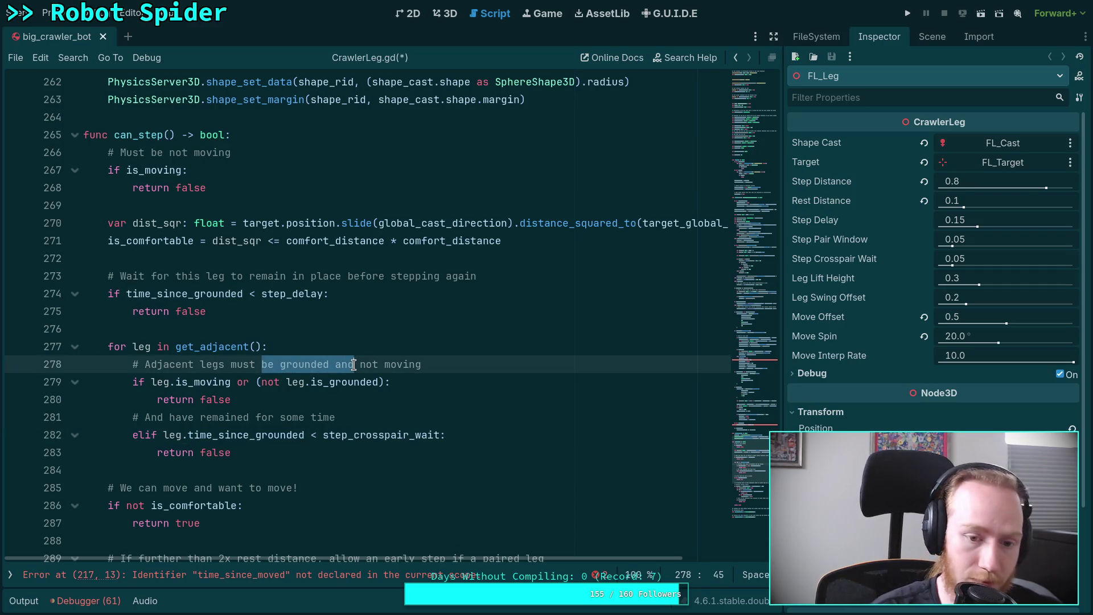
Make the comment read 'must not be moving' and remove 'or (not leg.is_grounded)' from line 279.
{"action": "key", "text": "BackSpace"}
{"action": "key", "text": "BackSpace"}
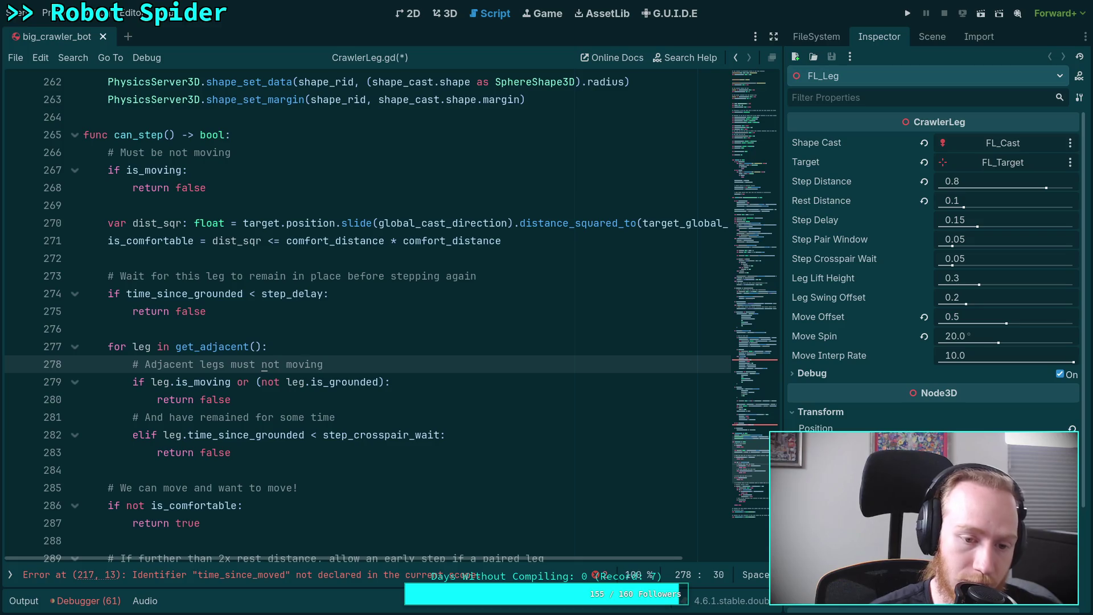
{"action": "type", "text": "be"}
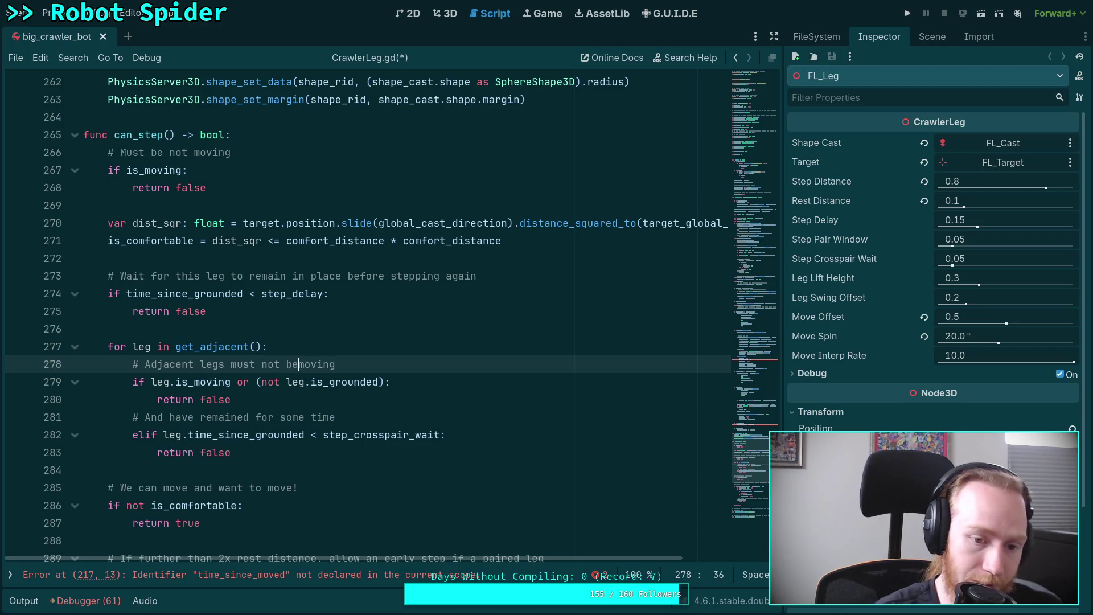
{"action": "left_click_drag", "start_coordinate": [237, 382], "coordinate": [384, 382]}
{"action": "key", "text": "BackSpace"}
{"action": "key", "text": "BackSpace"}
Insert 'grounded' into line 281's comment, then locate time_since_moved in the diagonal-leg check.
{"action": "left_click", "coordinate": [351, 417]}
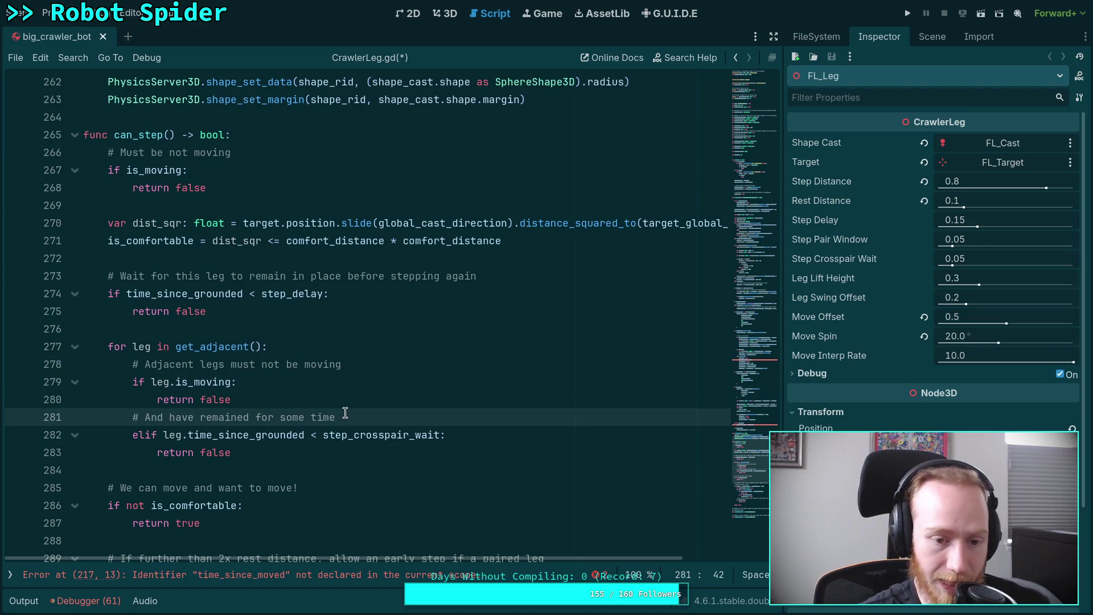
{"action": "left_click", "coordinate": [256, 416]}
{"action": "type", "text": "grounded"}
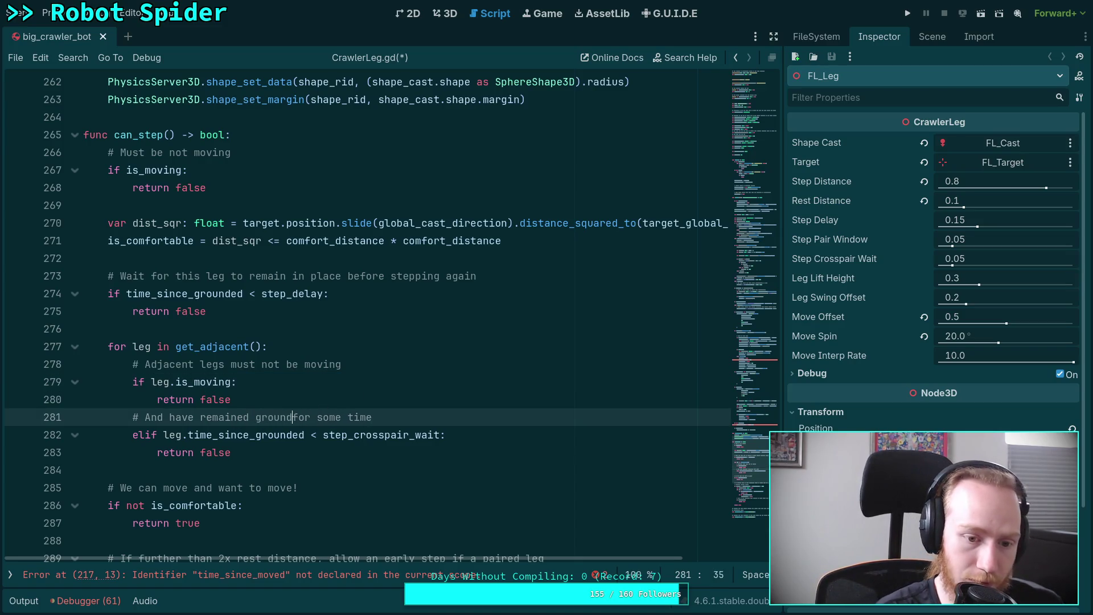
{"action": "scroll", "coordinate": [255, 396], "scroll_direction": "down", "scroll_amount": 3}
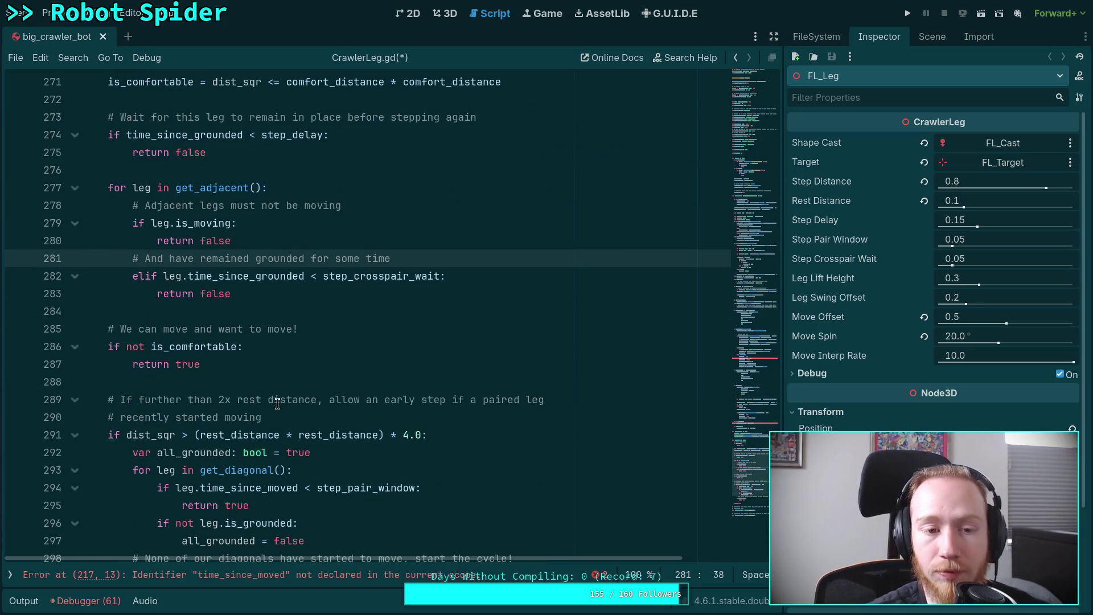
{"action": "scroll", "coordinate": [295, 391], "scroll_direction": "down", "scroll_amount": 2}
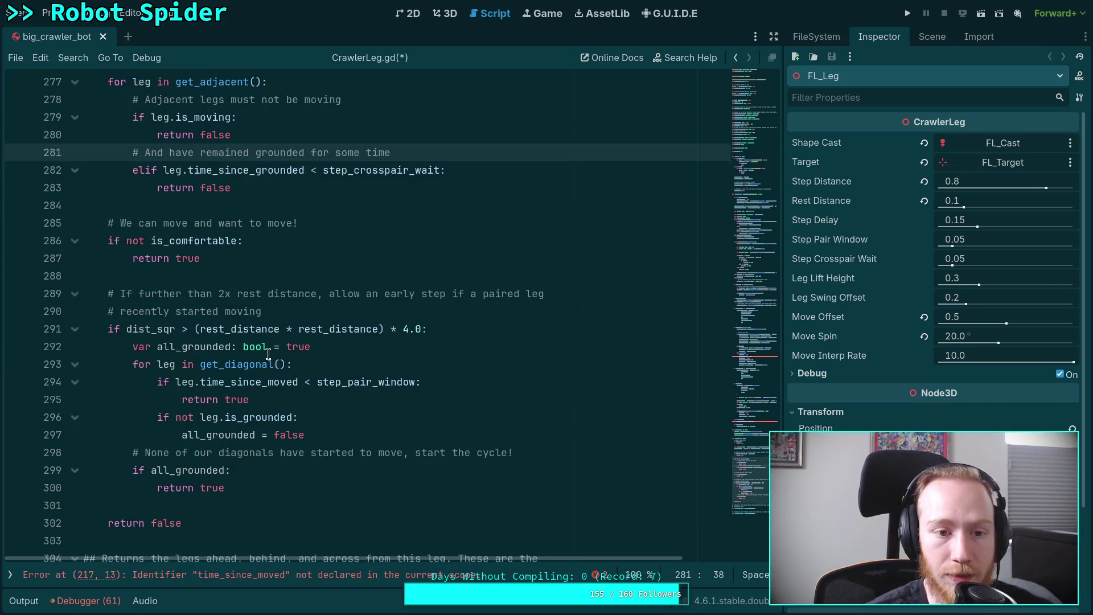
{"action": "scroll", "coordinate": [270, 376], "scroll_direction": "up", "scroll_amount": 4}
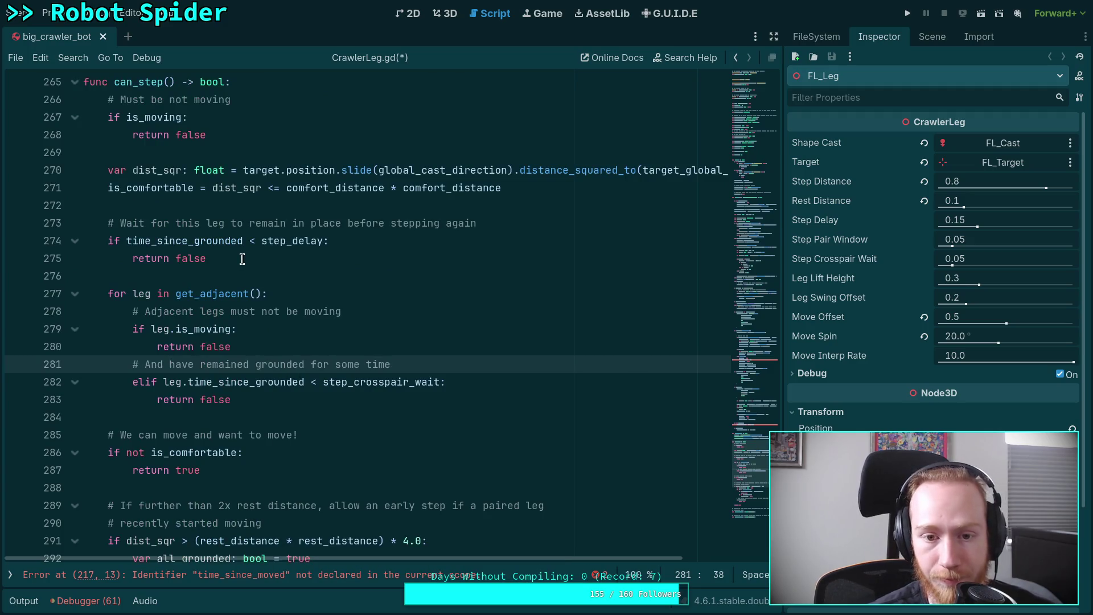
{"action": "scroll", "coordinate": [242, 259], "scroll_direction": "down", "scroll_amount": 5}
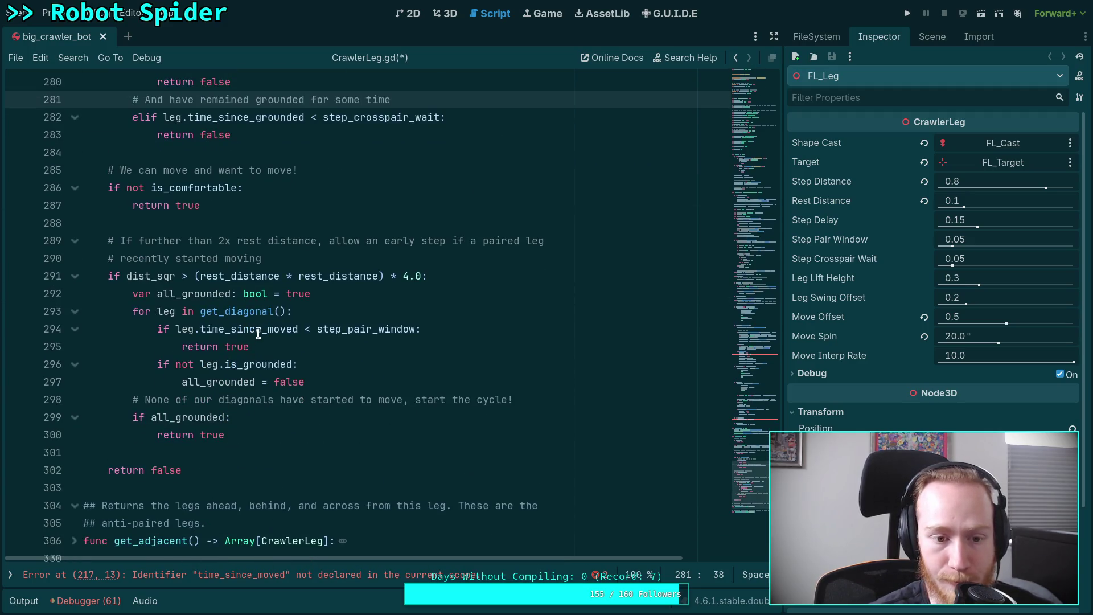
{"action": "double_click", "coordinate": [258, 333]}
{"action": "scroll", "coordinate": [398, 379], "scroll_direction": "up", "scroll_amount": 2}
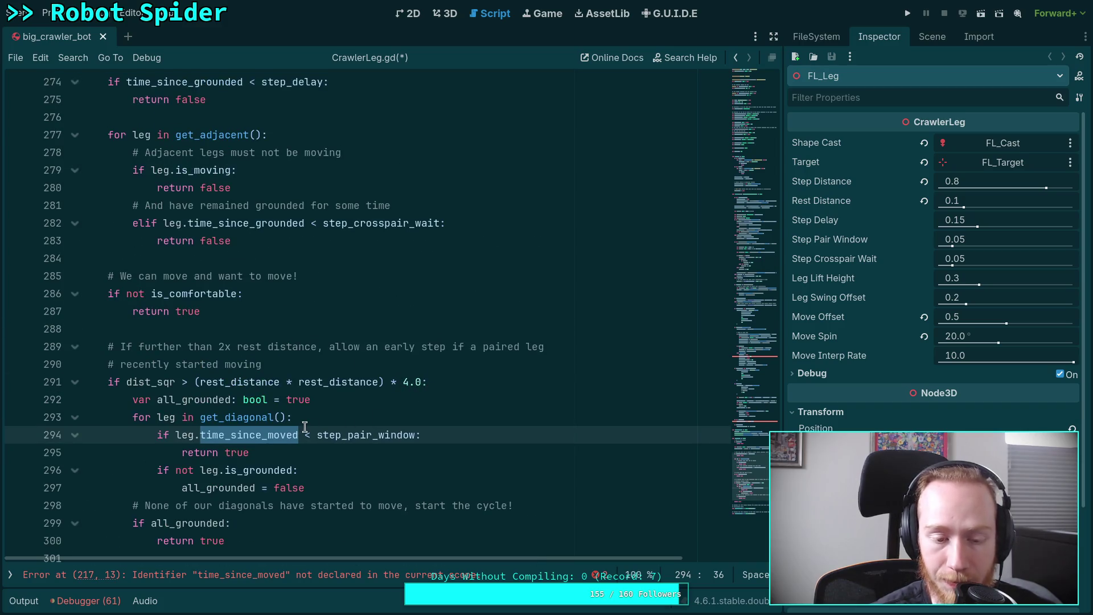
{"action": "key", "text": "Right"}
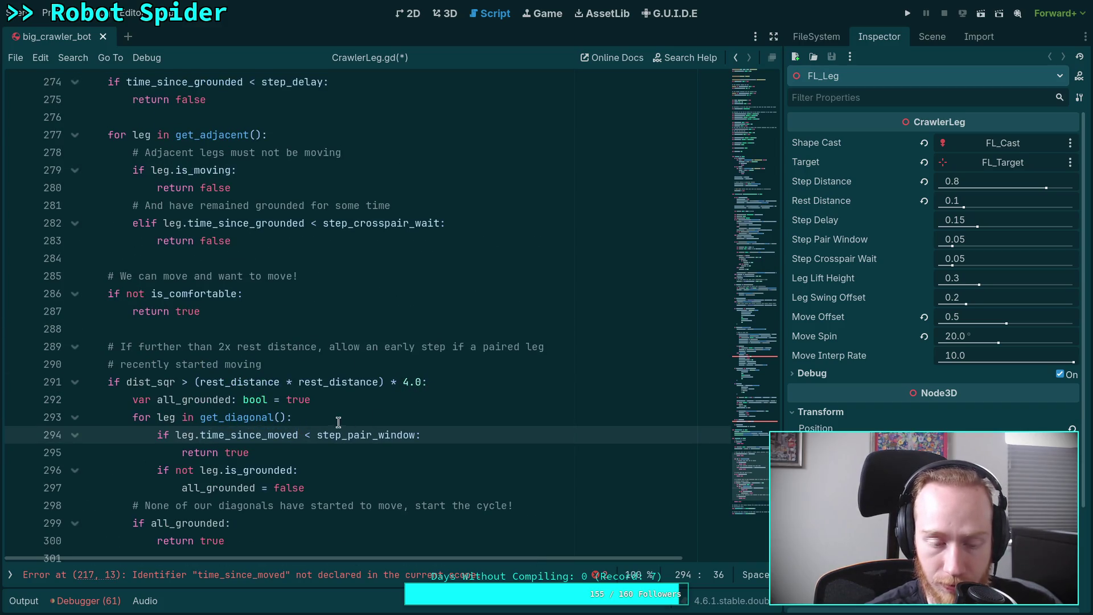
{"action": "left_click", "coordinate": [765, 453]}
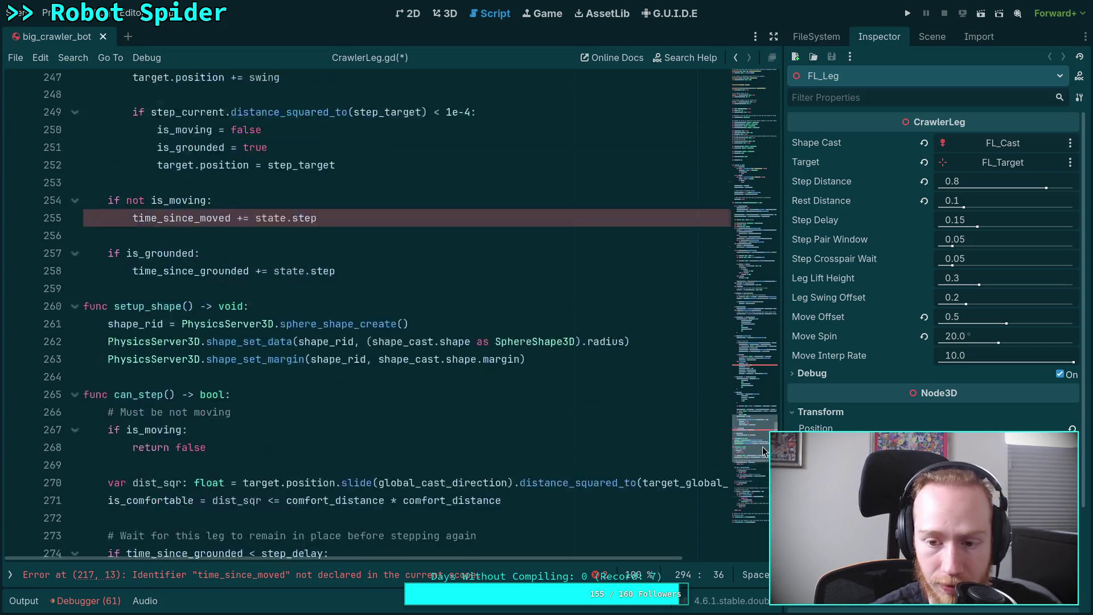
Change 'if not is_moving' to 'if is_moving' for the timer update, and copy time_since_moved.
{"action": "scroll", "coordinate": [464, 393], "scroll_direction": "up", "scroll_amount": 4}
{"action": "double_click", "coordinate": [128, 353]}
{"action": "key", "text": "BackSpace"}
{"action": "left_click", "coordinate": [178, 374]}
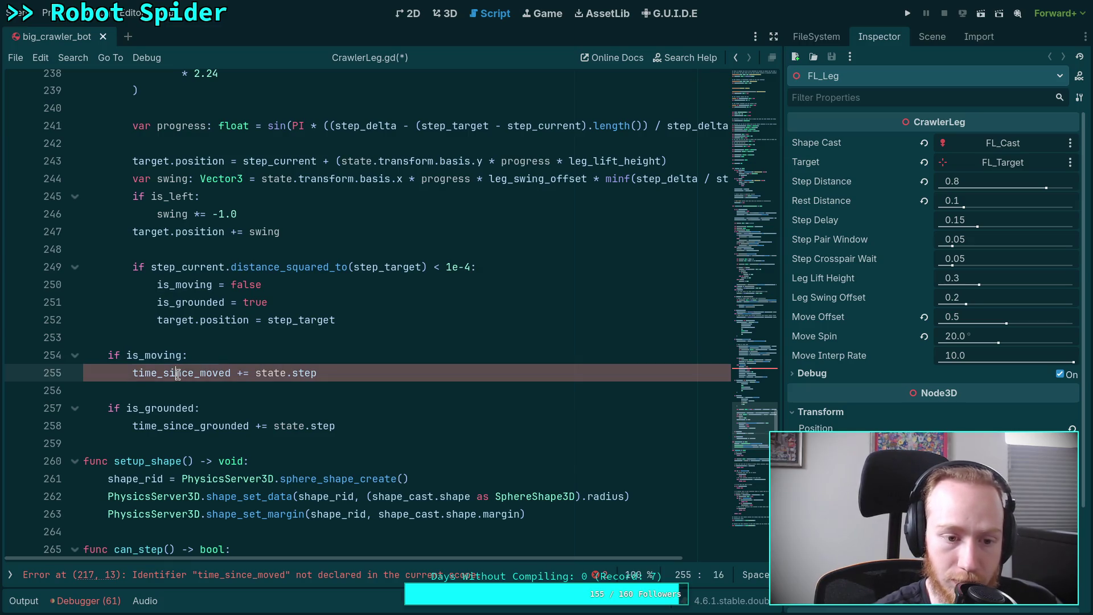
{"action": "double_click", "coordinate": [177, 374]}
{"action": "right_click", "coordinate": [178, 374]}
{"action": "left_click", "coordinate": [223, 441]}
Rename the time_since_move_stopped declaration to time_since_moved and delete the time_since_move_started declaration.
{"action": "scroll", "coordinate": [400, 405], "scroll_direction": "up", "scroll_amount": 8}
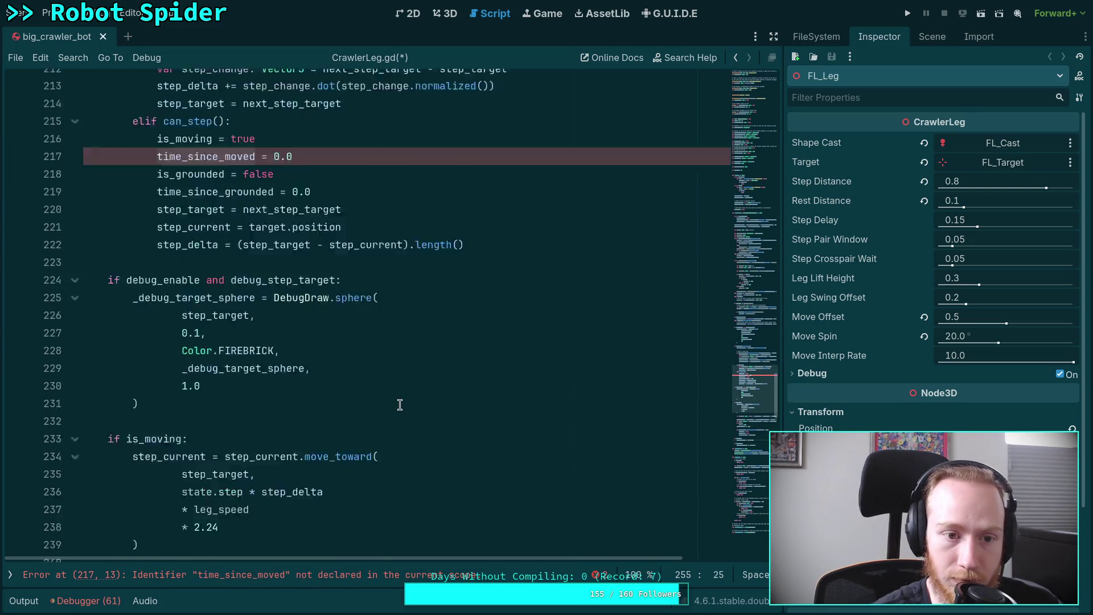
{"action": "scroll", "coordinate": [401, 405], "scroll_direction": "up", "scroll_amount": 3}
{"action": "left_click", "coordinate": [747, 179]}
{"action": "mouse_move", "coordinate": [746, 179]}
{"action": "left_mouse_down"}
{"action": "mouse_move", "coordinate": [744, 204]}
{"action": "mouse_move", "coordinate": [743, 193]}
{"action": "left_mouse_up"}
{"action": "double_click", "coordinate": [180, 209]}
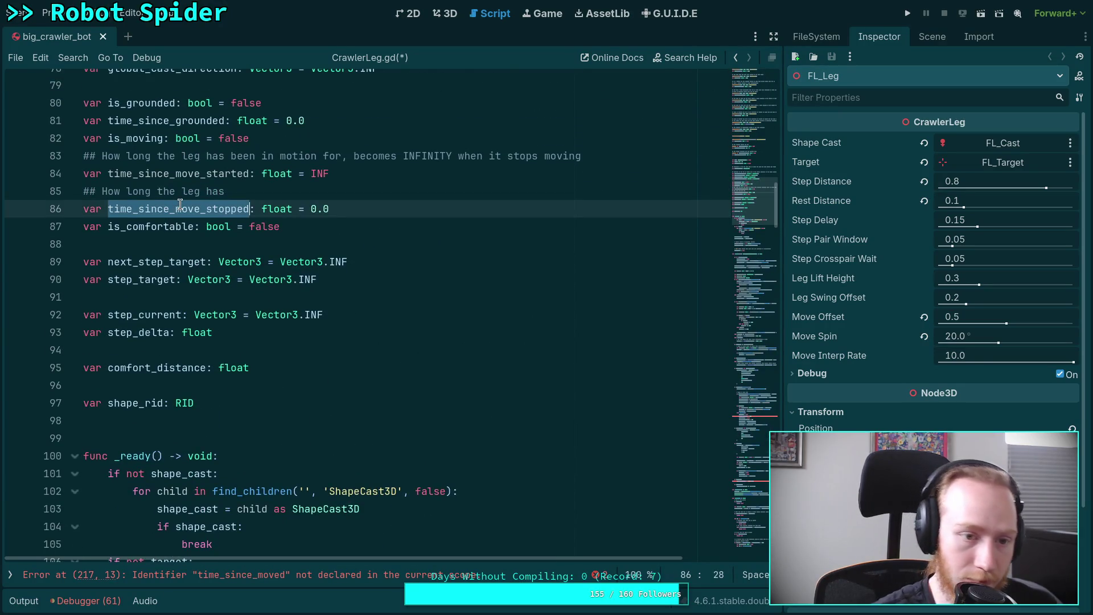
{"action": "type", "text": "time_since_moved"}
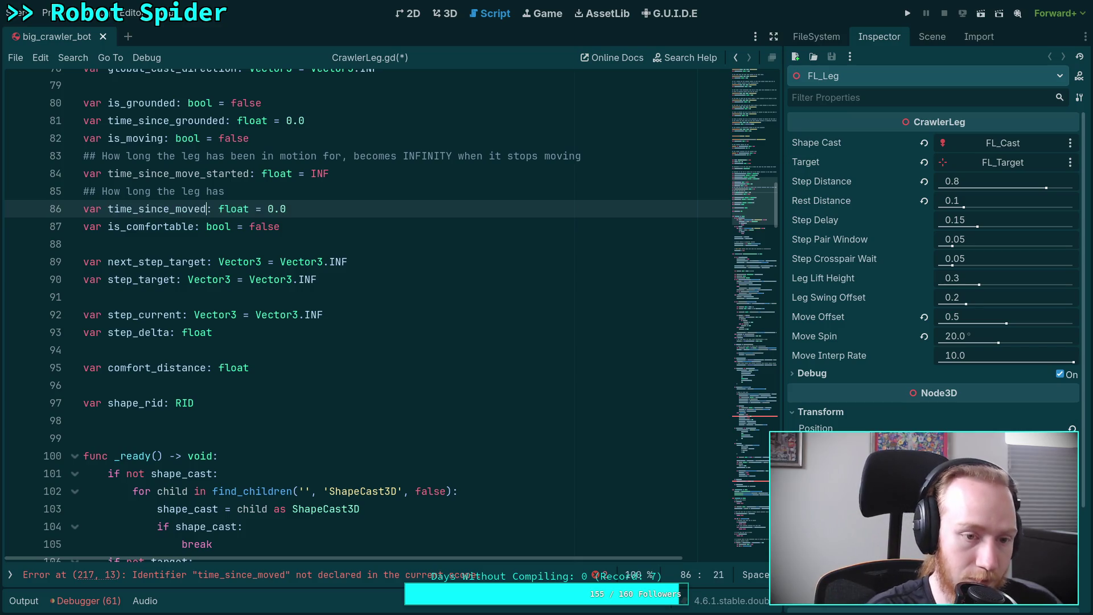
{"action": "scroll", "coordinate": [353, 188], "scroll_direction": "up", "scroll_amount": 1}
{"action": "left_click_drag", "start_coordinate": [353, 188], "coordinate": [367, 158]}
{"action": "key", "text": "BackSpace"}
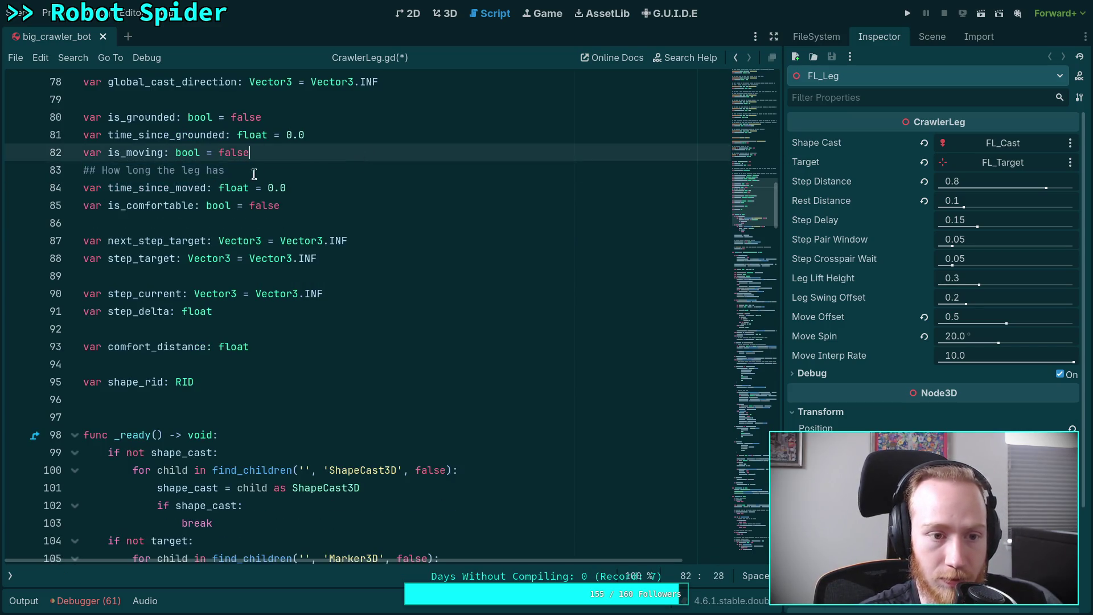
Complete the ## comment: 'How long the leg has been in motion for, only valid when is_moving is true'.
{"action": "left_click", "coordinate": [273, 169]}
{"action": "type", "text": "en in motion for"}
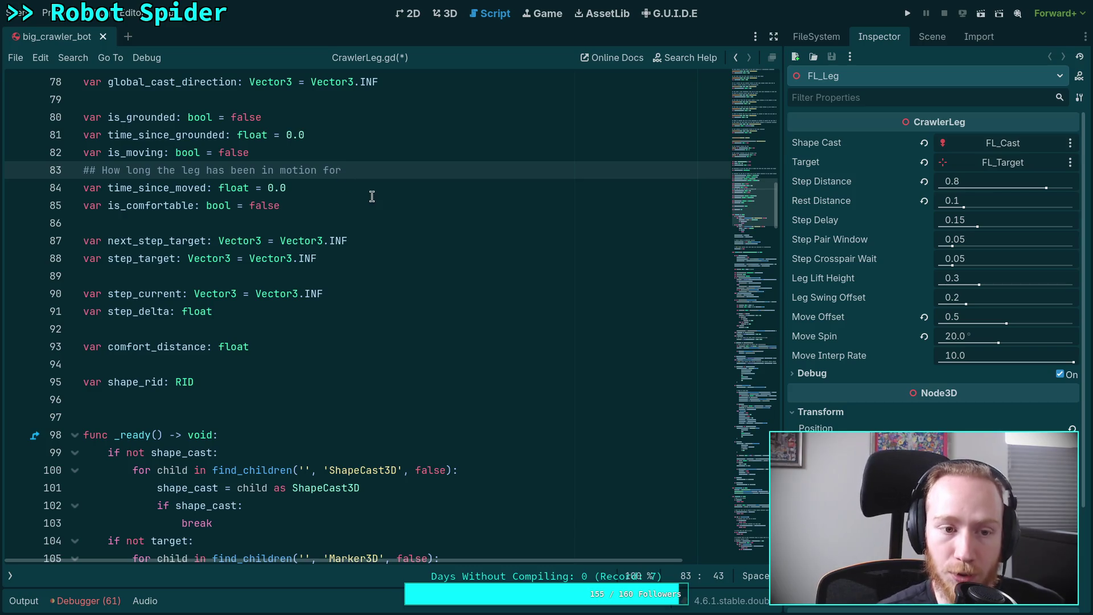
{"action": "type", "text": ", only valid when "}
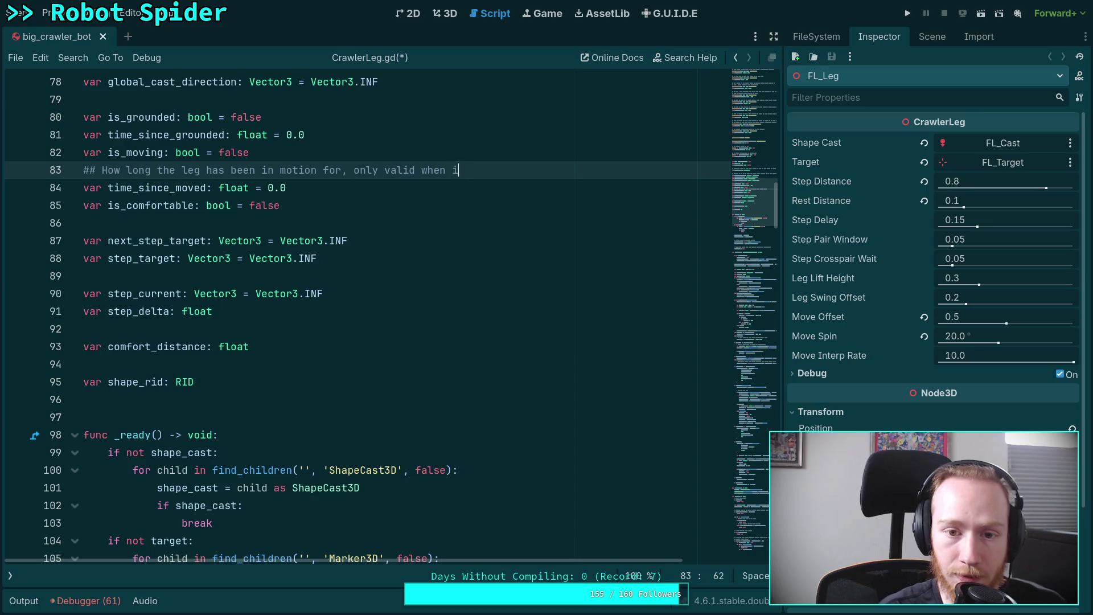
{"action": "type", "text": "is_moving is true"}
{"action": "double_click", "coordinate": [171, 188]}
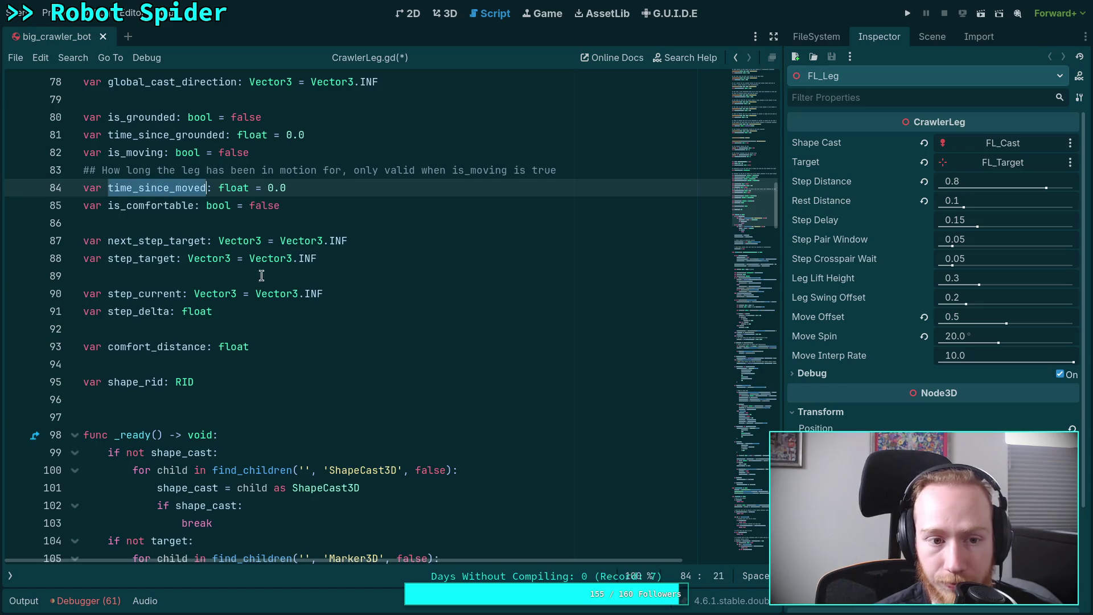
{"action": "scroll", "coordinate": [391, 331], "scroll_direction": "down", "scroll_amount": 20}
{"action": "scroll", "coordinate": [391, 331], "scroll_direction": "down", "scroll_amount": 15}
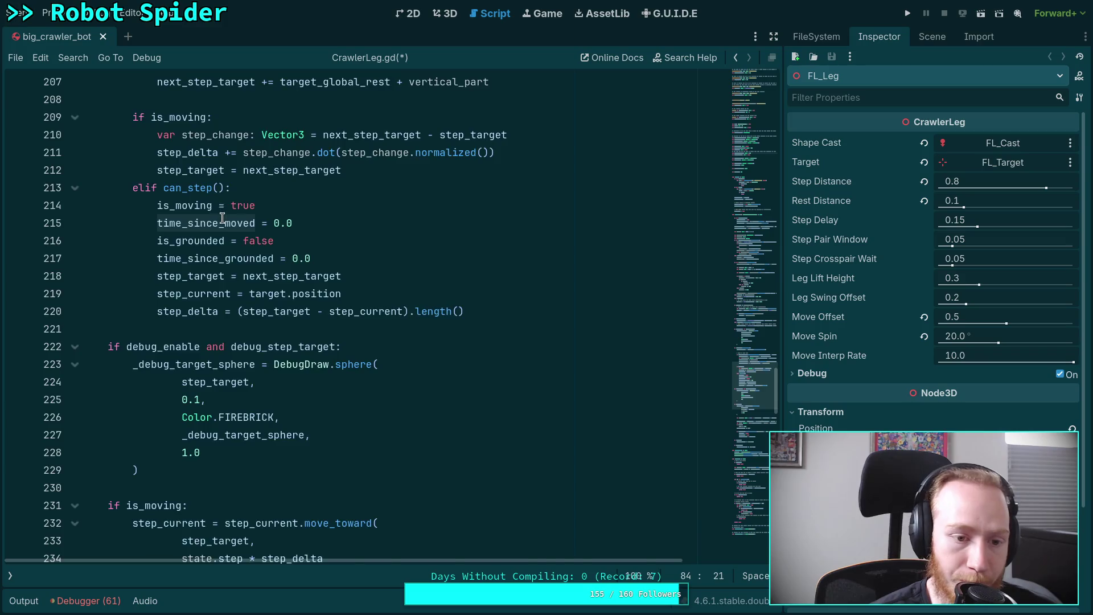
{"action": "scroll", "coordinate": [222, 218], "scroll_direction": "down", "scroll_amount": 10}
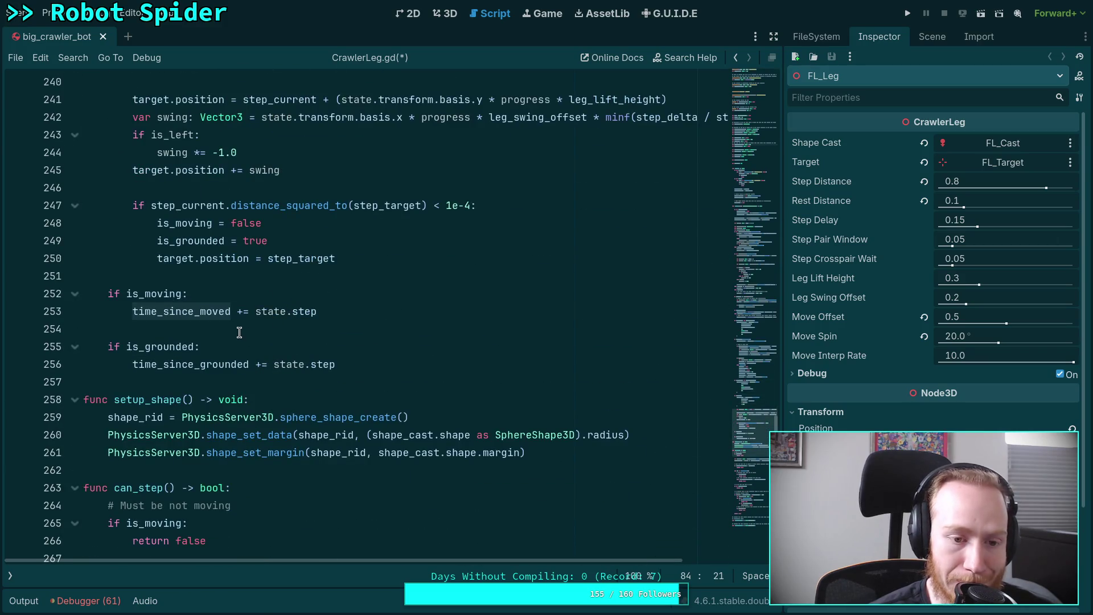
Insert 'leg.is_moving and' before the time_since_moved check on line 292.
{"action": "scroll", "coordinate": [239, 332], "scroll_direction": "down", "scroll_amount": 15}
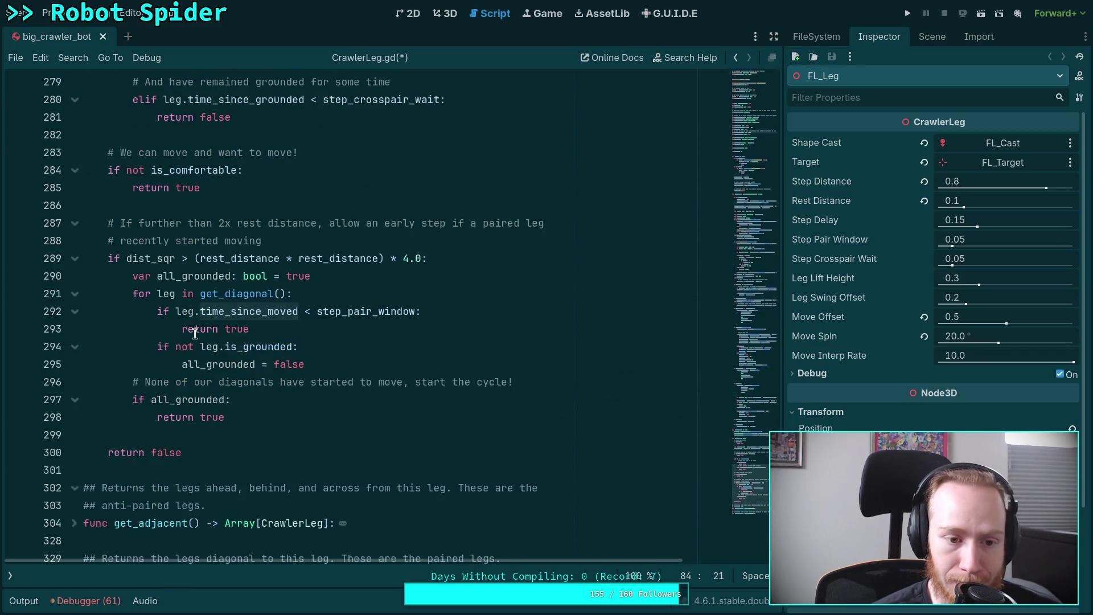
{"action": "scroll", "coordinate": [201, 345], "scroll_direction": "down", "scroll_amount": 3}
{"action": "scroll", "coordinate": [207, 343], "scroll_direction": "up", "scroll_amount": 6}
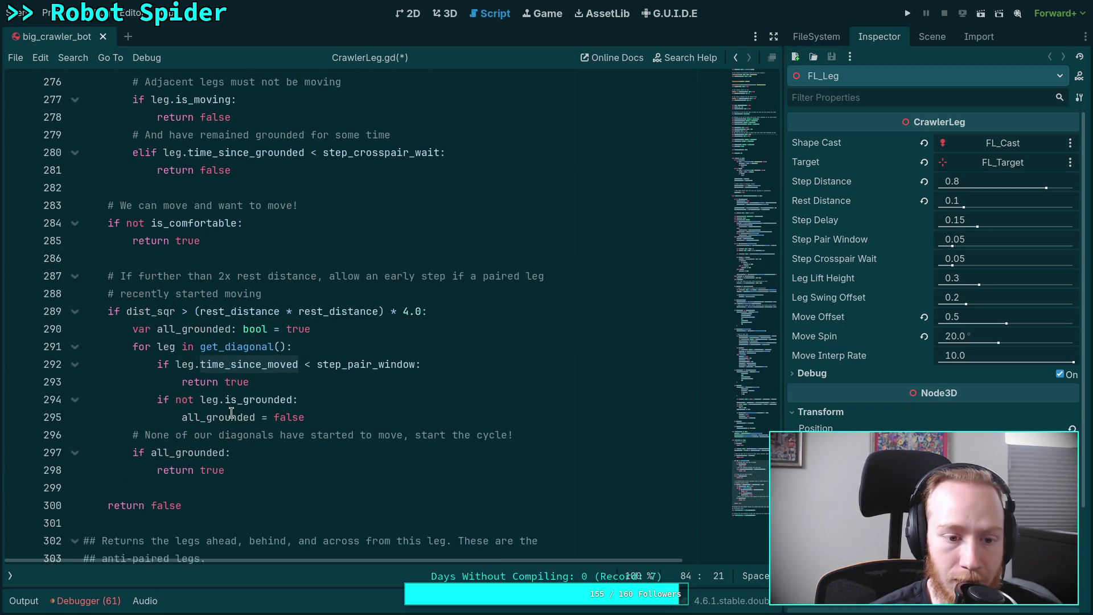
{"action": "left_click", "coordinate": [174, 364]}
{"action": "type", "text": "leg."}
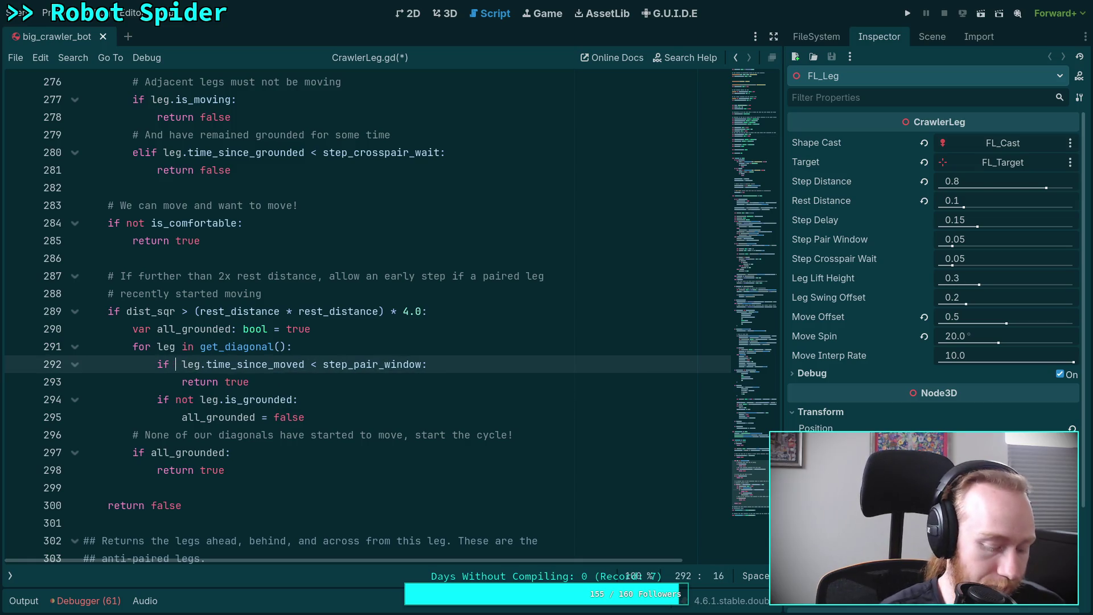
{"action": "type", "text": "is_m "}
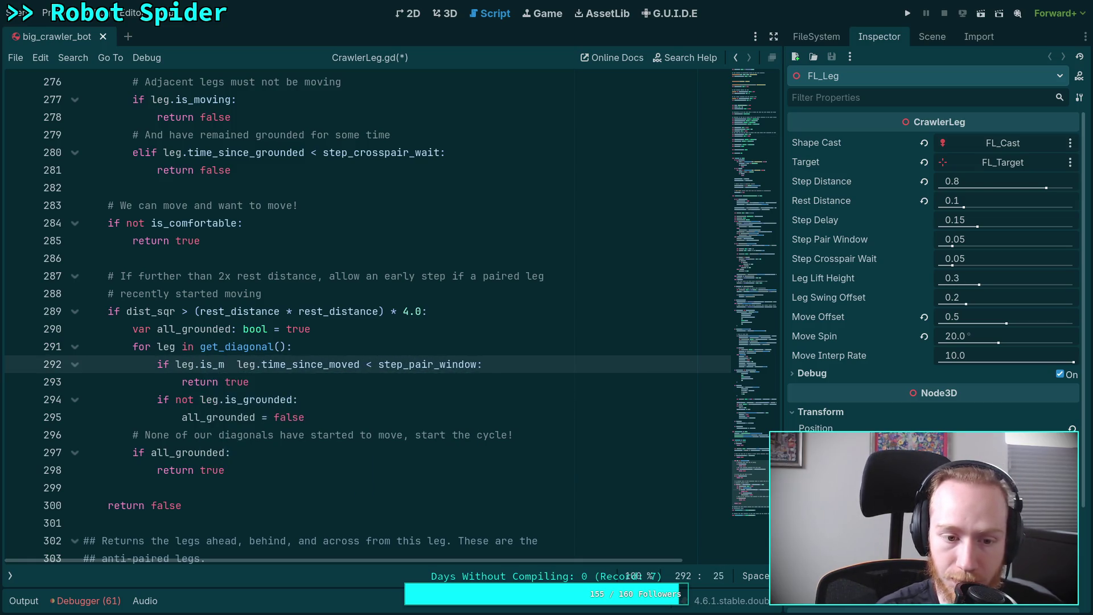
{"action": "type", "text": "o"}
{"action": "type", "text": "ving and"}
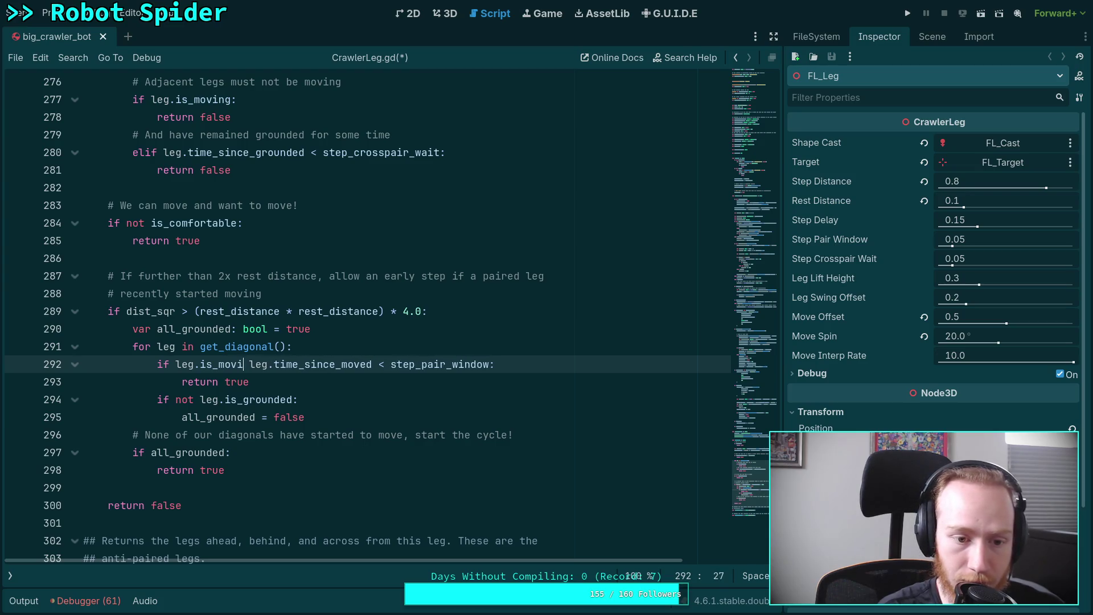
{"action": "left_click", "coordinate": [127, 313]}
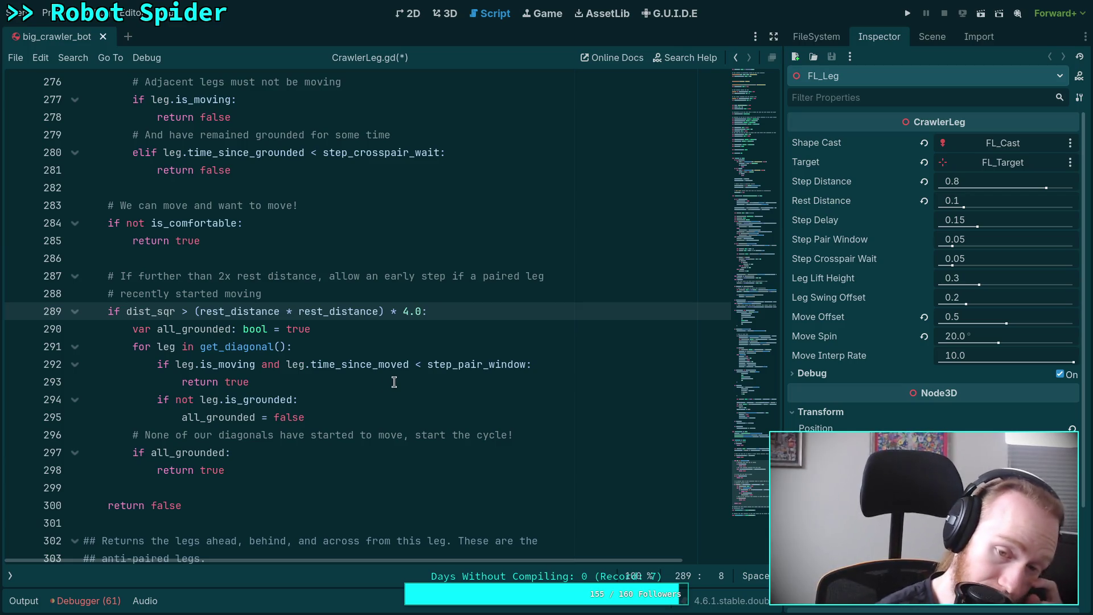
{"action": "left_click", "coordinate": [317, 355]}
{"action": "double_click", "coordinate": [325, 364]}
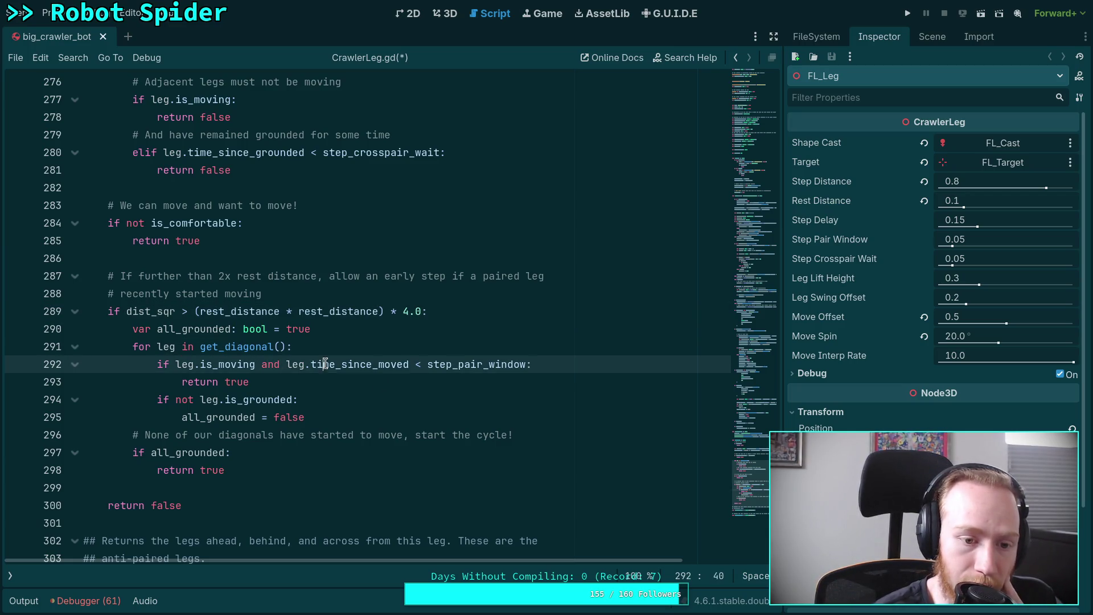
{"action": "scroll", "coordinate": [248, 395], "scroll_direction": "up", "scroll_amount": 1}
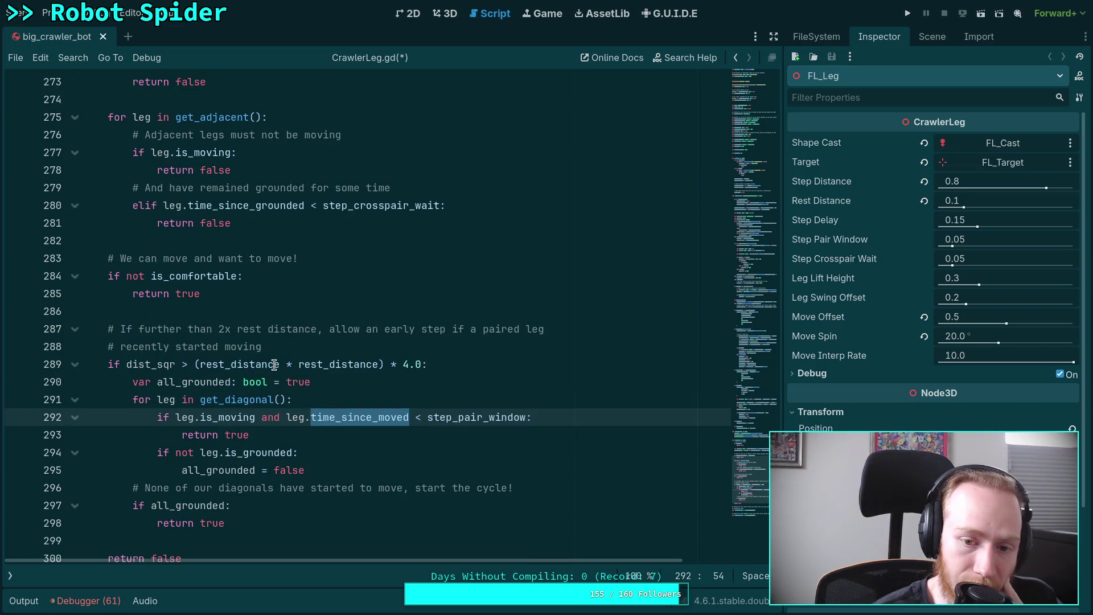
{"action": "double_click", "coordinate": [233, 415]}
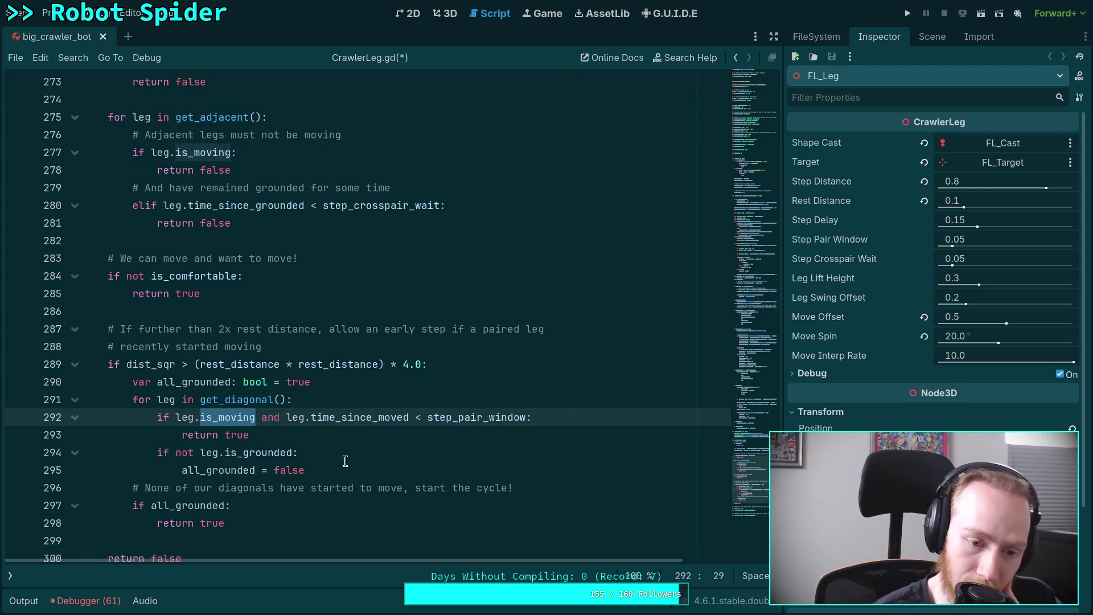
{"action": "double_click", "coordinate": [277, 454]}
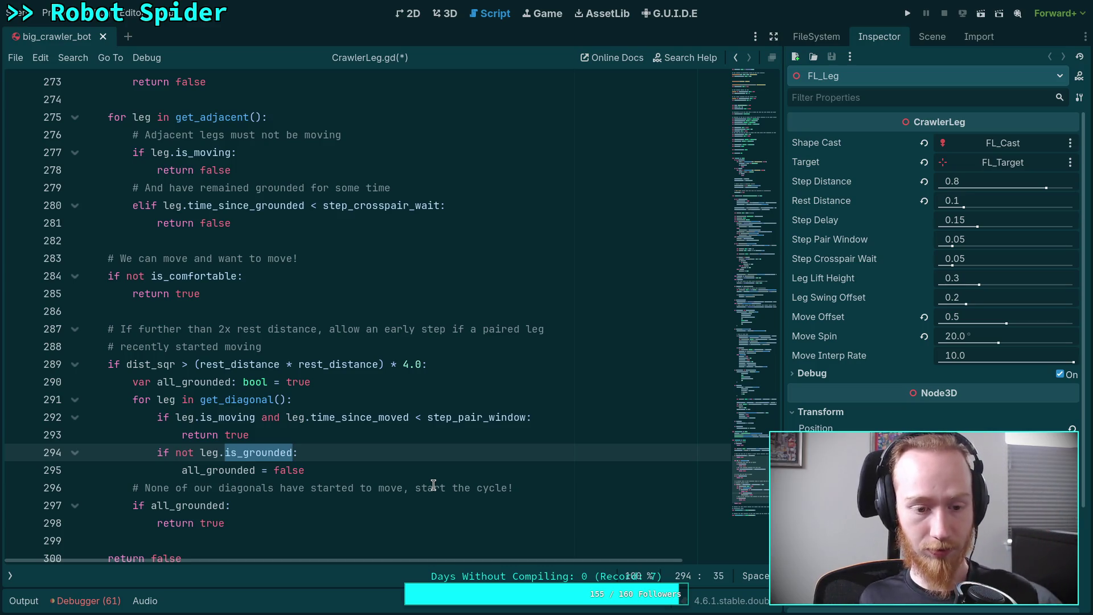
Save CrawlerLeg.gd, then launch the game and stop it.
{"action": "left_click", "coordinate": [242, 518]}
{"action": "left_click", "coordinate": [267, 504]}
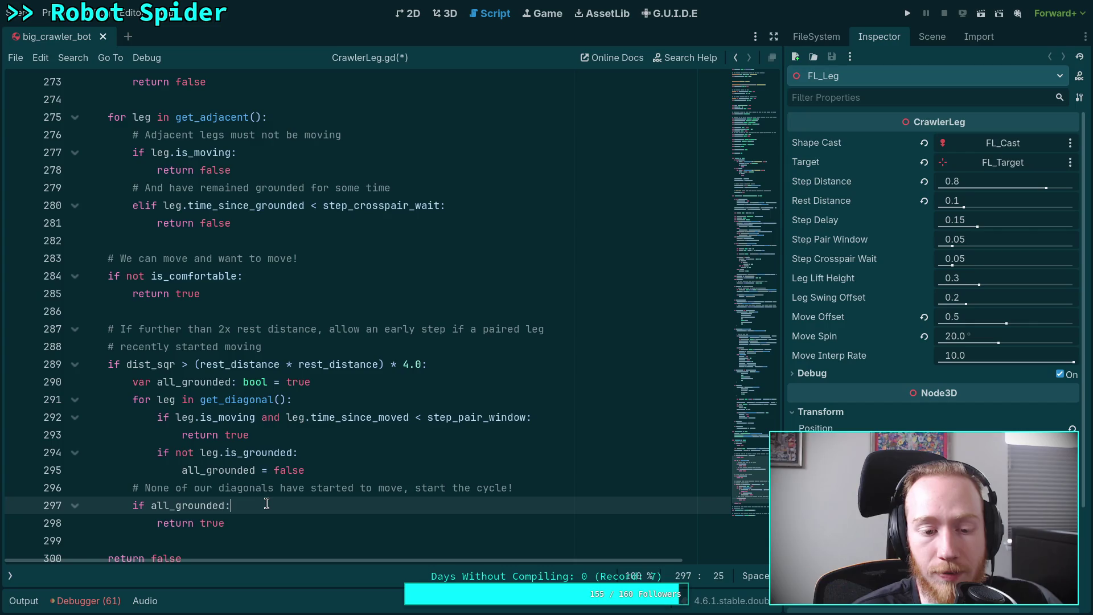
{"action": "key", "text": "ctrl+s"}
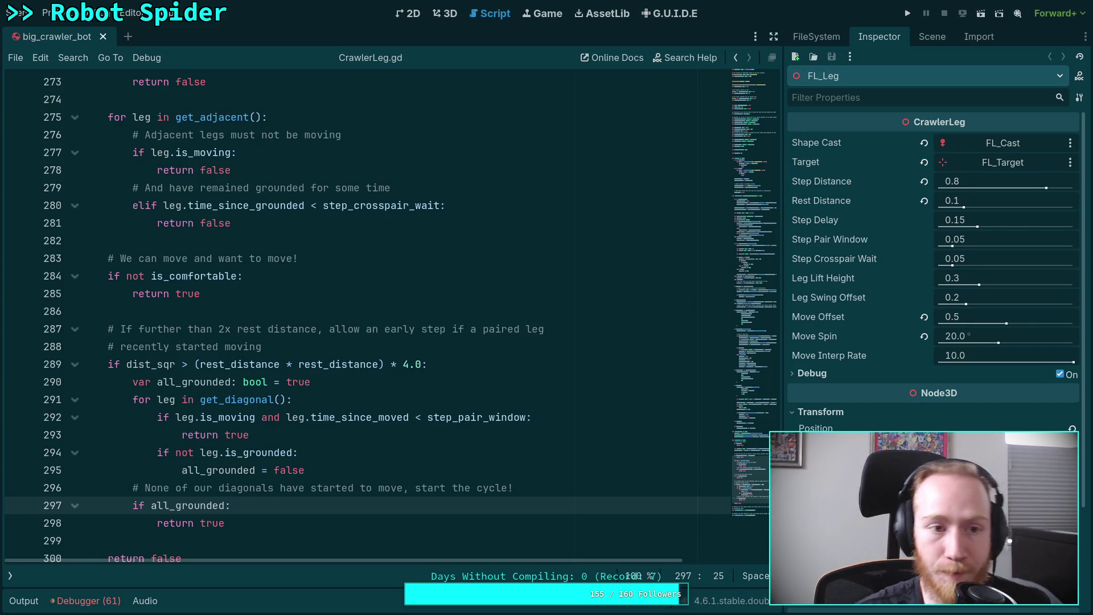
{"action": "left_click", "coordinate": [907, 14]}
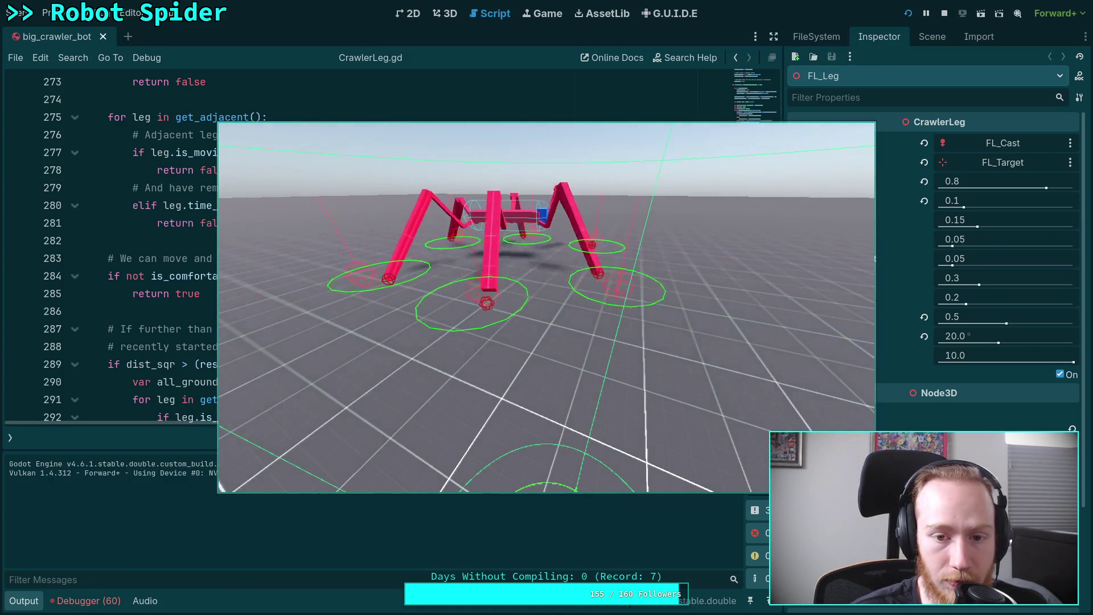
{"action": "left_click", "coordinate": [944, 13]}
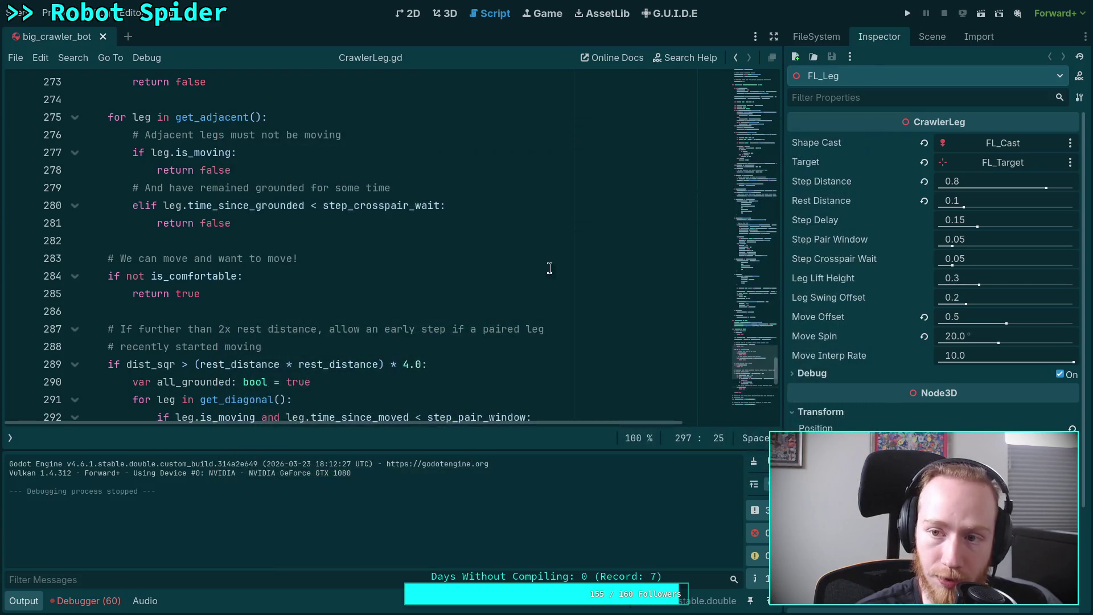
Run and restart the game, advance it five single ticks with the period key, then stop it.
{"action": "key", "text": "F5"}
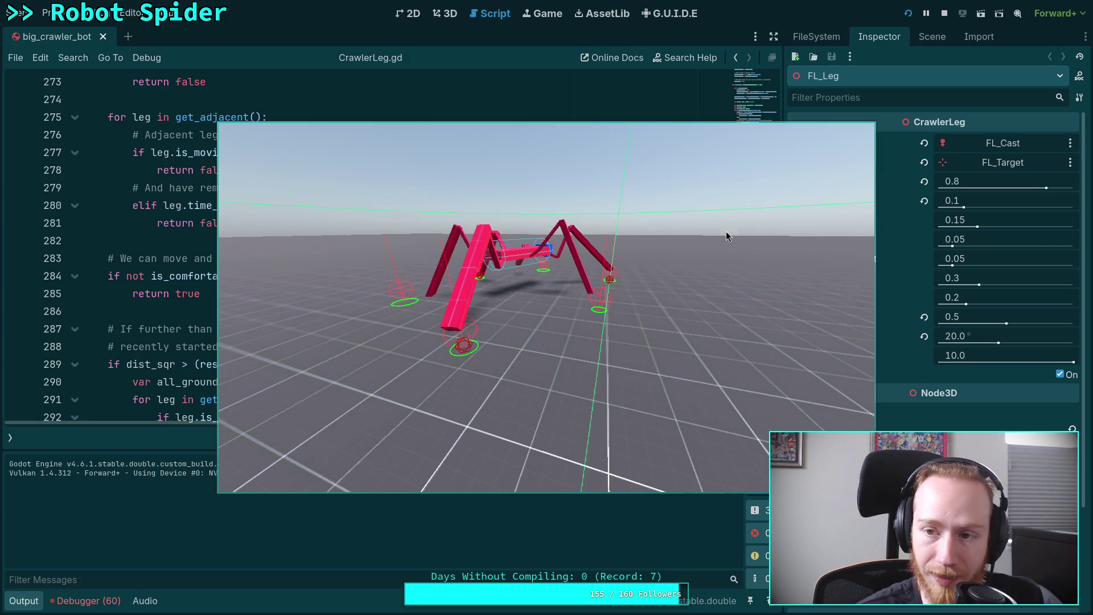
{"action": "key", "text": "F8"}
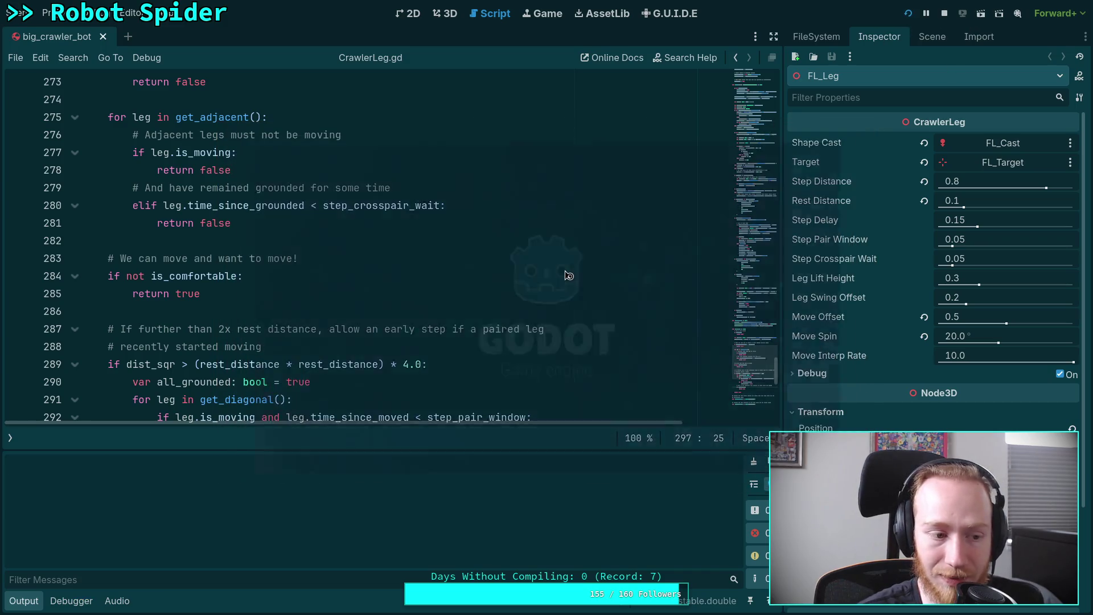
{"action": "key", "text": "F5"}
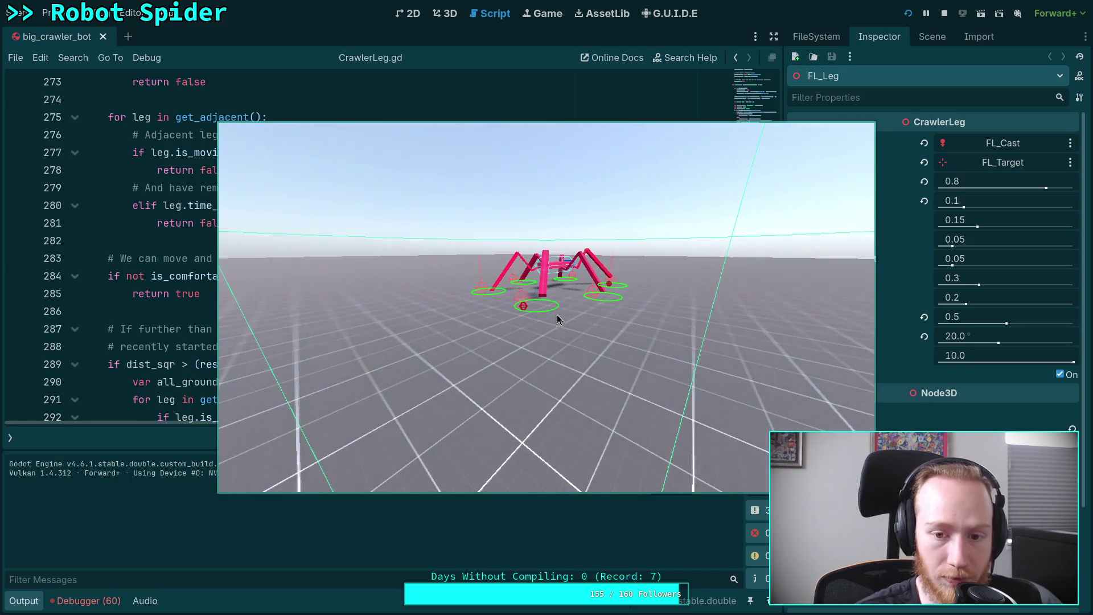
{"action": "key", "text": "period"}
{"action": "key", "text": "period"}
{"action": "key", "text": "period"}
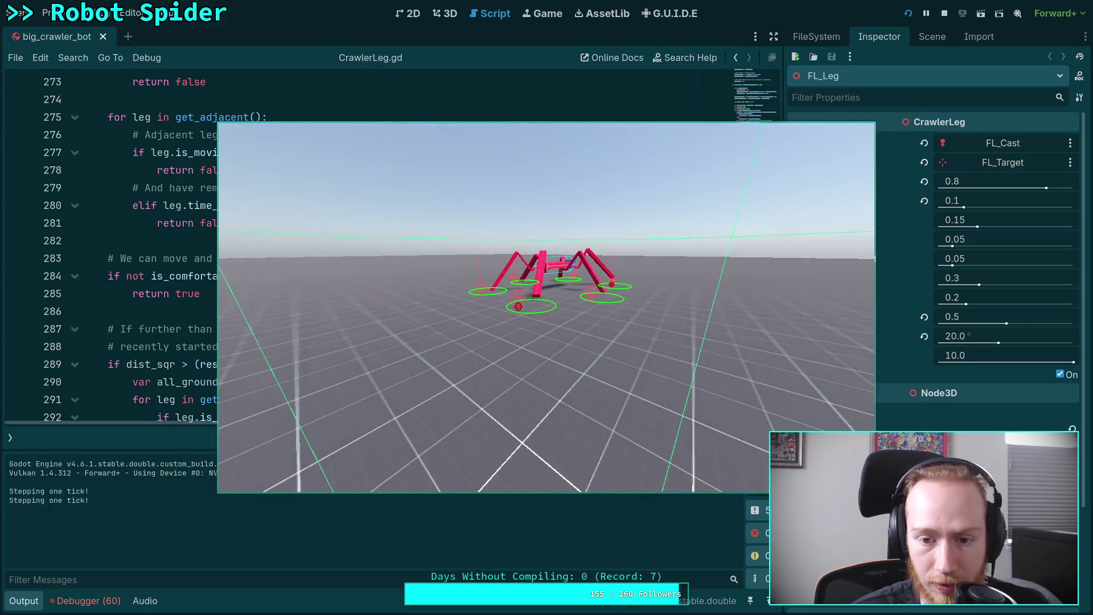
{"action": "key", "text": "period"}
{"action": "key", "text": "period"}
{"action": "key", "text": "period"}
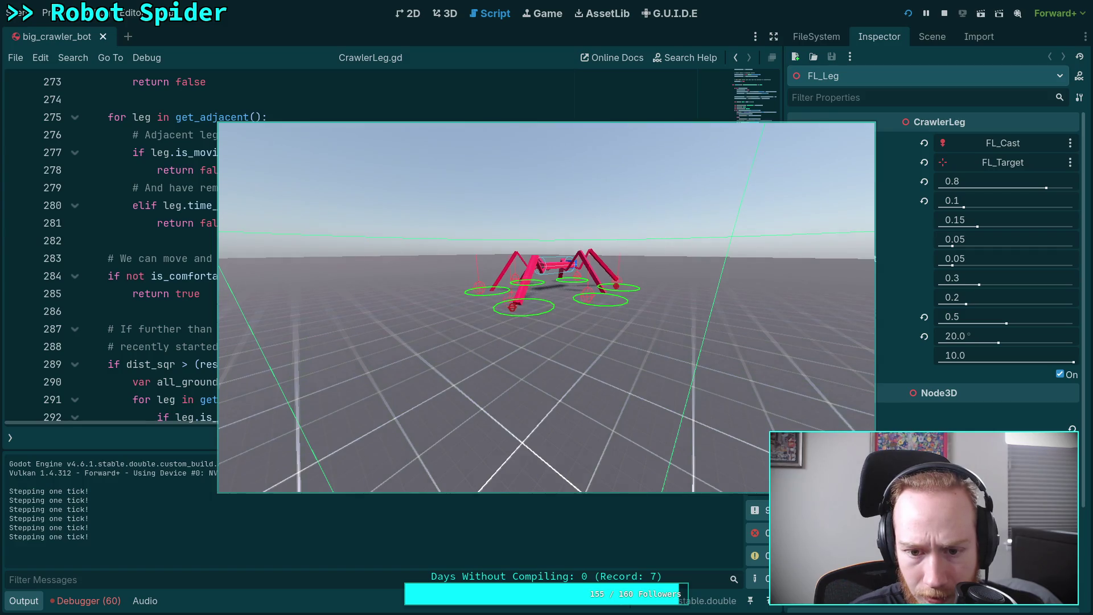
{"action": "key", "text": "period"}
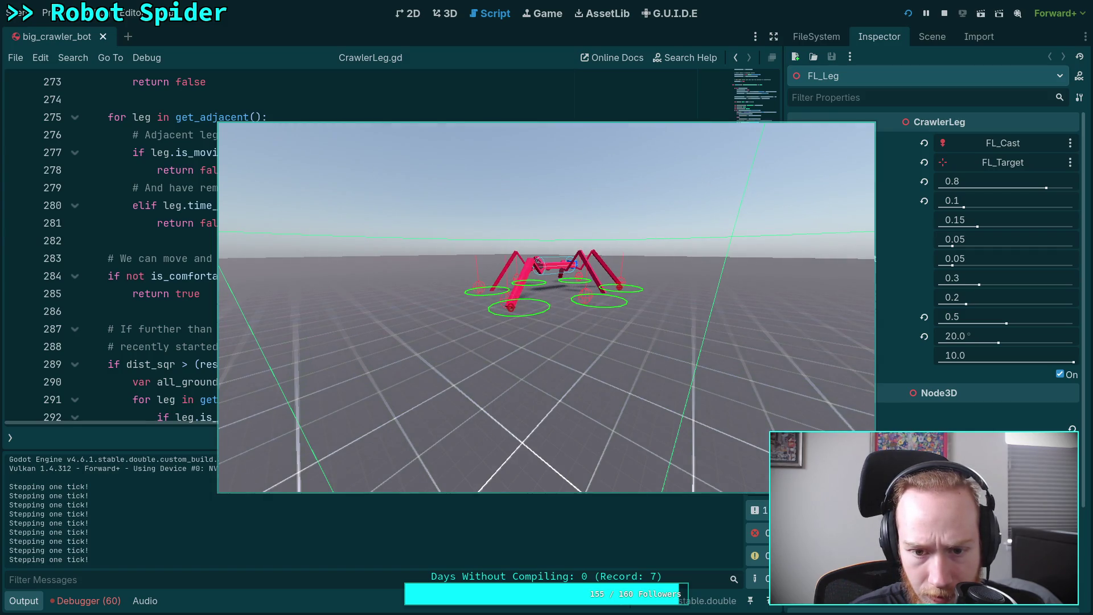
{"action": "key", "text": "period"}
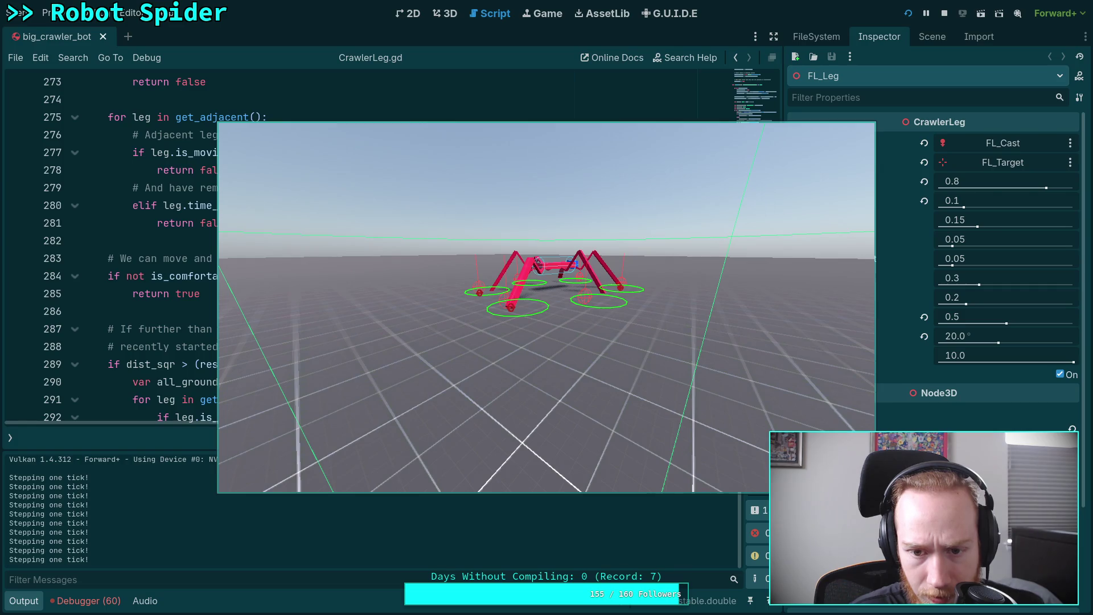
{"action": "key", "text": "period"}
{"action": "key", "text": "period"}
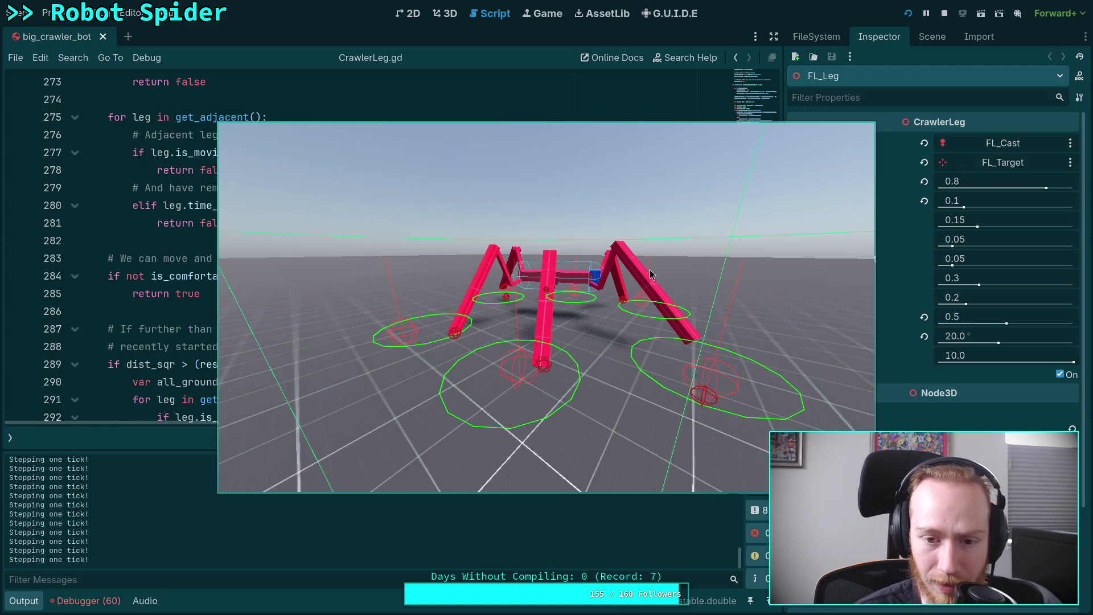
{"action": "key", "text": "F8"}
{"action": "scroll", "coordinate": [409, 322], "scroll_direction": "down", "scroll_amount": 2}
{"action": "scroll", "coordinate": [404, 321], "scroll_direction": "down", "scroll_amount": 1}
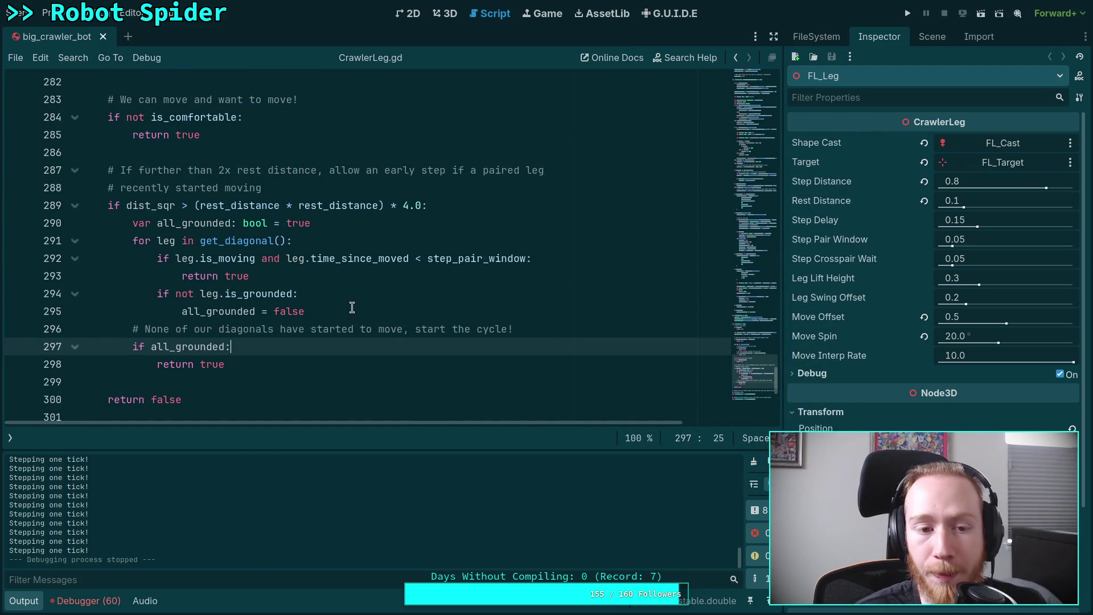
{"action": "mouse_move", "coordinate": [249, 205]}
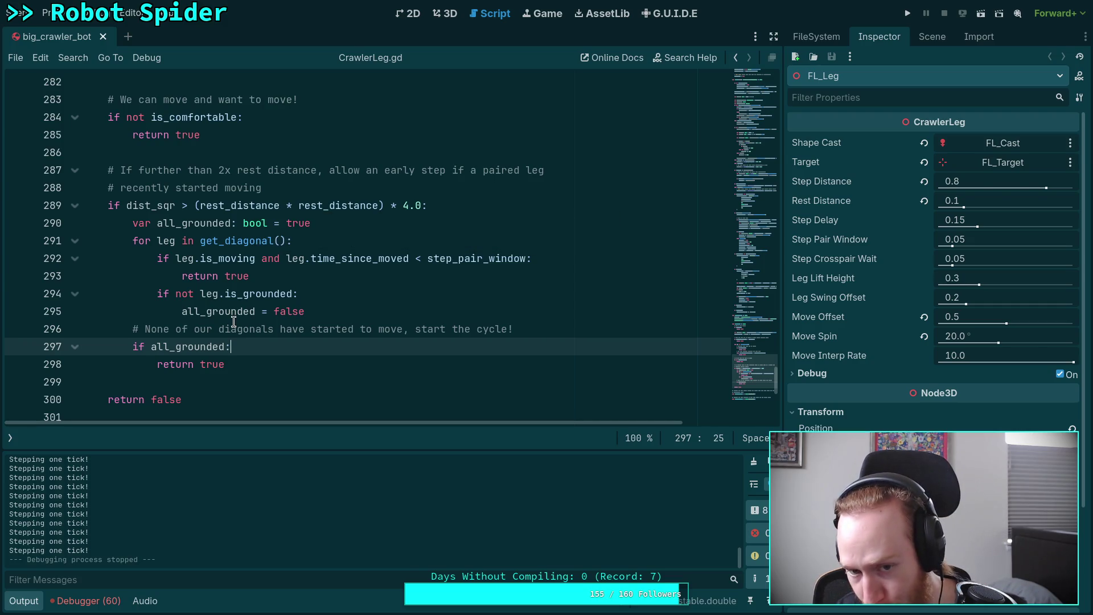
{"action": "scroll", "coordinate": [233, 322], "scroll_direction": "up", "scroll_amount": 3}
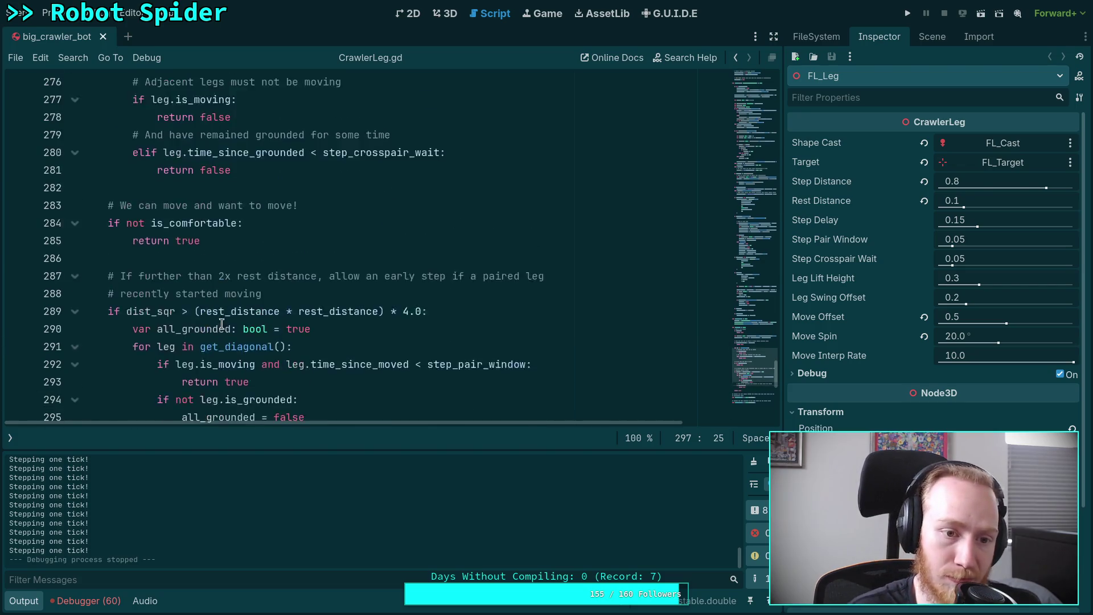
{"action": "double_click", "coordinate": [138, 361]}
{"action": "scroll", "coordinate": [228, 338], "scroll_direction": "up", "scroll_amount": 4}
{"action": "scroll", "coordinate": [228, 338], "scroll_direction": "down", "scroll_amount": 3}
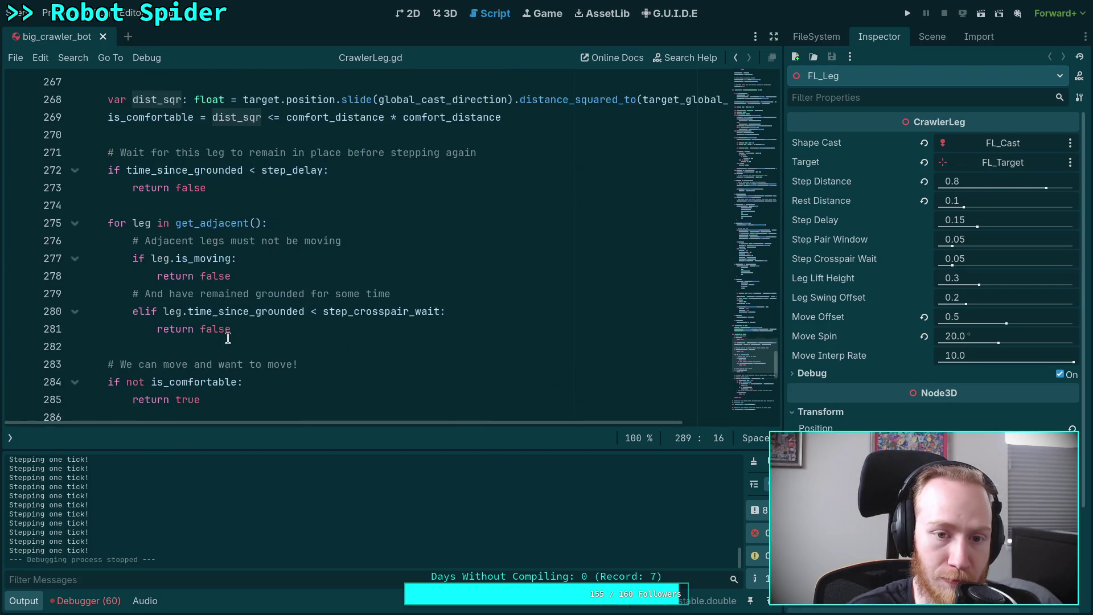
{"action": "scroll", "coordinate": [228, 338], "scroll_direction": "down", "scroll_amount": 3}
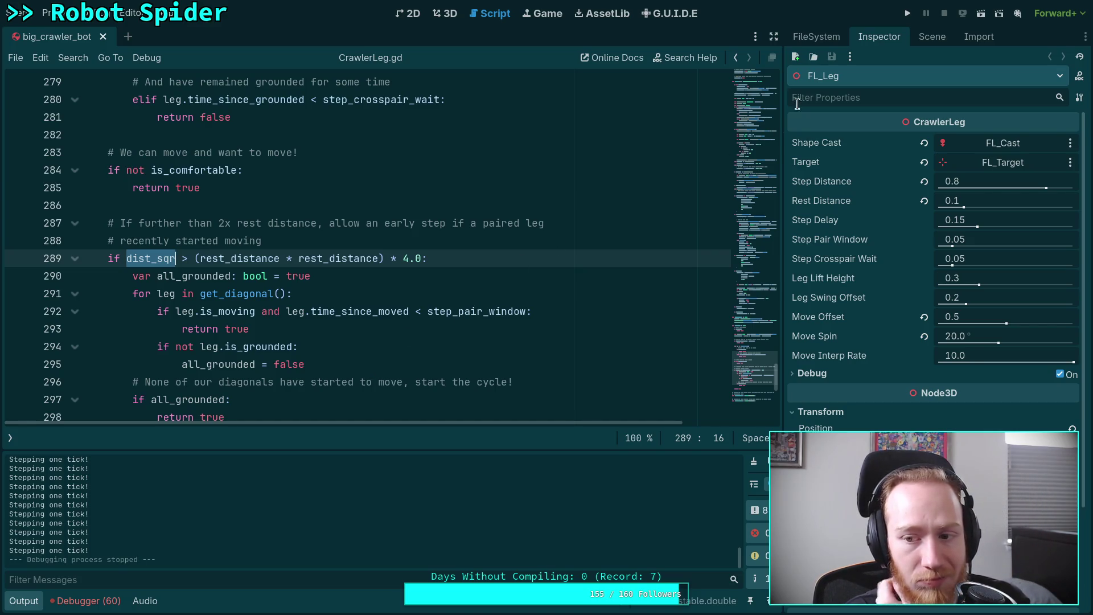
Launch the spider game, step it forward three ticks, then stop it.
{"action": "left_click", "coordinate": [908, 14]}
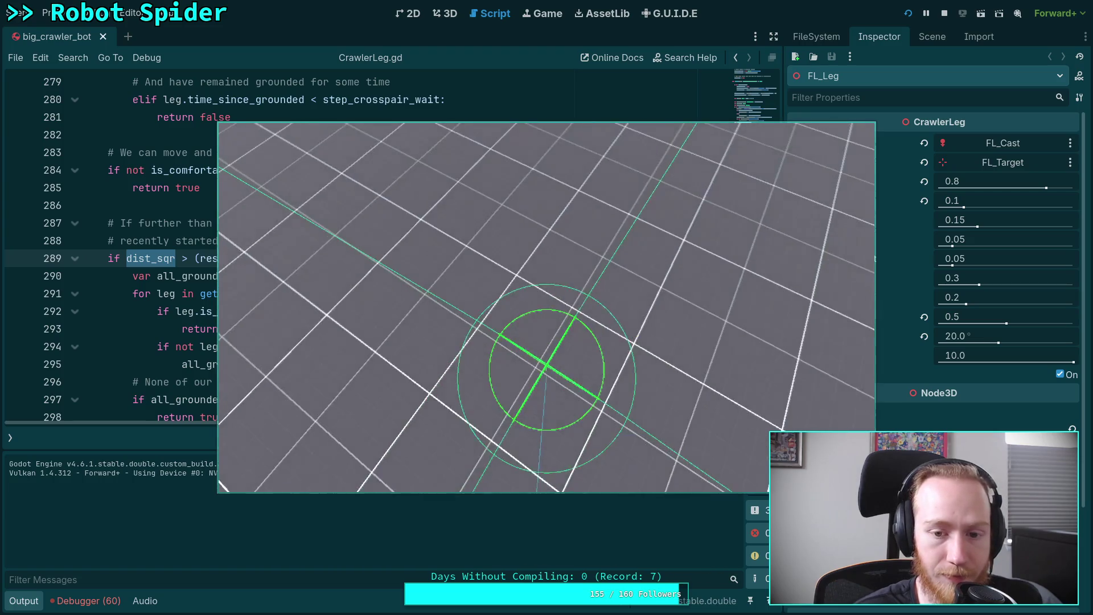
{"action": "key", "text": "period"}
{"action": "key", "text": "period"}
{"action": "key", "text": "period"}
{"action": "key", "text": "period"}
{"action": "key", "text": "period"}
{"action": "key", "text": "period"}
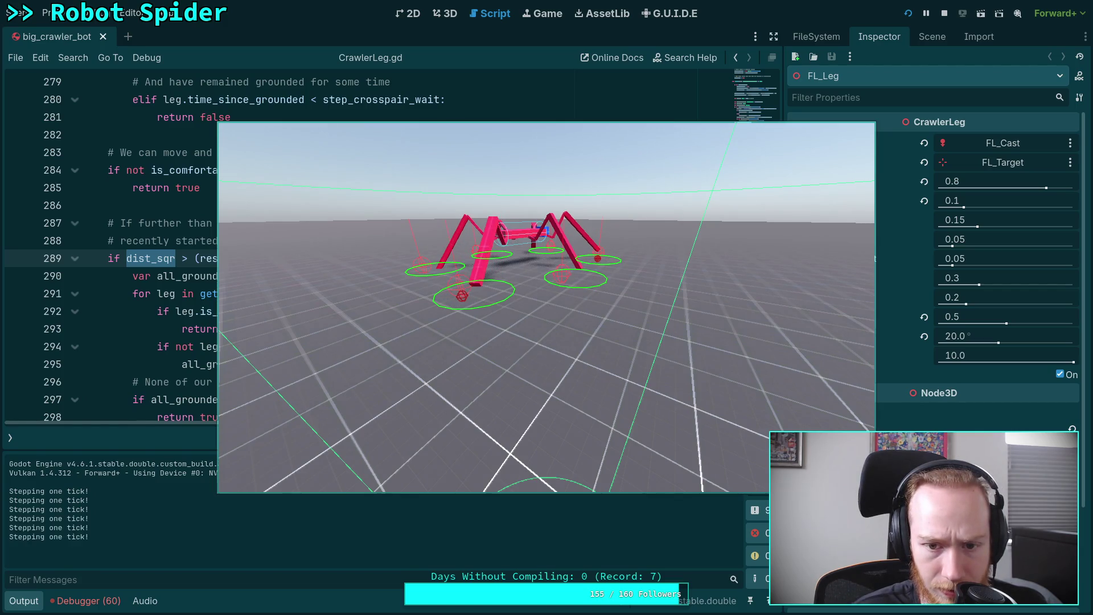
{"action": "key", "text": "period"}
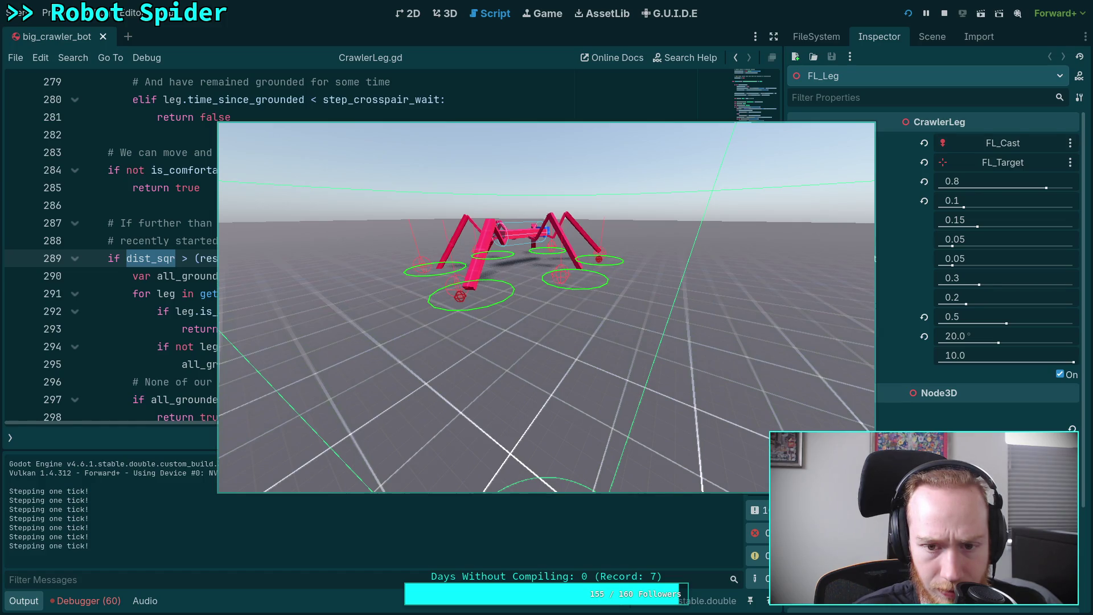
{"action": "key", "text": "period"}
{"action": "key", "text": "period"}
{"action": "key", "text": "period"}
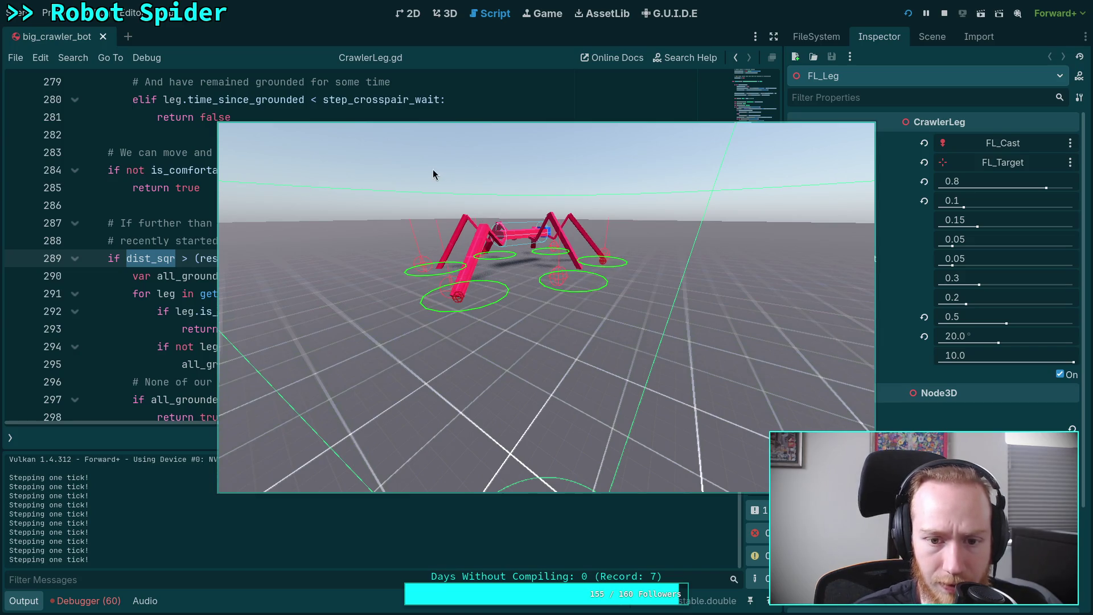
{"action": "left_click", "coordinate": [942, 15]}
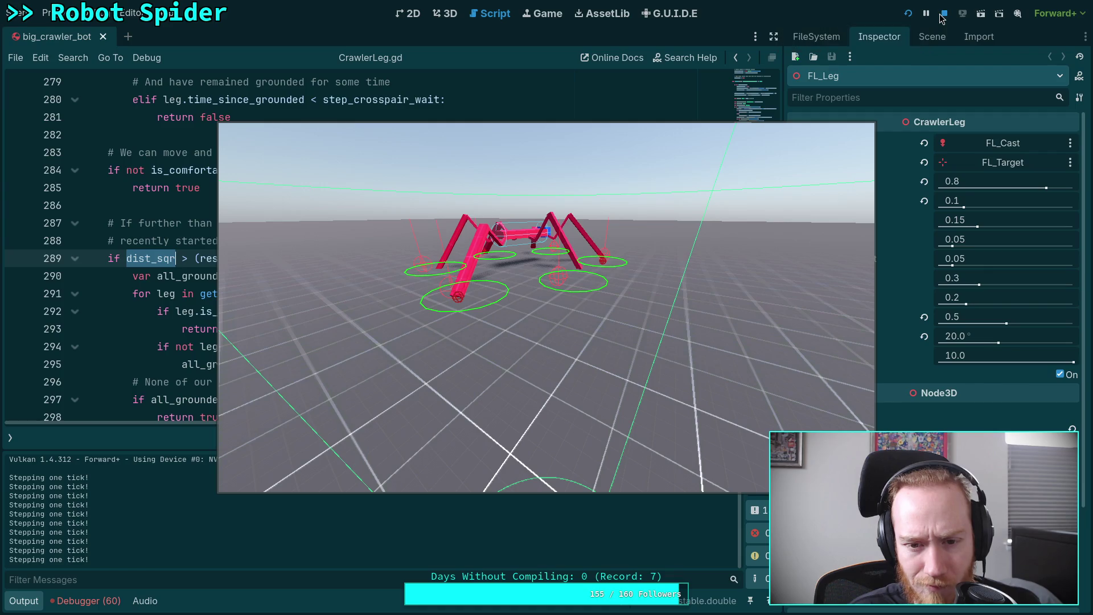
Relaunch the game, step it forward 19 ticks while watching the gait, then stop it.
{"action": "left_click", "coordinate": [909, 15]}
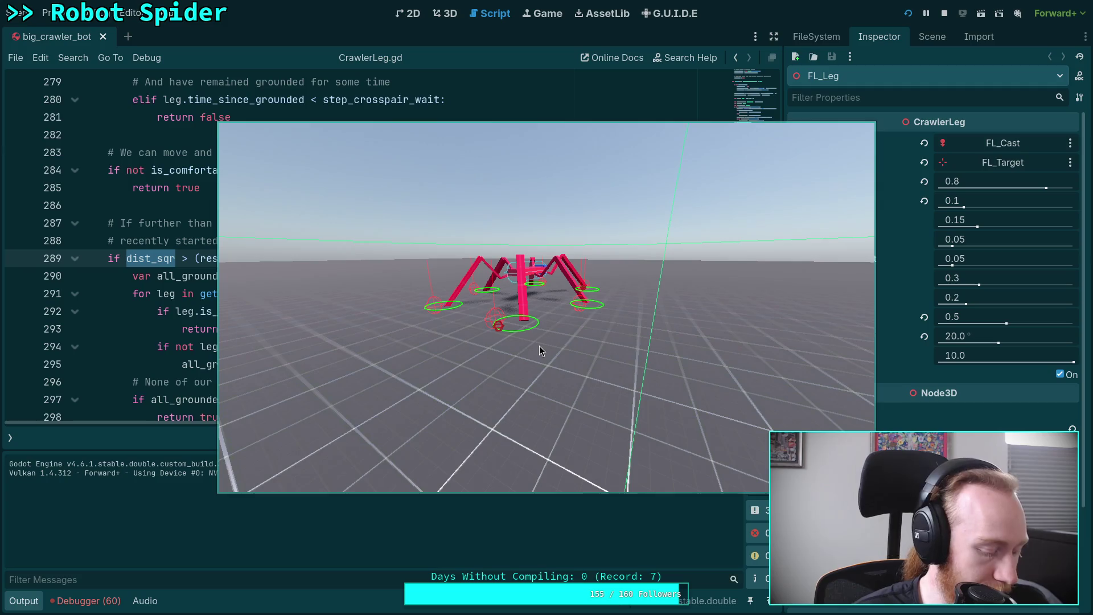
{"action": "key", "text": "period"}
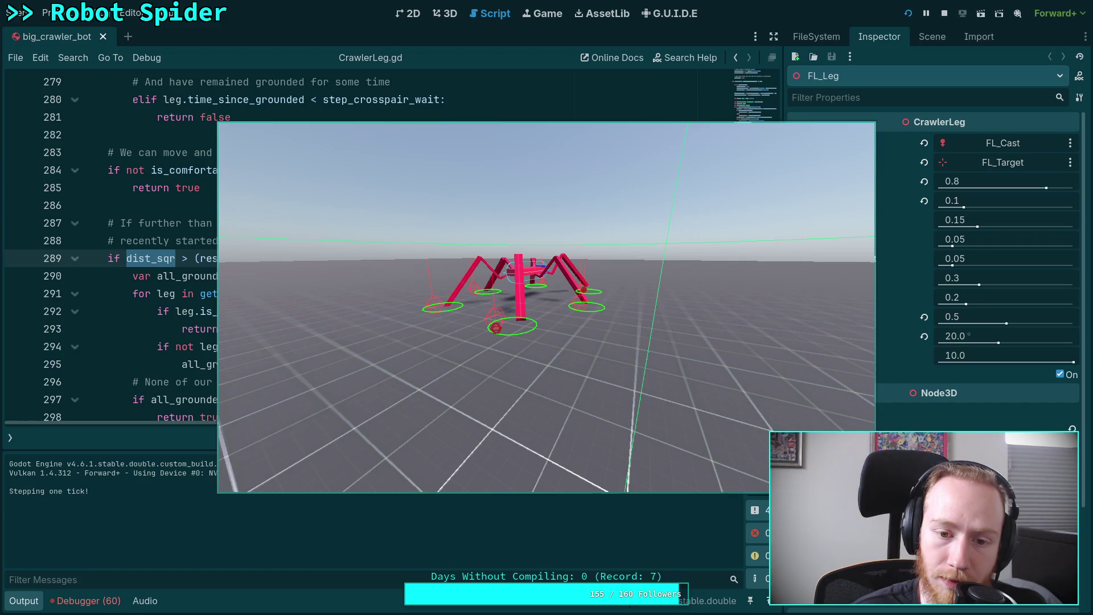
{"action": "key", "text": "period"}
{"action": "key", "text": "period"}
{"action": "key", "text": "period"}
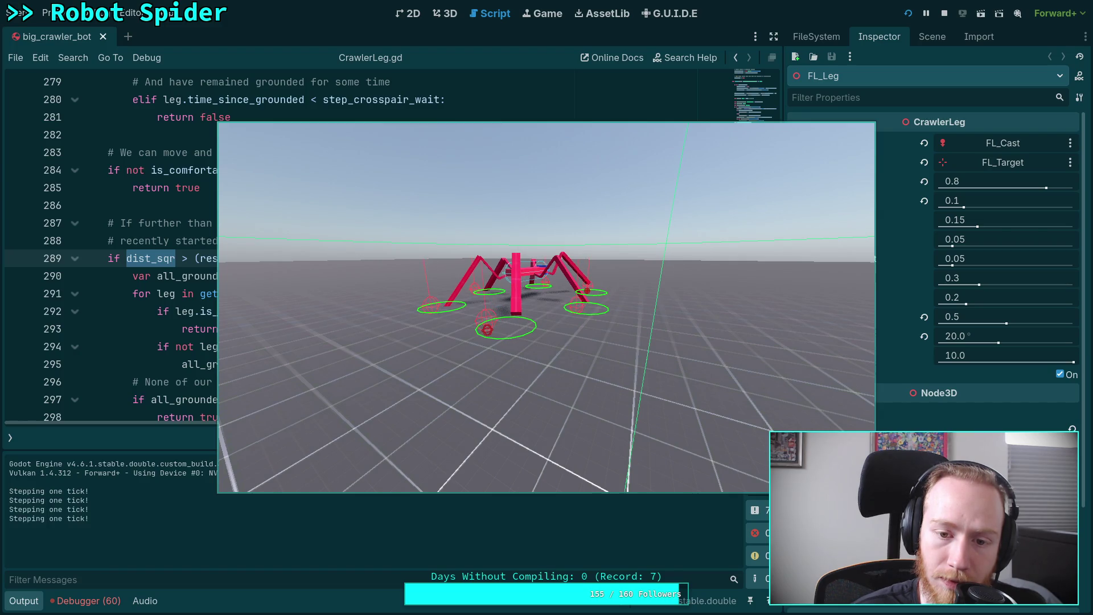
{"action": "key", "text": "period"}
{"action": "key", "text": "period"}
{"action": "key", "text": "period"}
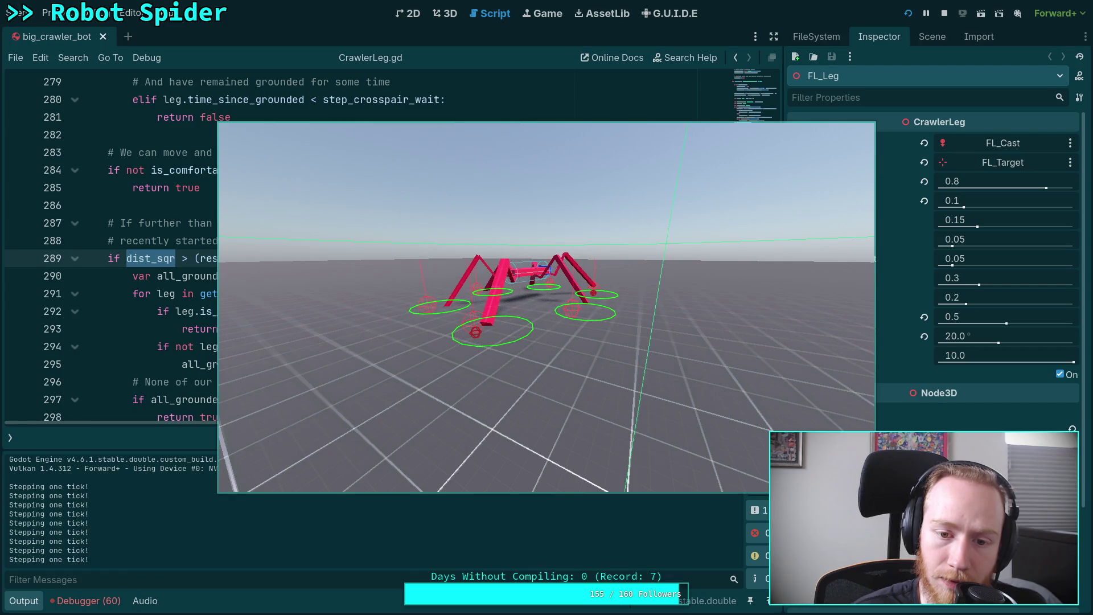
{"action": "key", "text": "period"}
{"action": "key", "text": "period"}
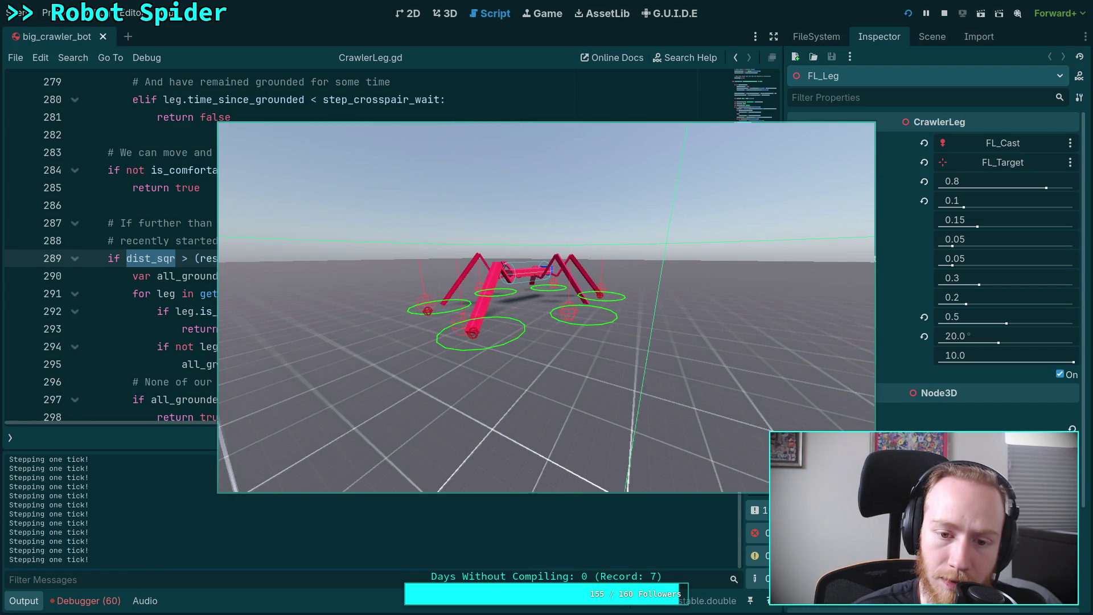
{"action": "key", "text": "period"}
{"action": "key", "text": "period"}
{"action": "key", "text": "period"}
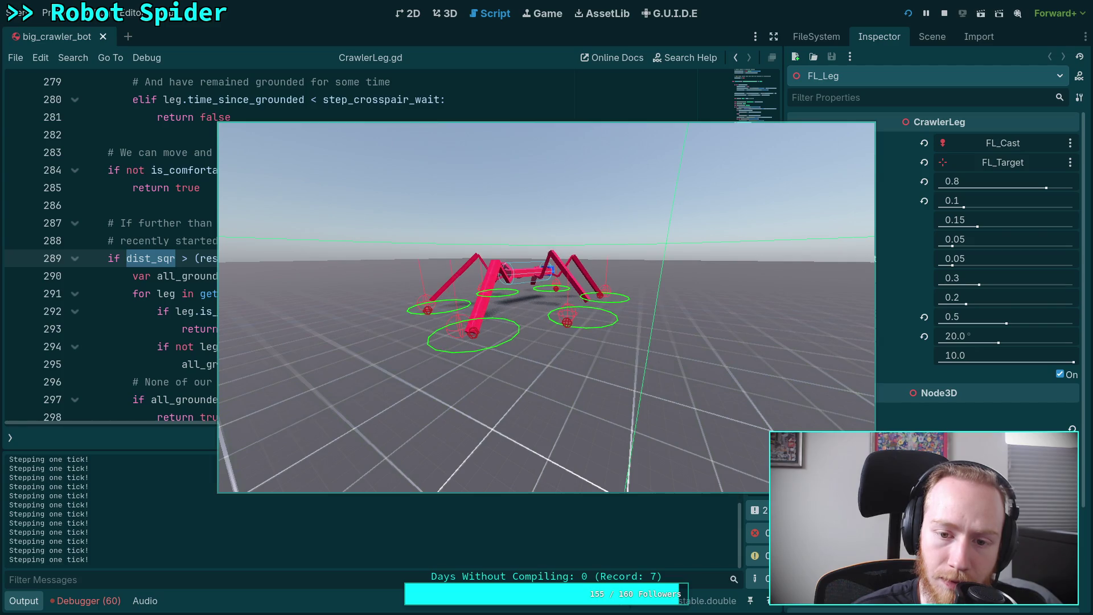
{"action": "key", "text": "period"}
{"action": "key", "text": "period"}
{"action": "key", "text": "period"}
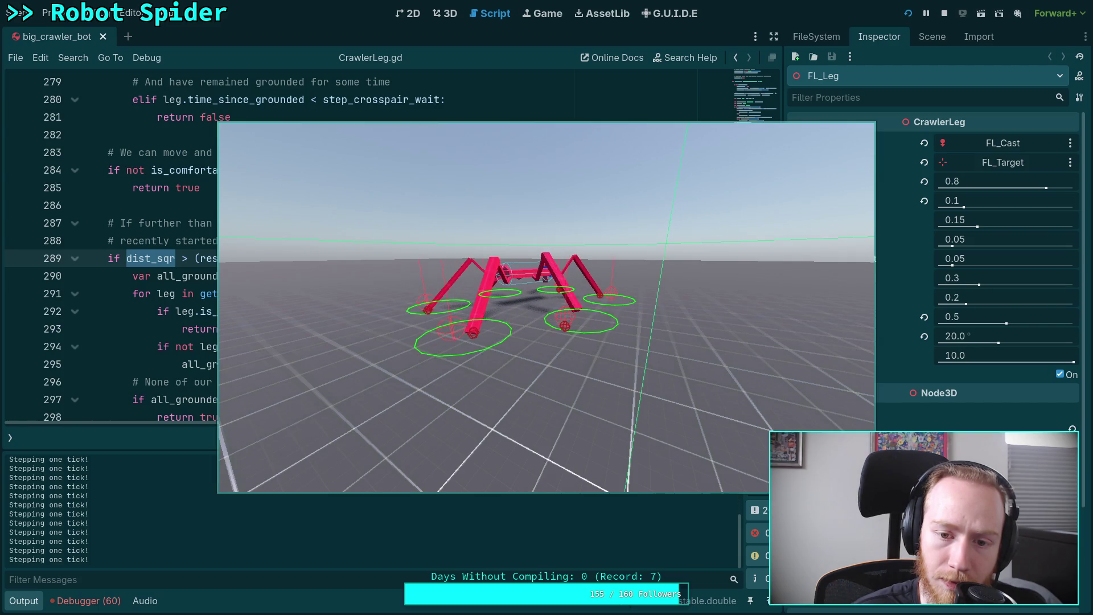
{"action": "key", "text": "period"}
{"action": "key", "text": "period"}
{"action": "key", "text": "period"}
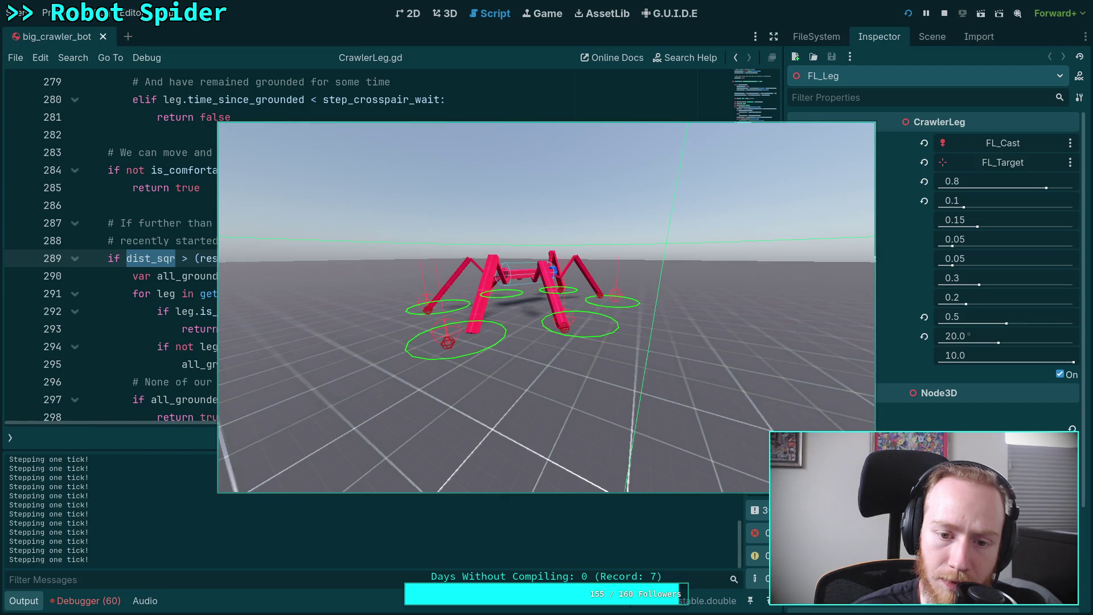
{"action": "key", "text": "period"}
{"action": "key", "text": "period"}
{"action": "key", "text": "period"}
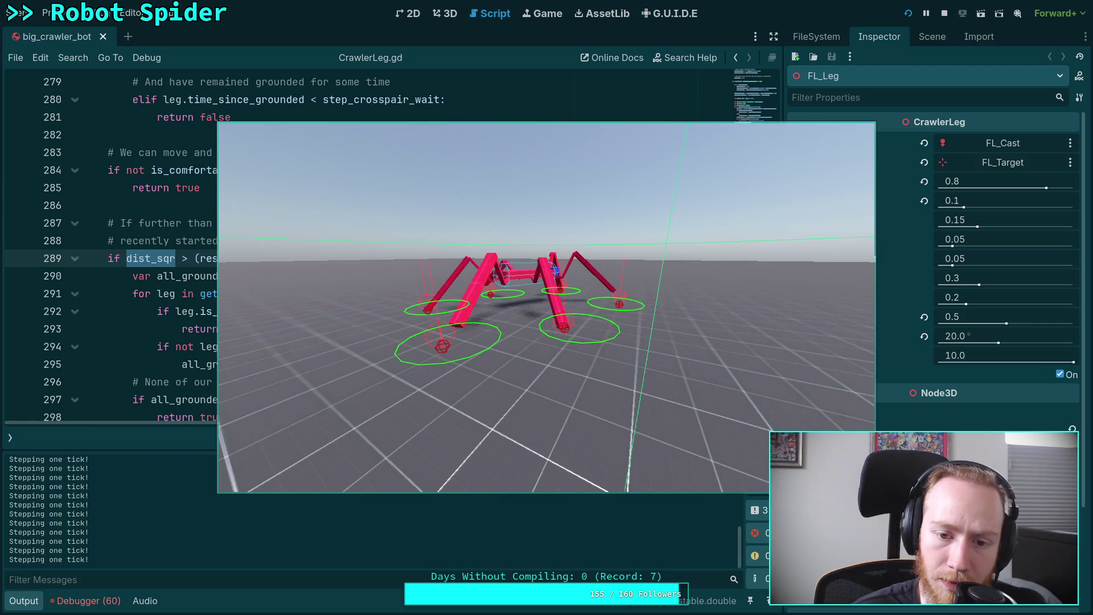
{"action": "key", "text": "period"}
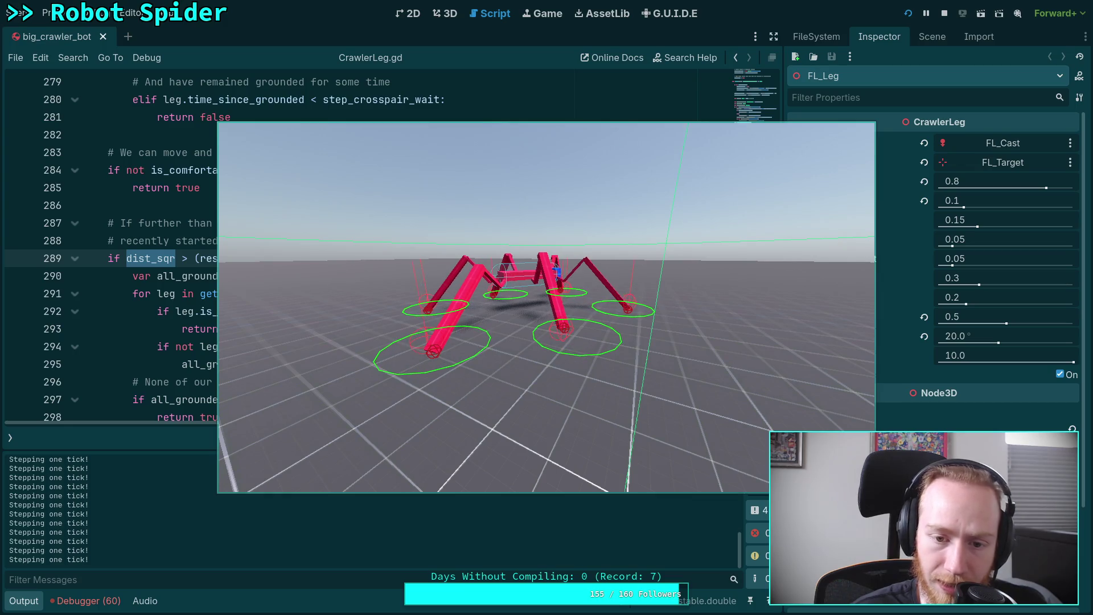
{"action": "key", "text": "period"}
{"action": "key", "text": "period"}
{"action": "key", "text": "period"}
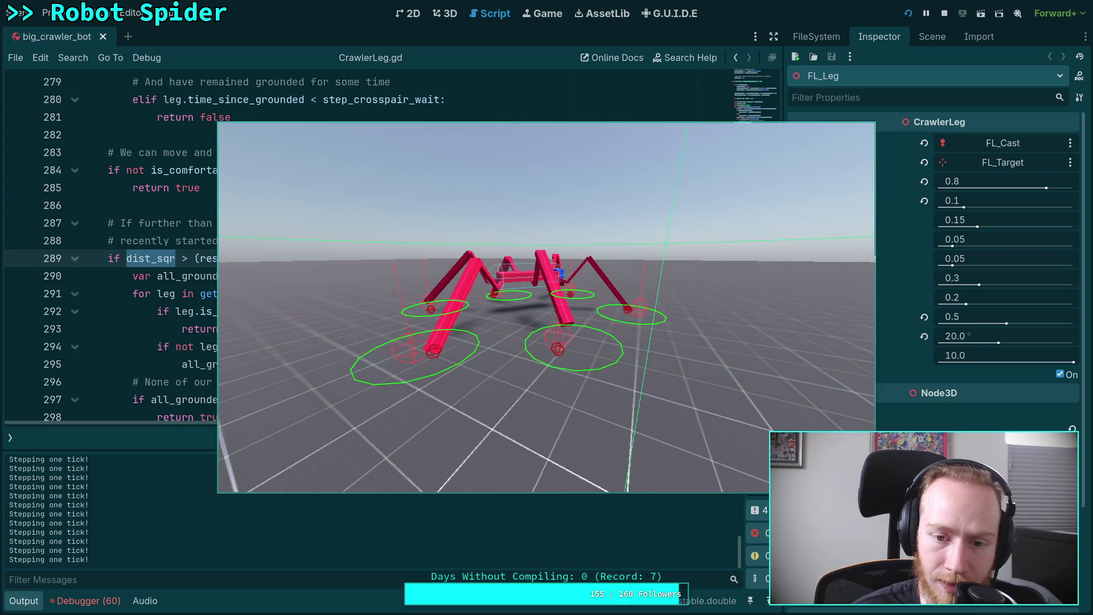
{"action": "key", "text": "period"}
{"action": "key", "text": "period"}
{"action": "key", "text": "period"}
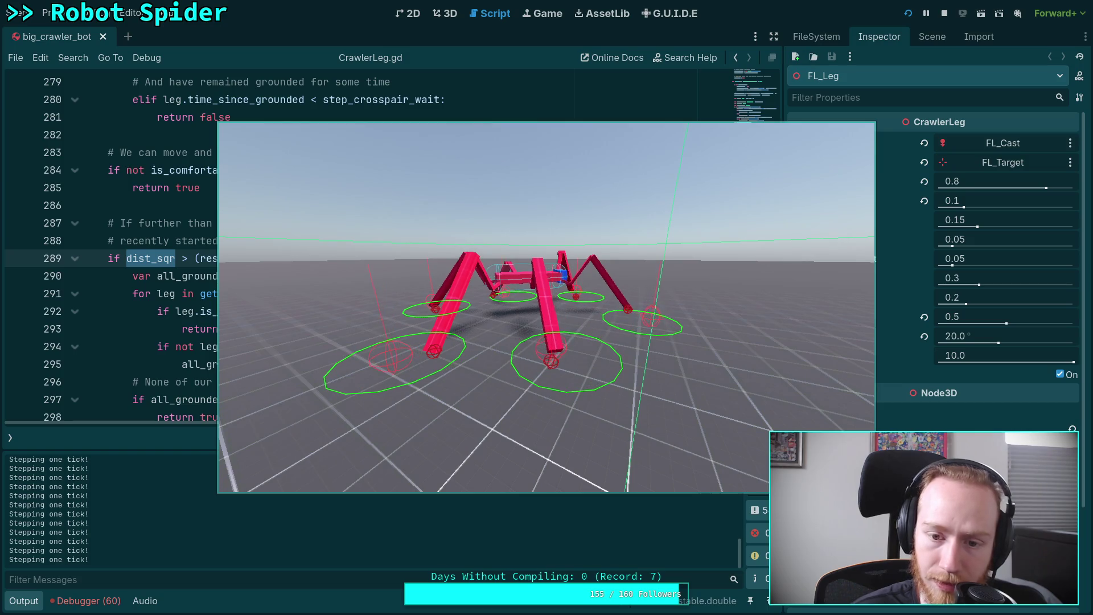
{"action": "key", "text": "period"}
{"action": "key", "text": "period"}
{"action": "key", "text": "period"}
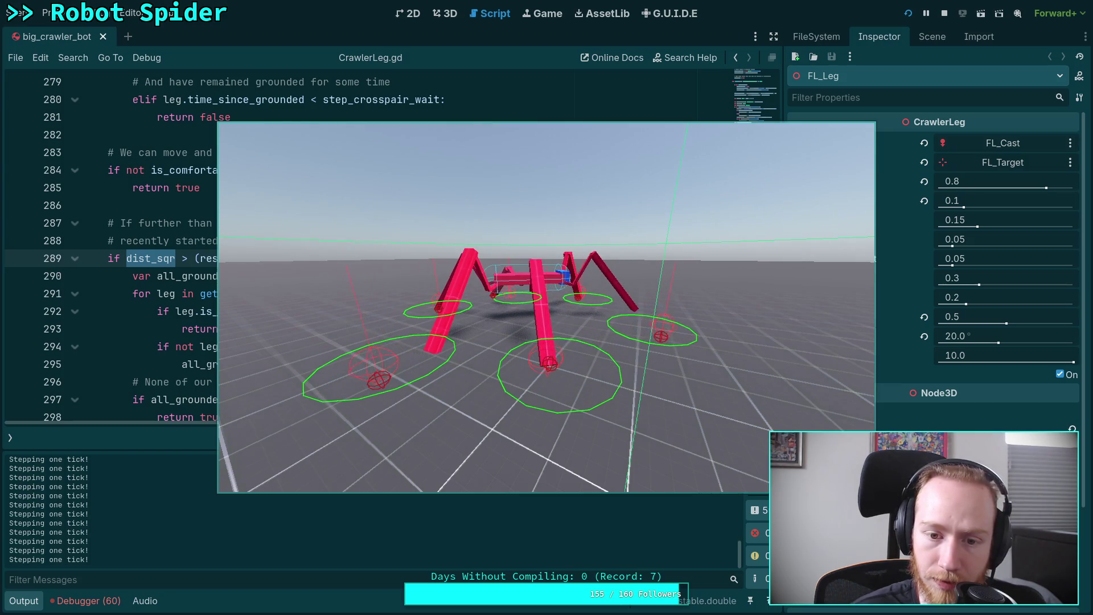
{"action": "key", "text": "period"}
{"action": "key", "text": "period"}
{"action": "key", "text": "period"}
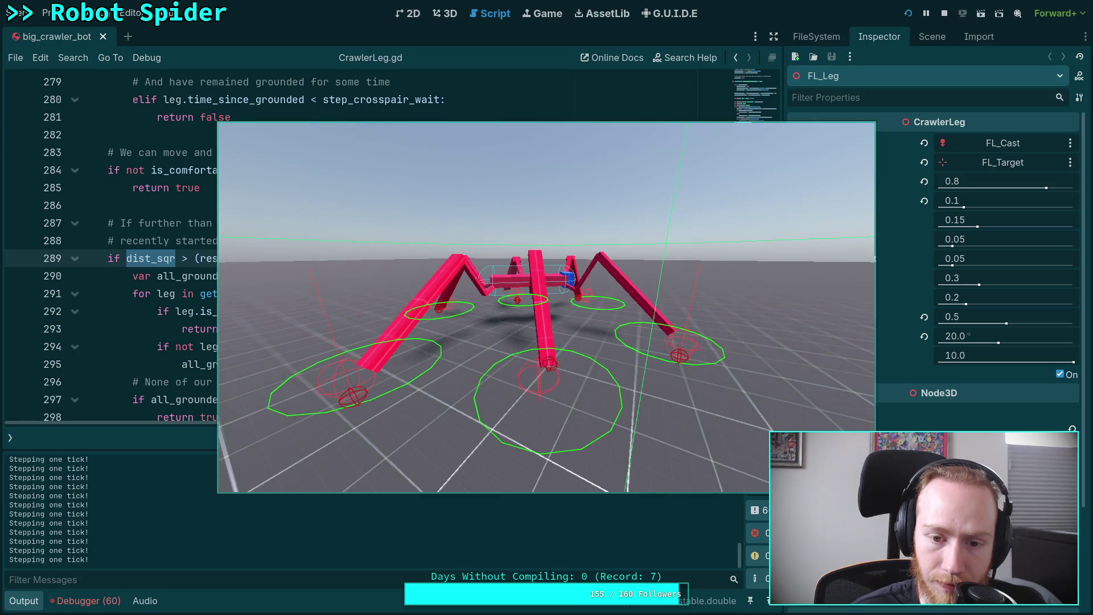
{"action": "key", "text": "period"}
{"action": "key", "text": "period"}
{"action": "key", "text": "period"}
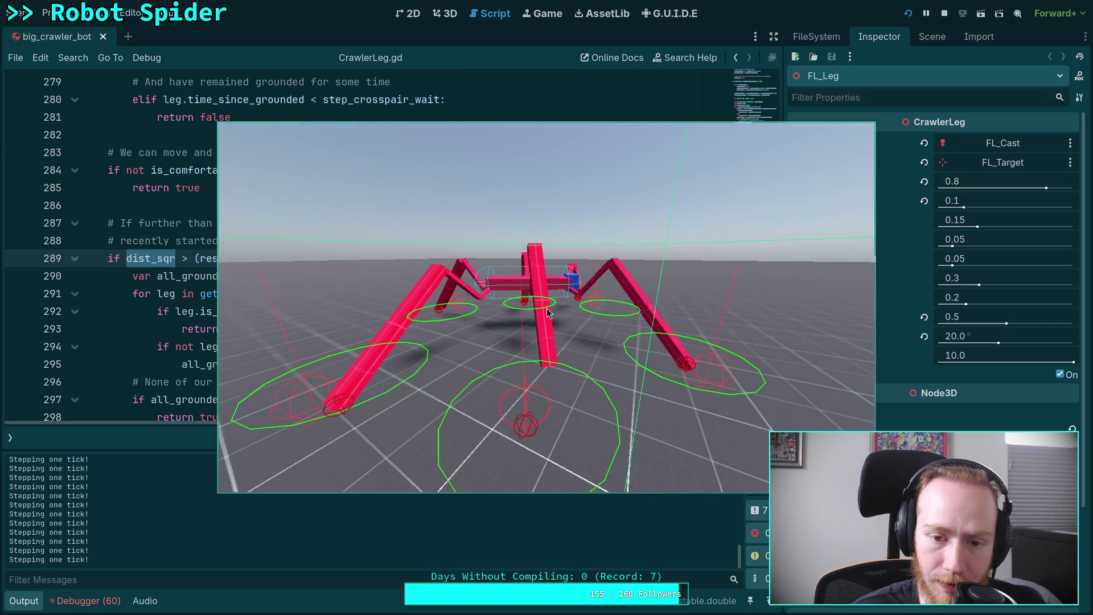
{"action": "key", "text": "period"}
{"action": "key", "text": "period"}
{"action": "key", "text": "period"}
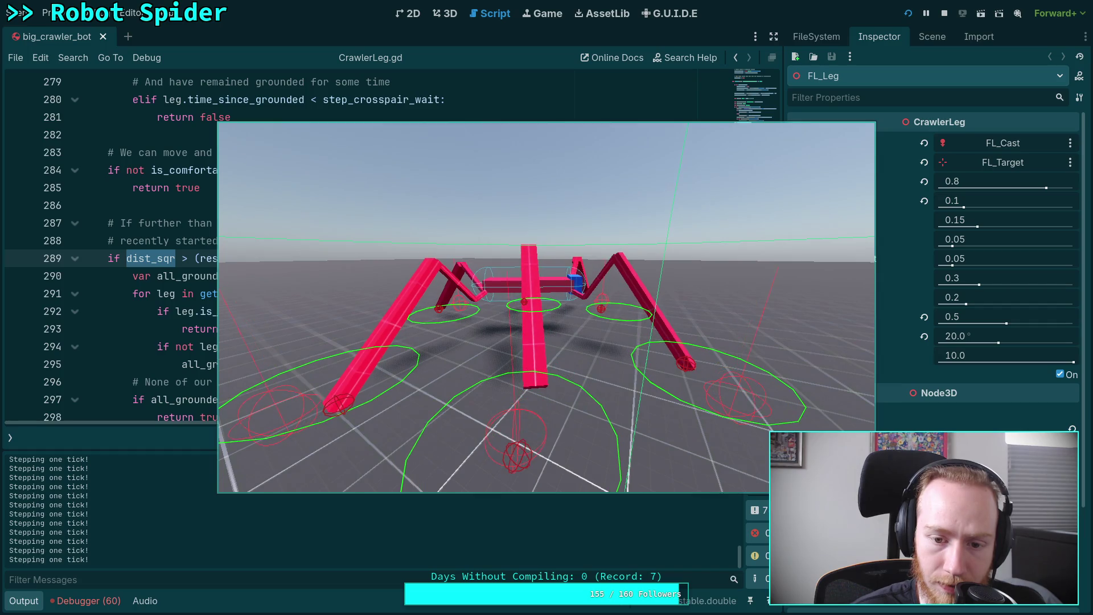
{"action": "key", "text": "period"}
{"action": "key", "text": "period"}
{"action": "key", "text": "period"}
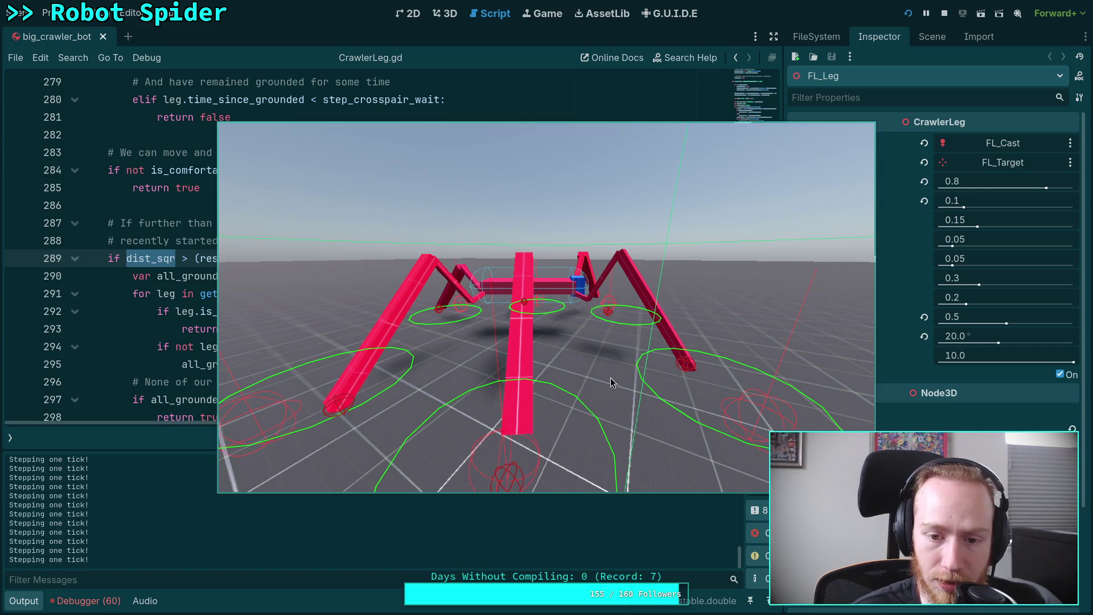
{"action": "key", "text": "period"}
{"action": "key", "text": "period"}
{"action": "key", "text": "period"}
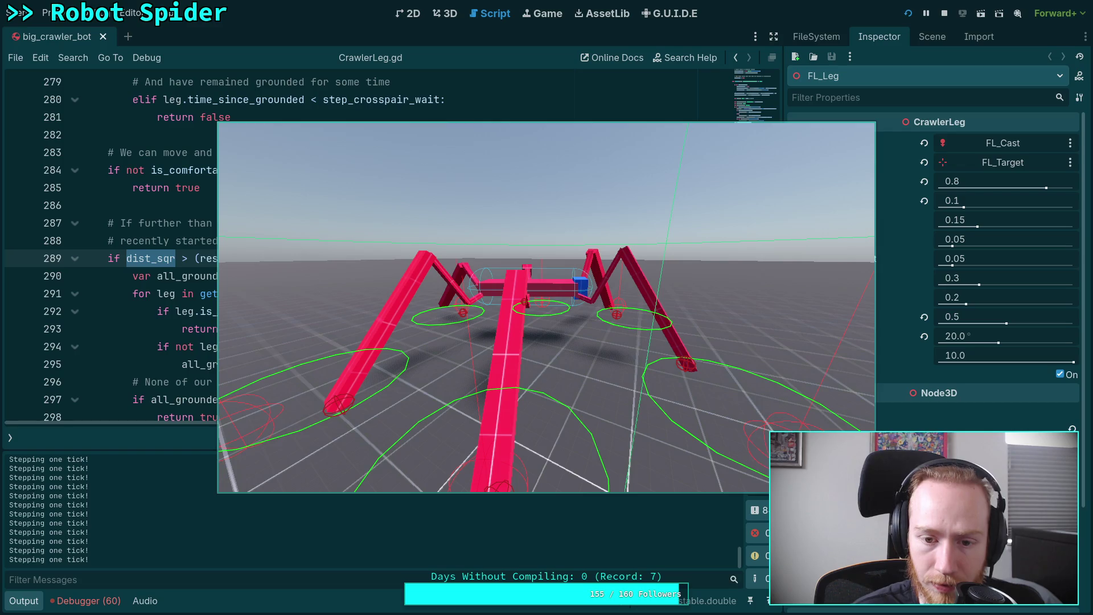
{"action": "key", "text": "period"}
{"action": "key", "text": "period"}
{"action": "key", "text": "period"}
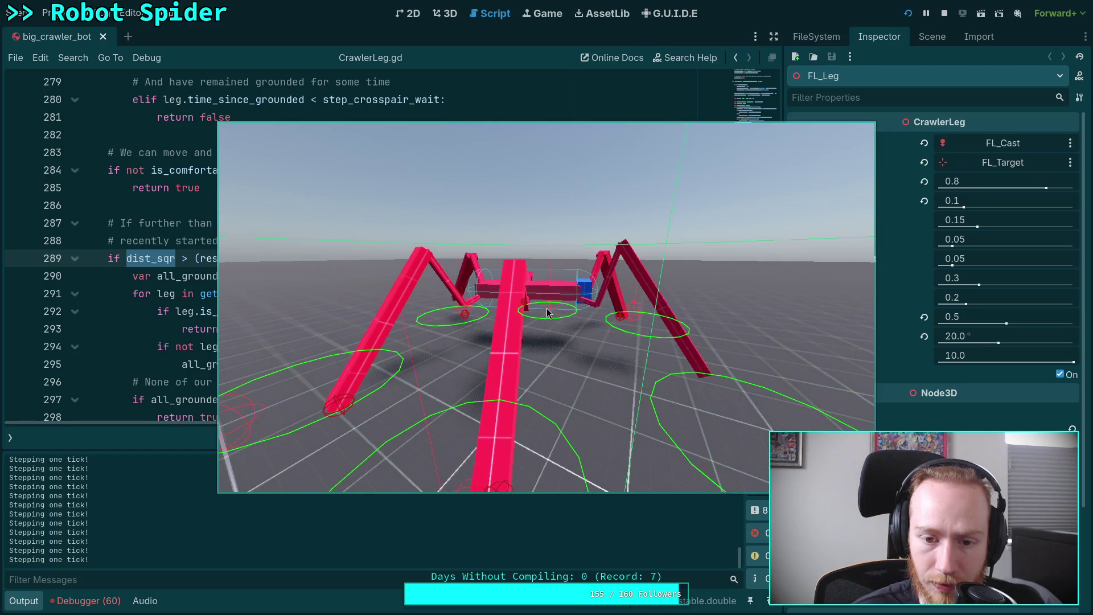
{"action": "key", "text": "period"}
{"action": "key", "text": "period"}
{"action": "key", "text": "period"}
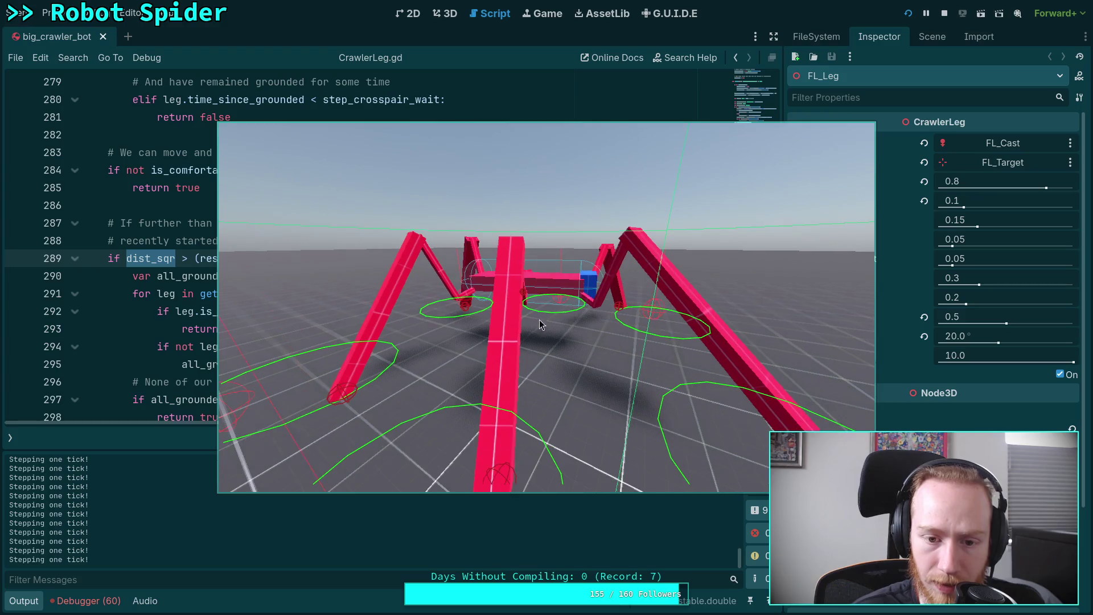
{"action": "left_click", "coordinate": [946, 14]}
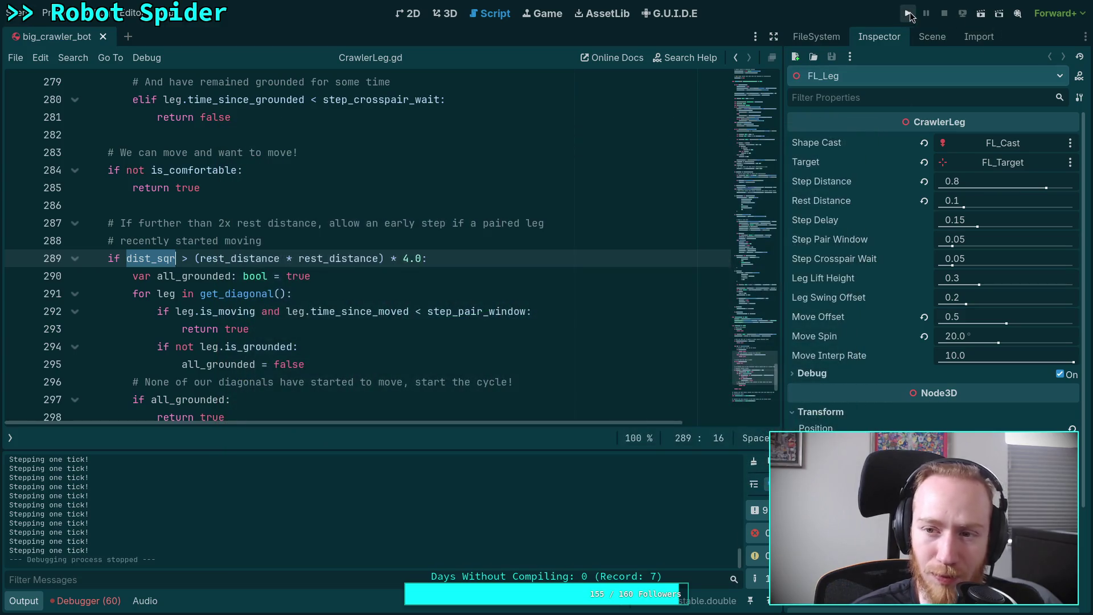
Run the game with F5 and advance it a tick with the period key.
{"action": "key", "text": "F5"}
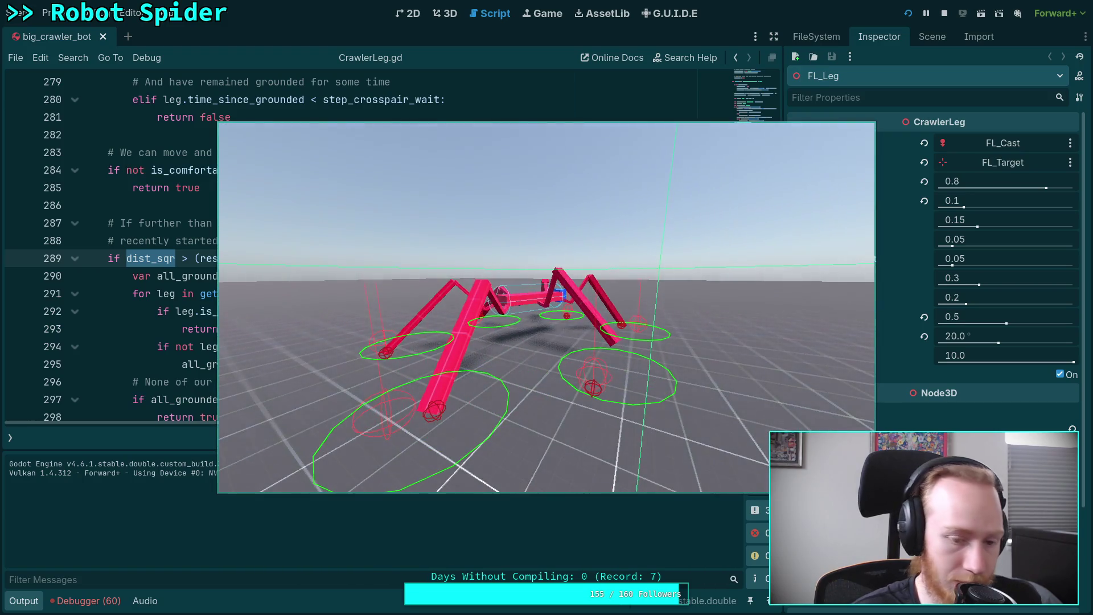
{"action": "key", "text": "period"}
{"action": "key", "text": "period"}
{"action": "key", "text": "period"}
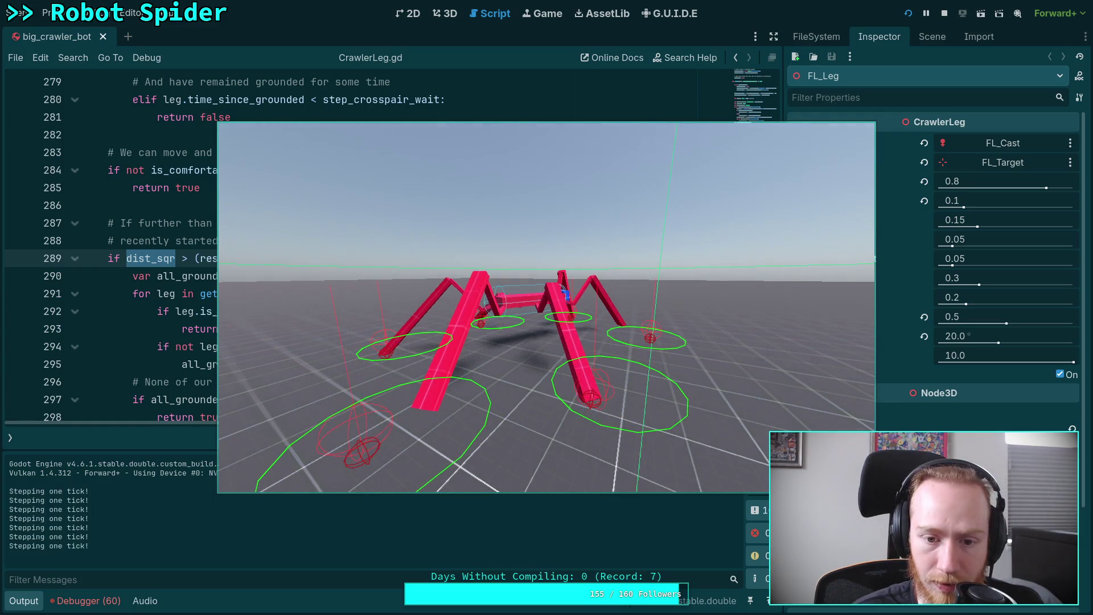
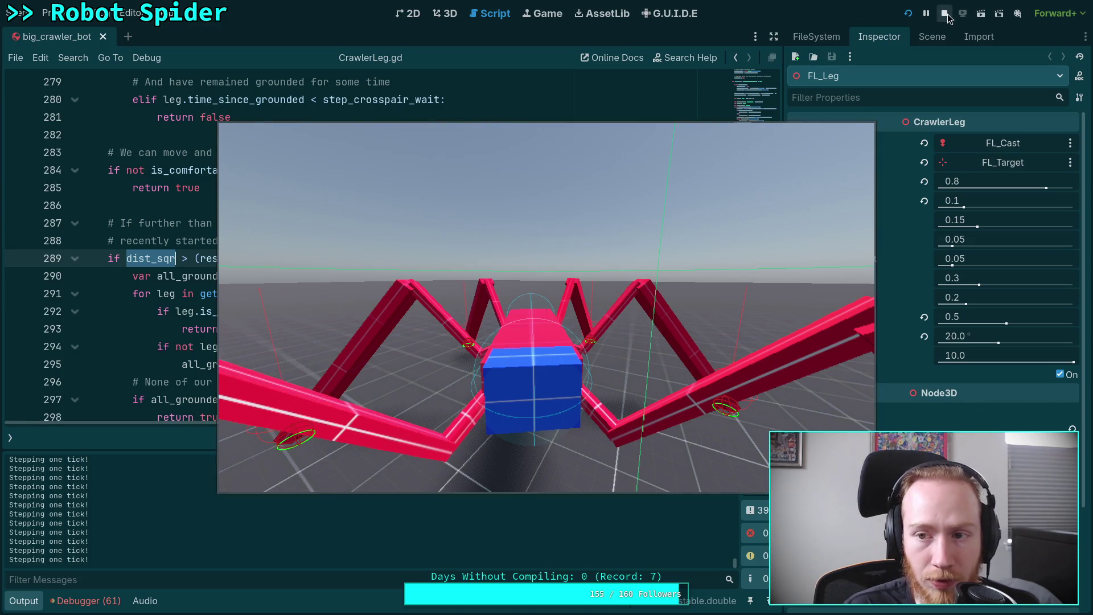
Stop the running spider game and relaunch it for a fresh run.
{"action": "left_click", "coordinate": [909, 13]}
{"action": "left_click", "coordinate": [909, 13]}
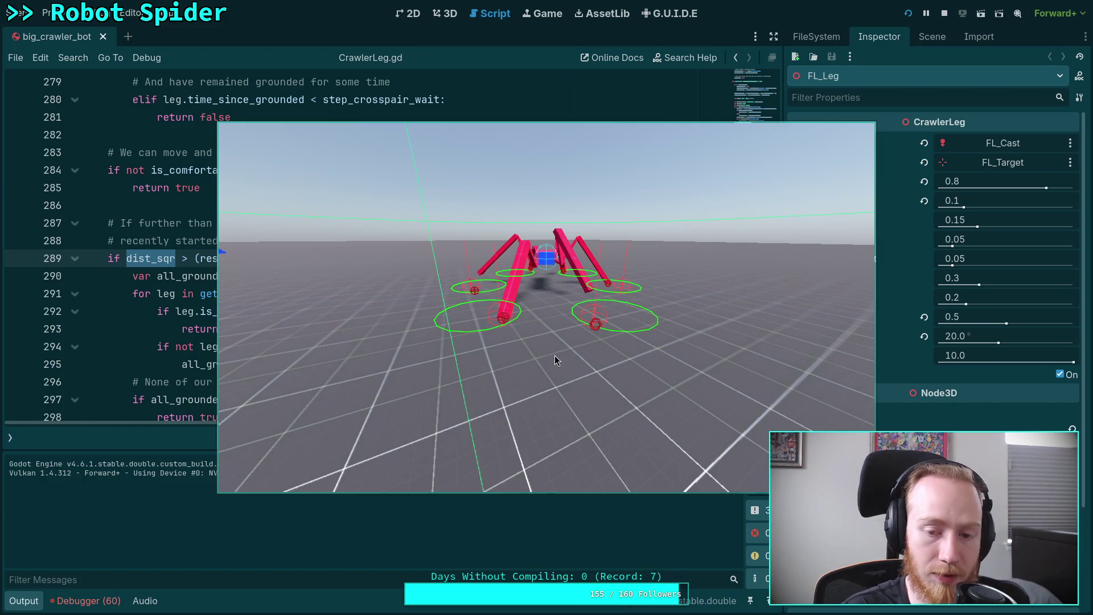
Advance the spider's walk six ticks to watch the front-left leg step, then end the run.
{"action": "key", "text": "space"}
{"action": "key", "text": "space"}
{"action": "key", "text": "space"}
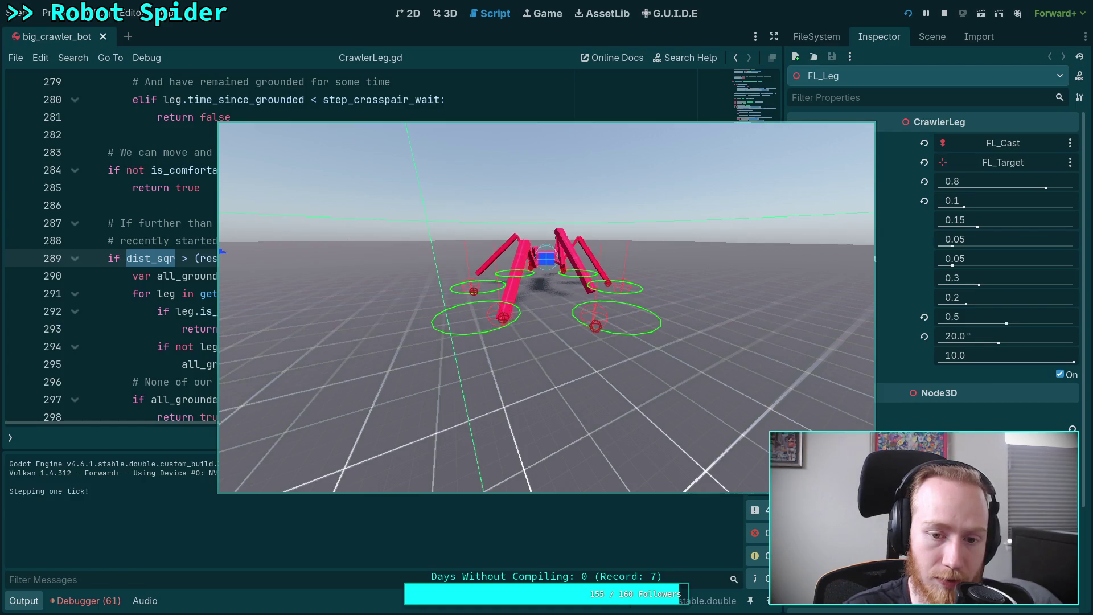
{"action": "key", "text": "space"}
{"action": "key", "text": "space"}
{"action": "key", "text": "space"}
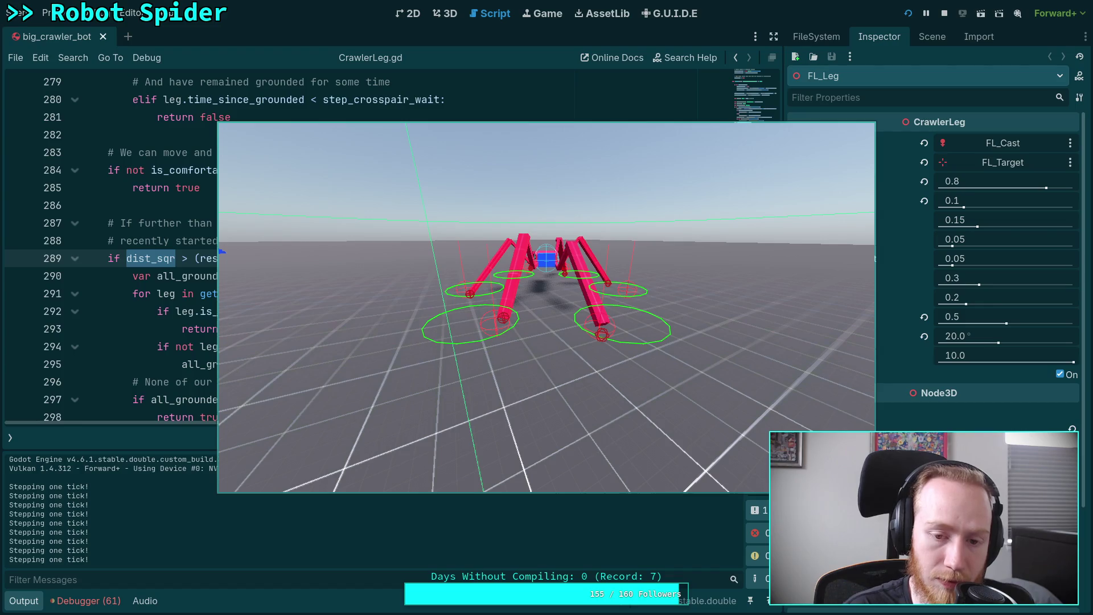
{"action": "key", "text": "space"}
{"action": "key", "text": "space"}
{"action": "key", "text": "space"}
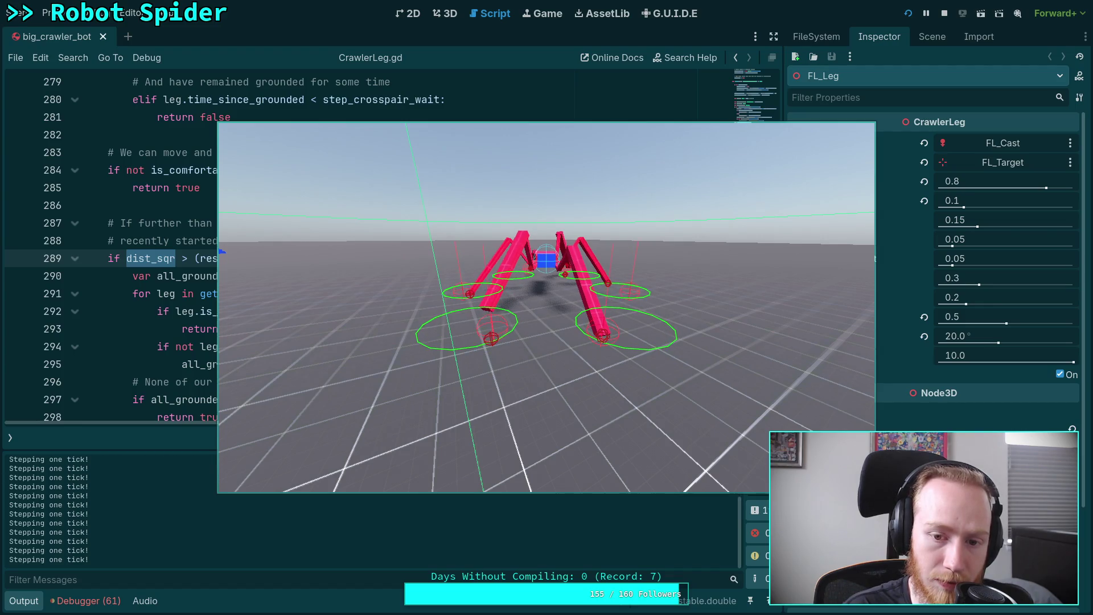
{"action": "key", "text": "space"}
{"action": "key", "text": "space"}
{"action": "key", "text": "space"}
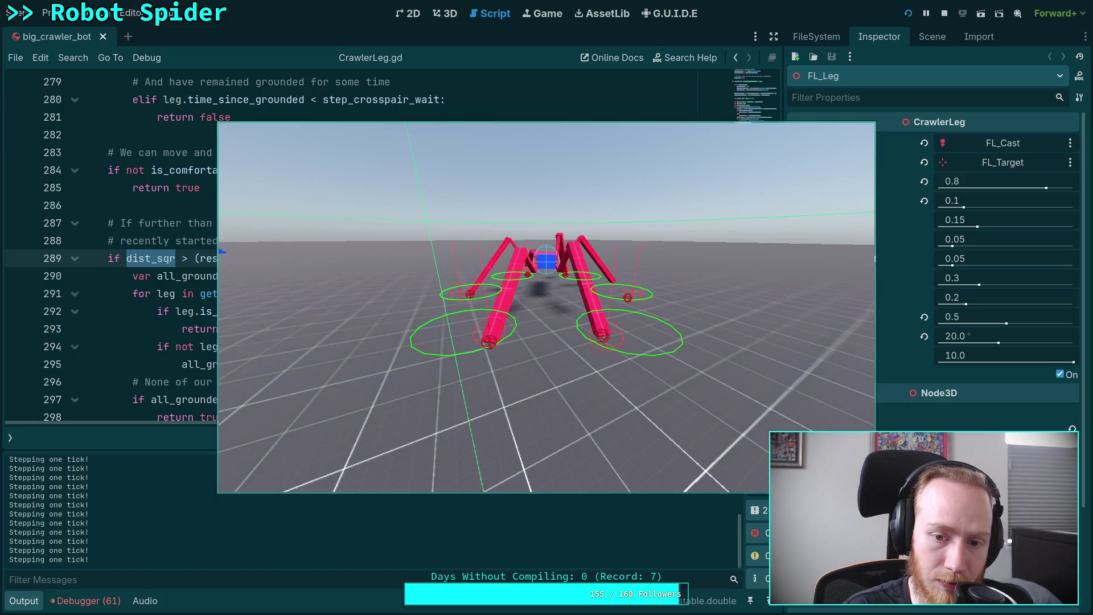
{"action": "key", "text": "space"}
{"action": "key", "text": "space"}
{"action": "key", "text": "space"}
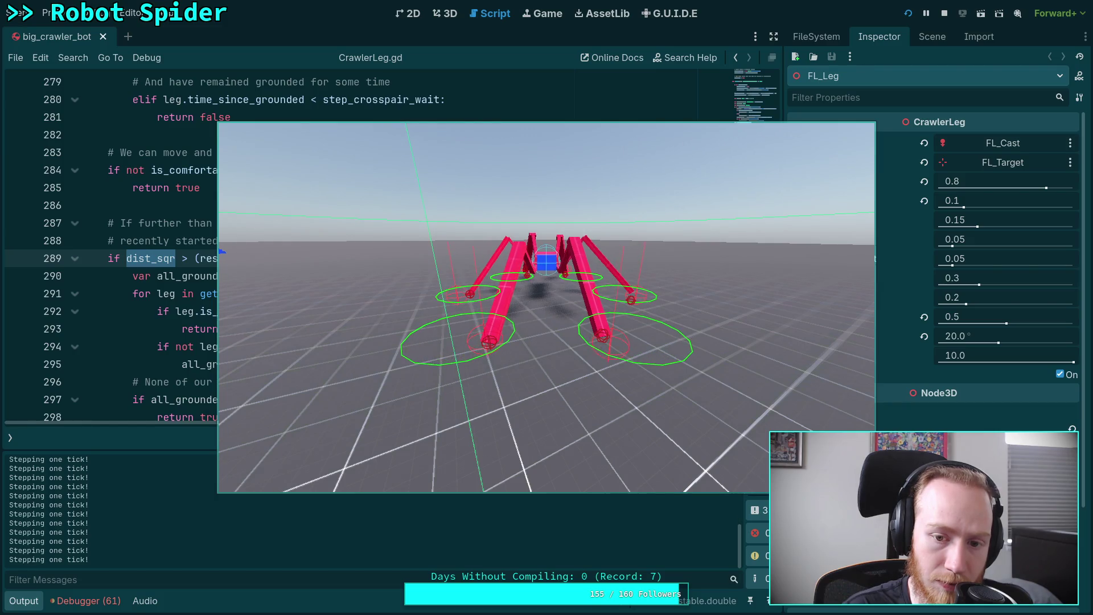
{"action": "key", "text": "space"}
{"action": "key", "text": "space"}
{"action": "key", "text": "space"}
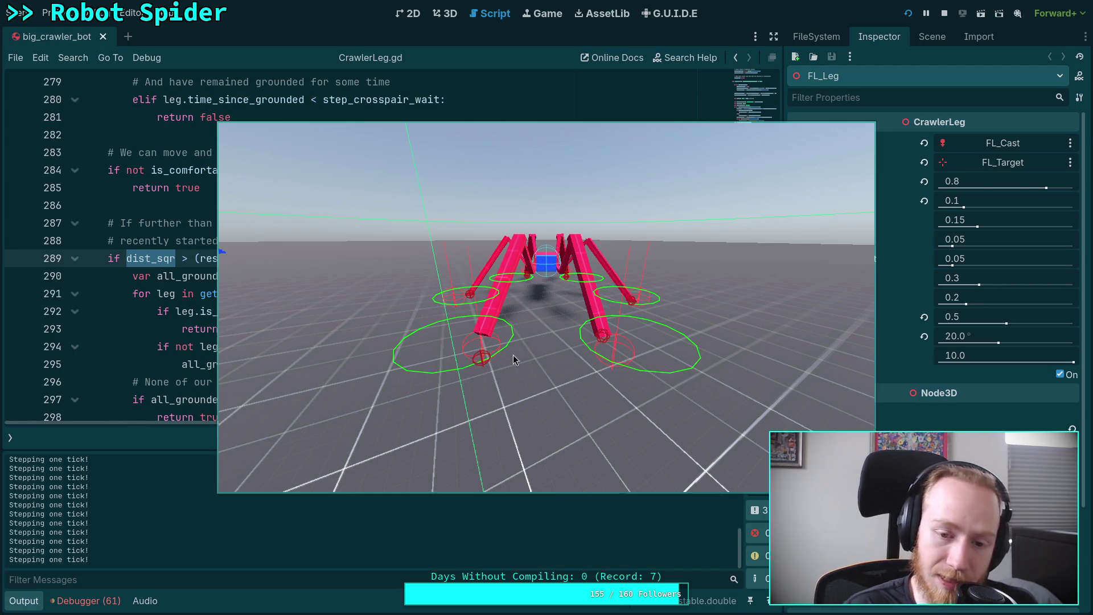
{"action": "key", "text": "Escape"}
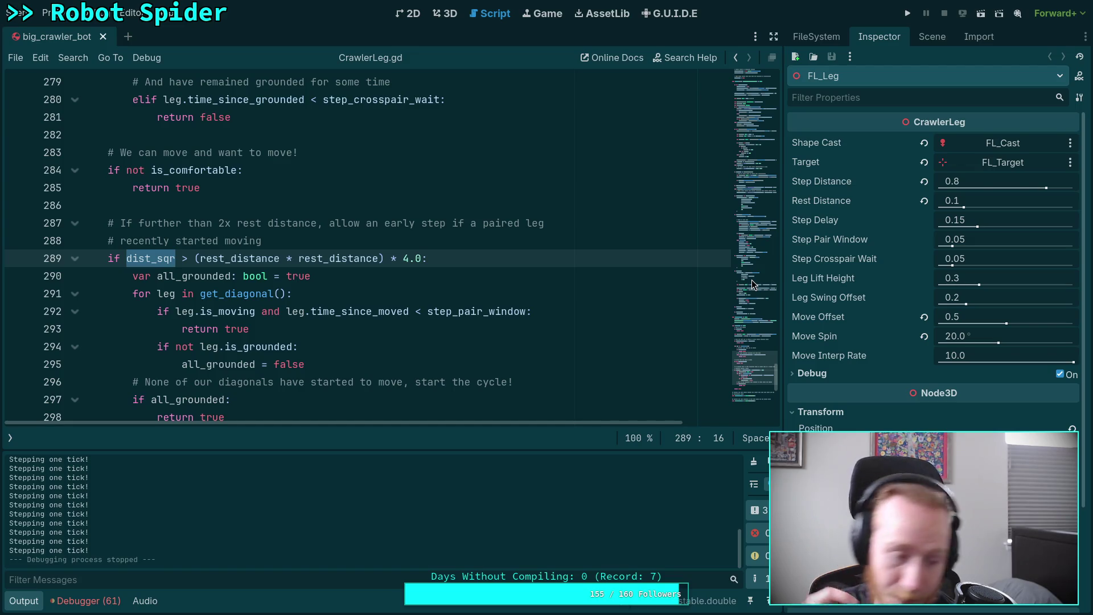
Collapse the Output panel and review CrawlerLeg.gd from line 295 down to the get_diagonal helper.
{"action": "left_click", "coordinate": [12, 602]}
{"action": "scroll", "coordinate": [364, 423], "scroll_direction": "up", "scroll_amount": 1}
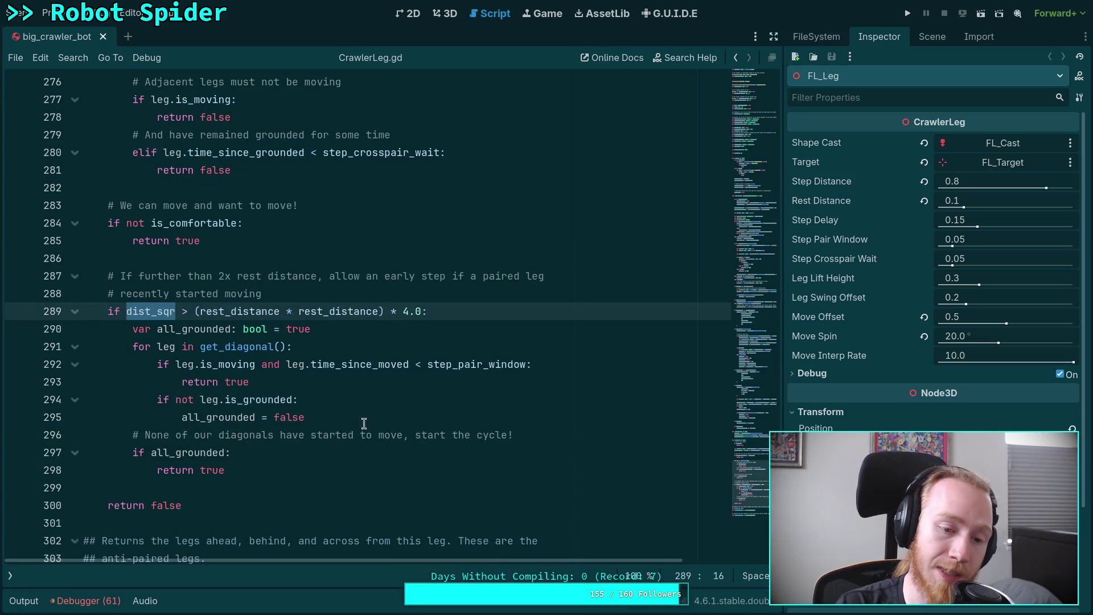
{"action": "left_click", "coordinate": [321, 409]}
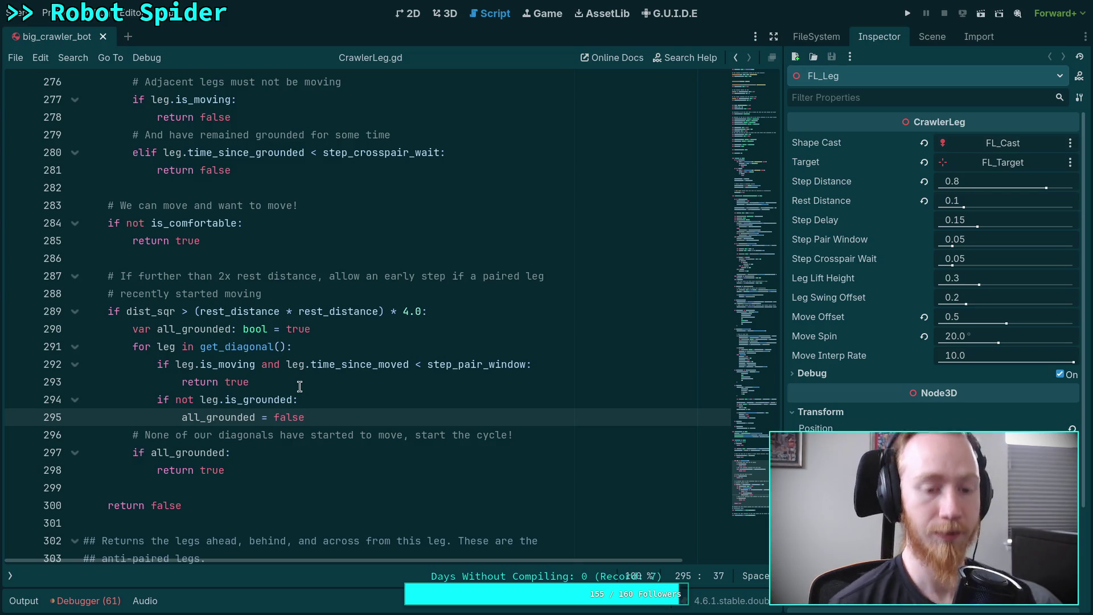
{"action": "scroll", "coordinate": [320, 348], "scroll_direction": "up", "scroll_amount": 4}
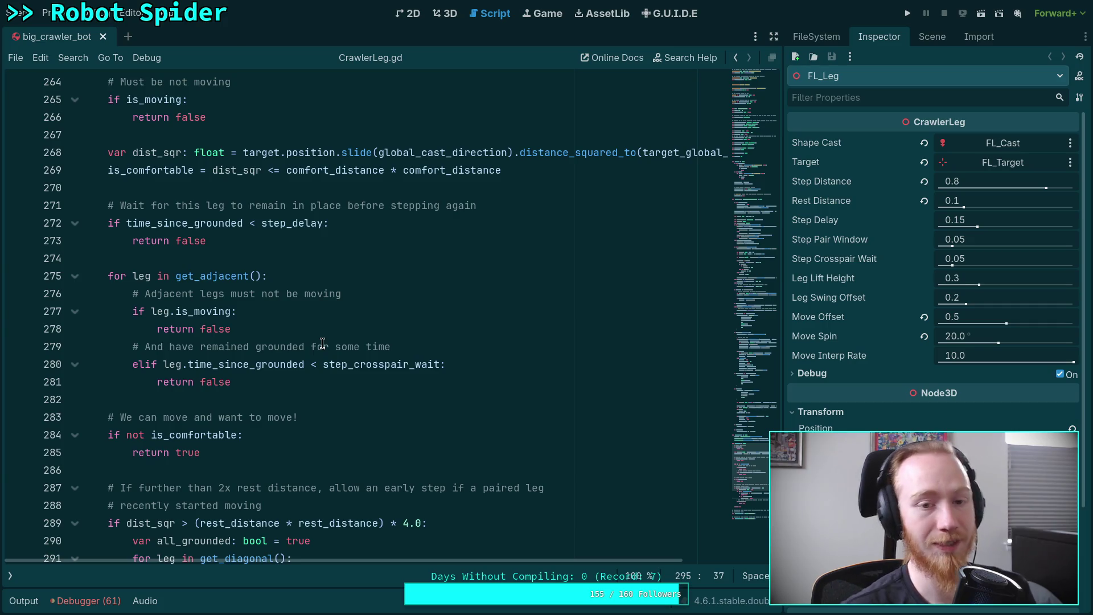
{"action": "scroll", "coordinate": [394, 326], "scroll_direction": "down", "scroll_amount": 10}
{"action": "scroll", "coordinate": [399, 333], "scroll_direction": "down", "scroll_amount": 2}
{"action": "left_click", "coordinate": [410, 340]}
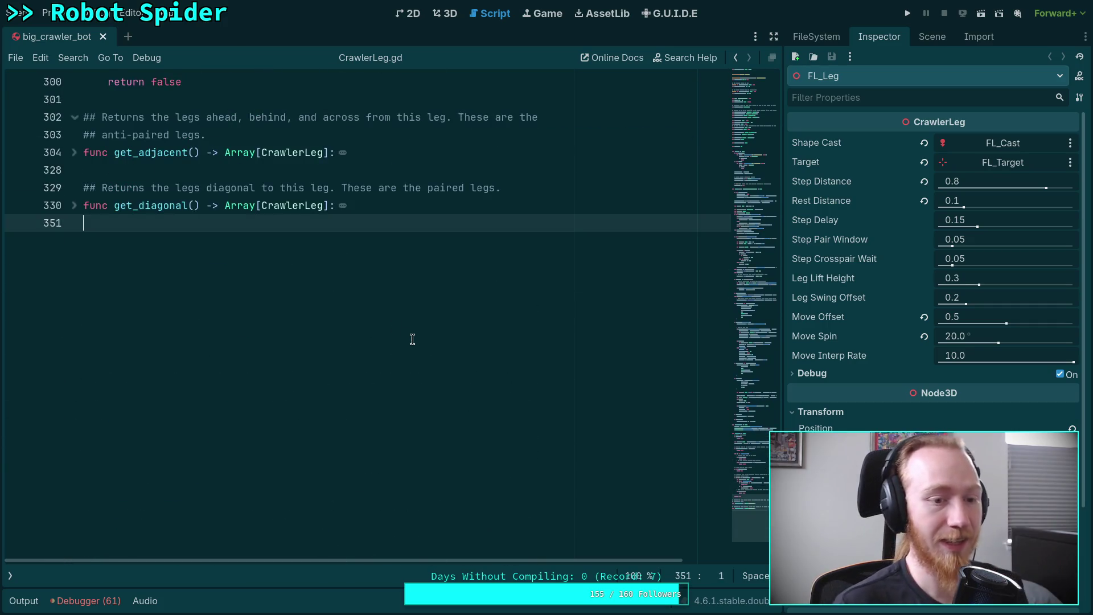
Declare a new function distance_squared_to_rest(coordinate: Vector3) -> float at the script's end.
{"action": "key", "text": "Return"}
{"action": "type", "text": "unc "}
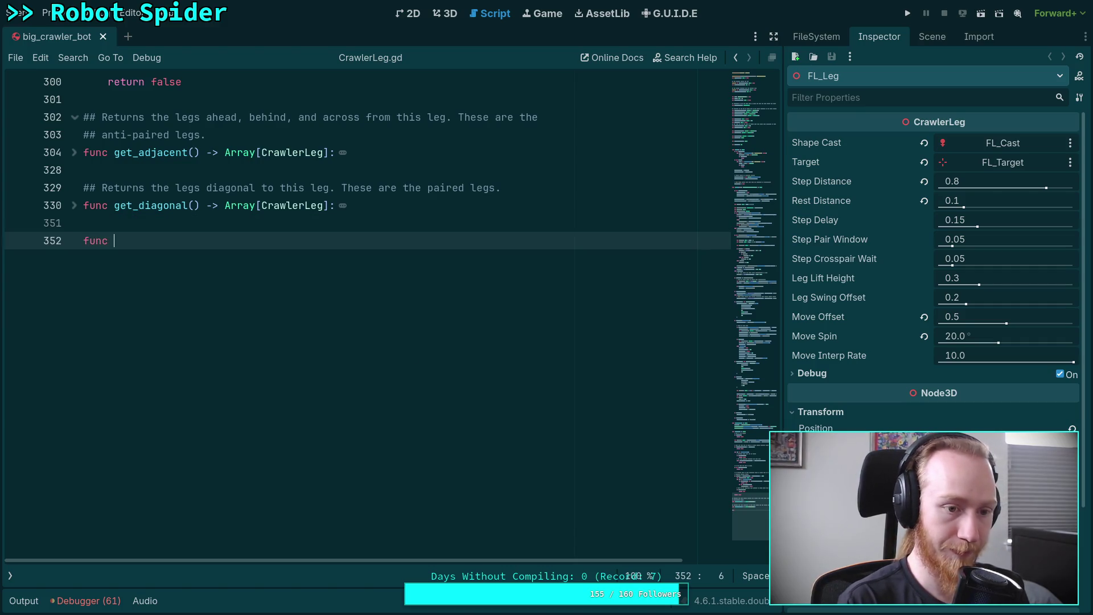
{"action": "type", "text": "get_"}
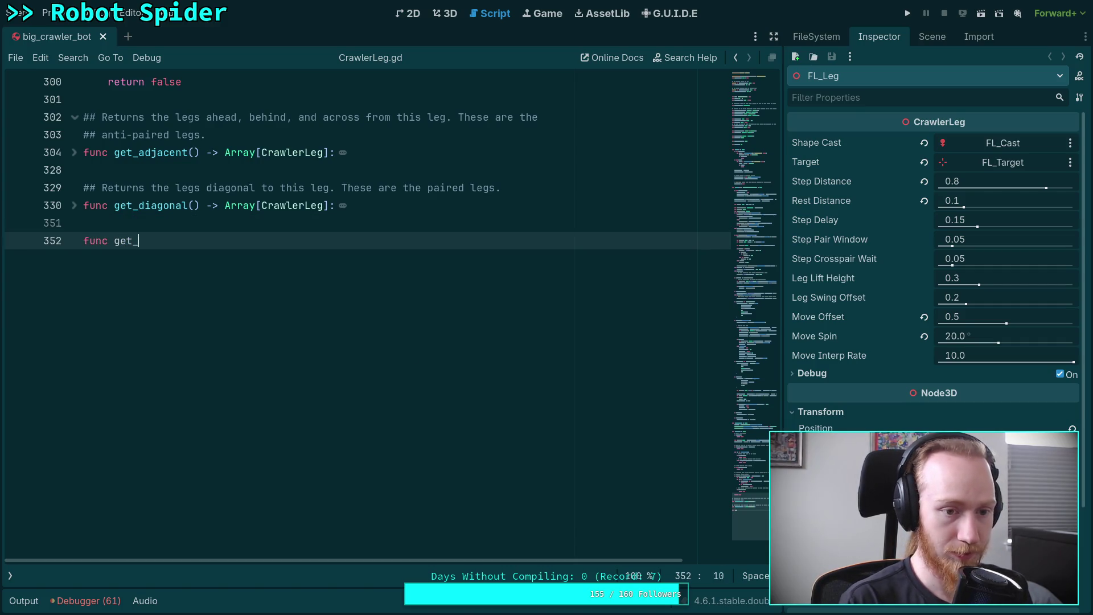
{"action": "type", "text": "dist_sq"}
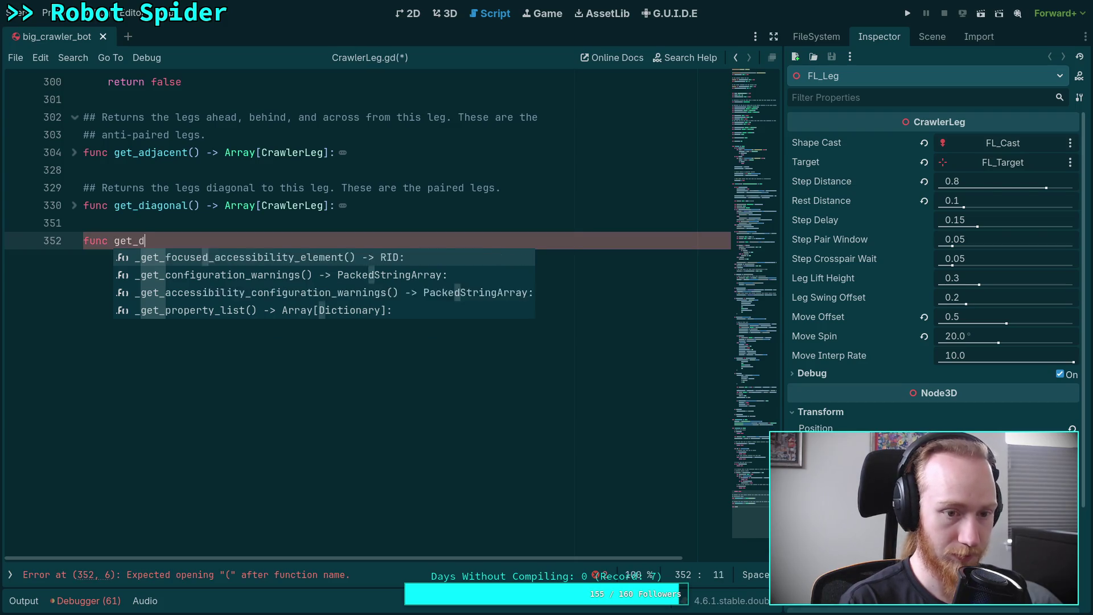
{"action": "key", "text": "BackSpace"}
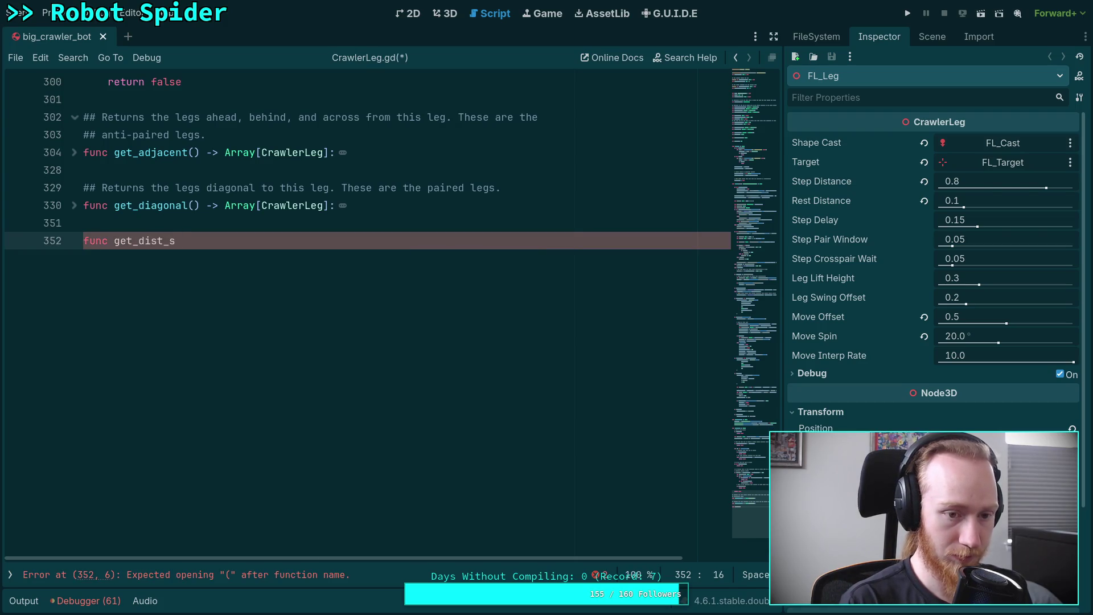
{"action": "key", "text": "BackSpace"}
{"action": "key", "text": "BackSpace"}
{"action": "key", "text": "BackSpace"}
{"action": "type", "text": "dist_sqrt"}
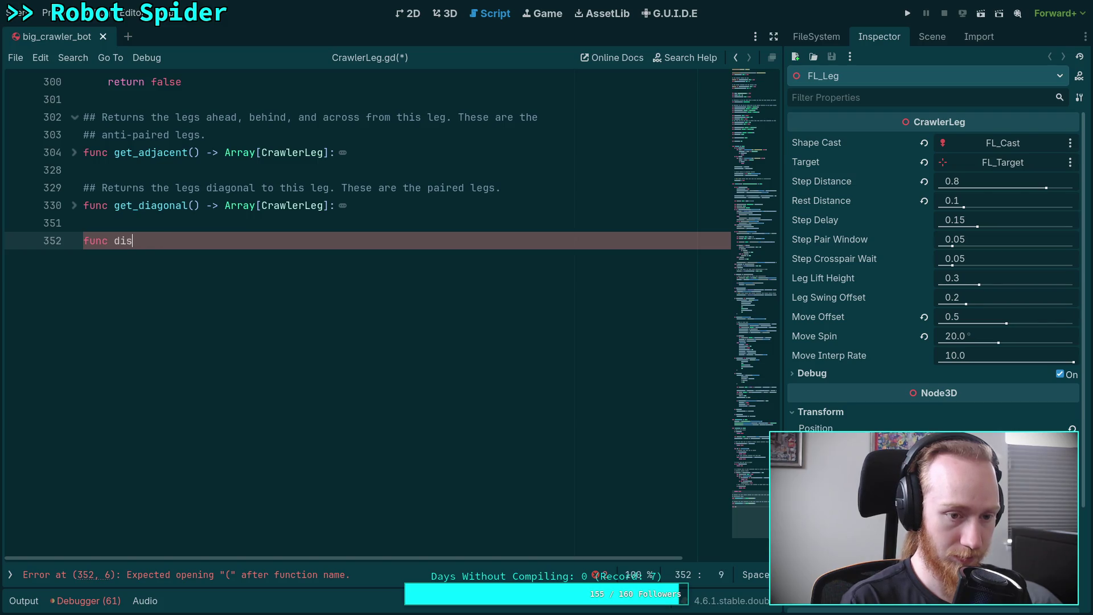
{"action": "key", "text": "BackSpace"}
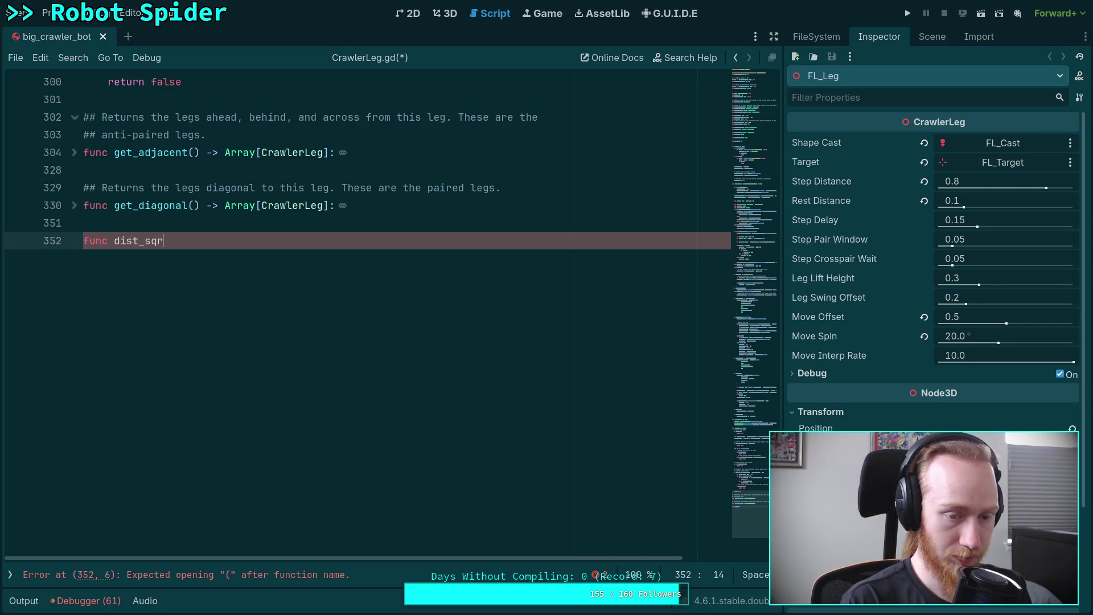
{"action": "type", "text": "to"}
{"action": "key", "text": "BackSpace"}
{"action": "key", "text": "BackSpace"}
{"action": "key", "text": "BackSpace"}
{"action": "key", "text": "BackSpace"}
{"action": "key", "text": "BackSpace"}
{"action": "key", "text": "BackSpace"}
{"action": "key", "text": "BackSpace"}
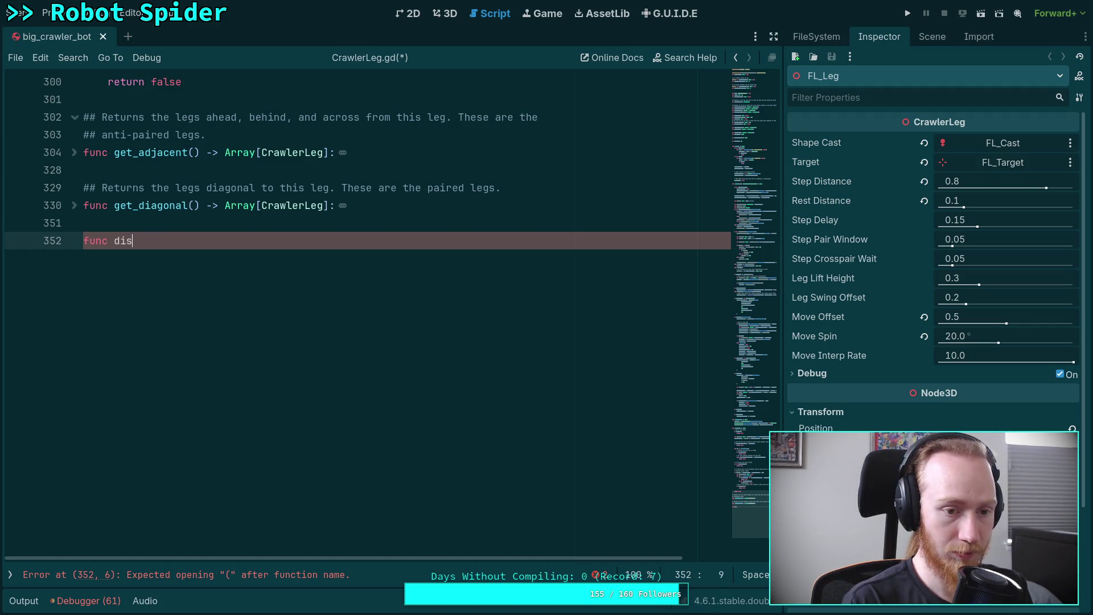
{"action": "type", "text": "rest_distance_s"}
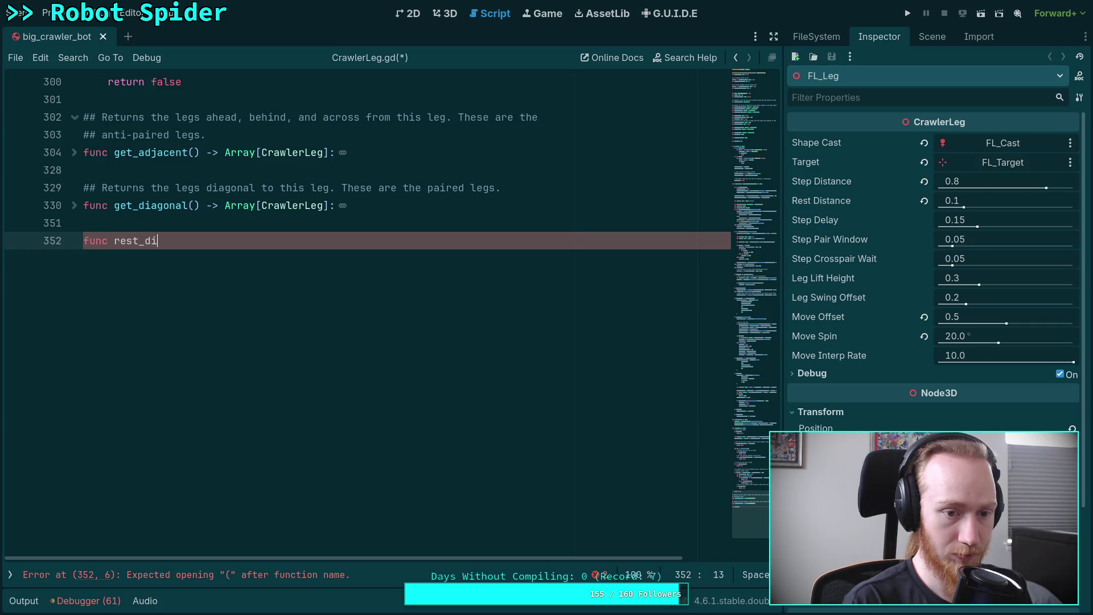
{"action": "type", "text": "quared"}
{"action": "left_click", "coordinate": [194, 240]}
{"action": "key", "text": "BackSpace"}
{"action": "key", "text": "BackSpace"}
{"action": "key", "text": "BackSpace"}
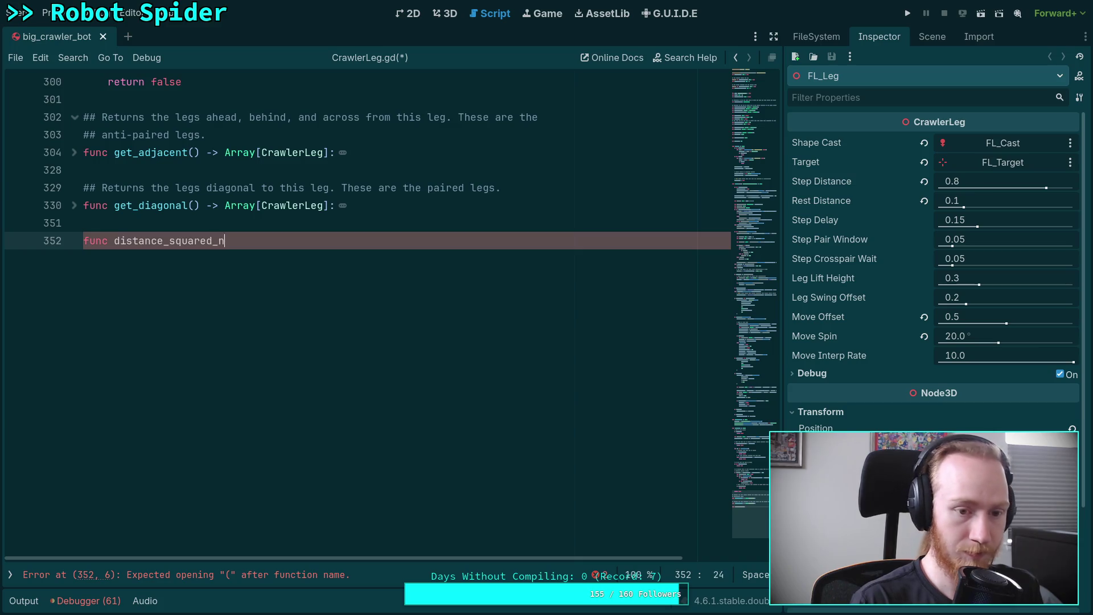
{"action": "type", "text": "to_rest(coord"}
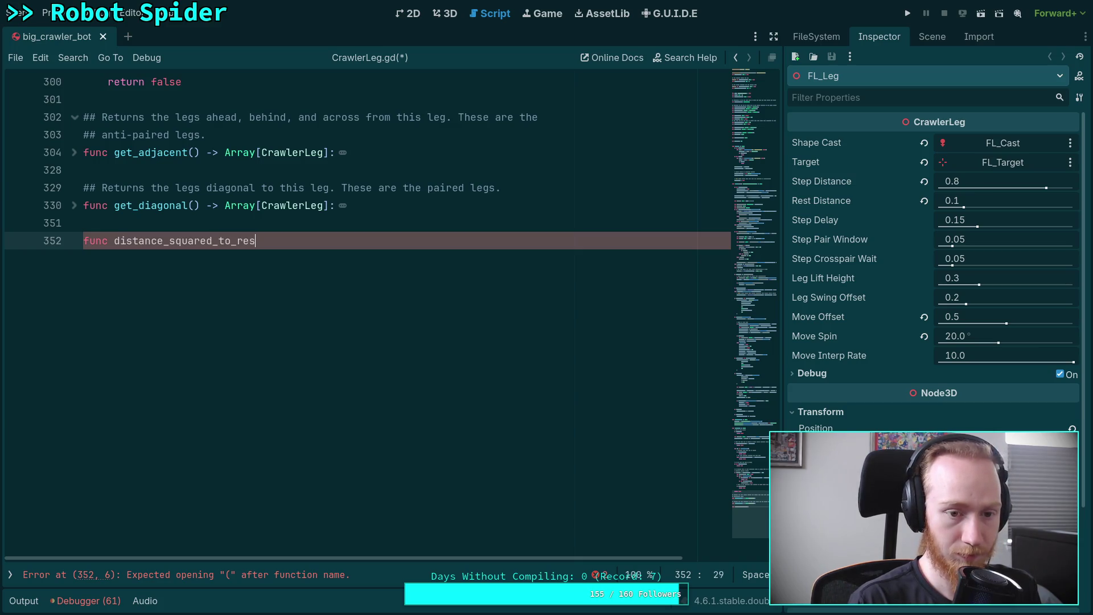
{"action": "type", "text": "inate: "}
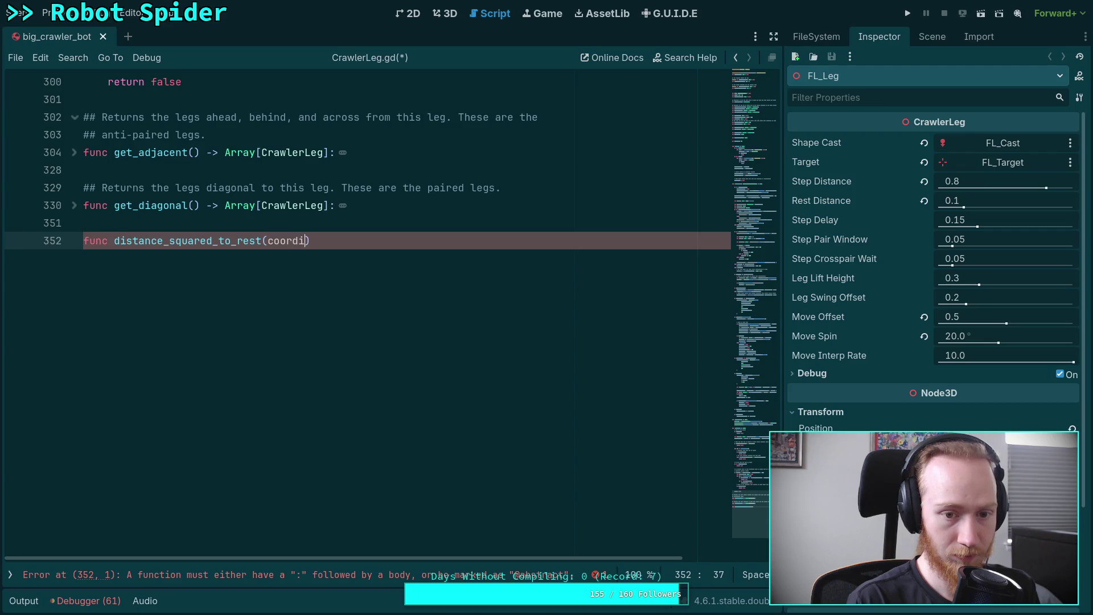
{"action": "type", "text": "Vector3) -> "}
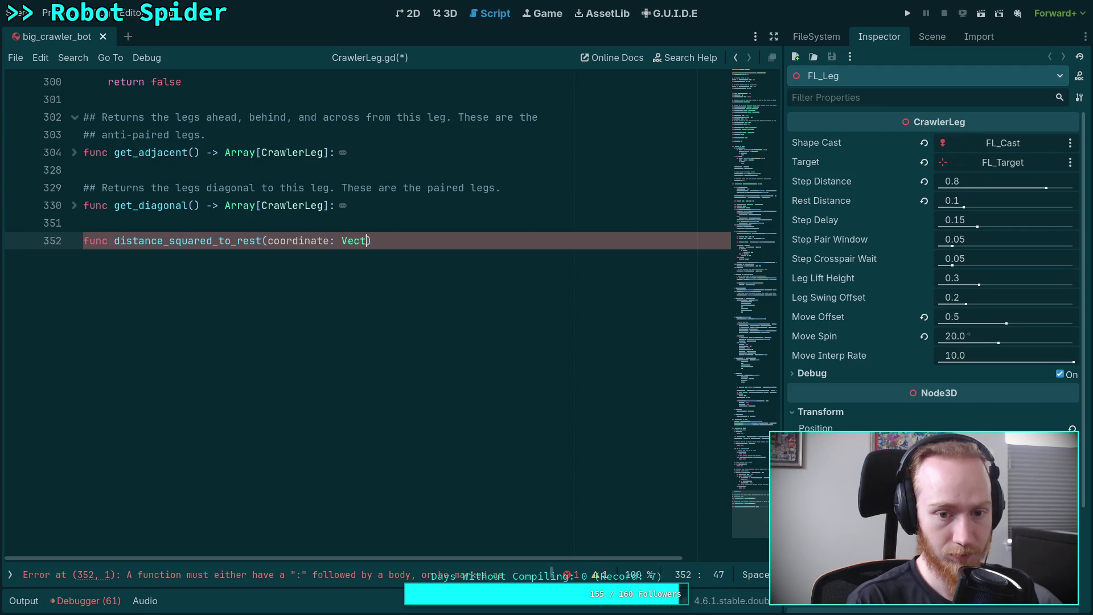
{"action": "type", "text": "void"}
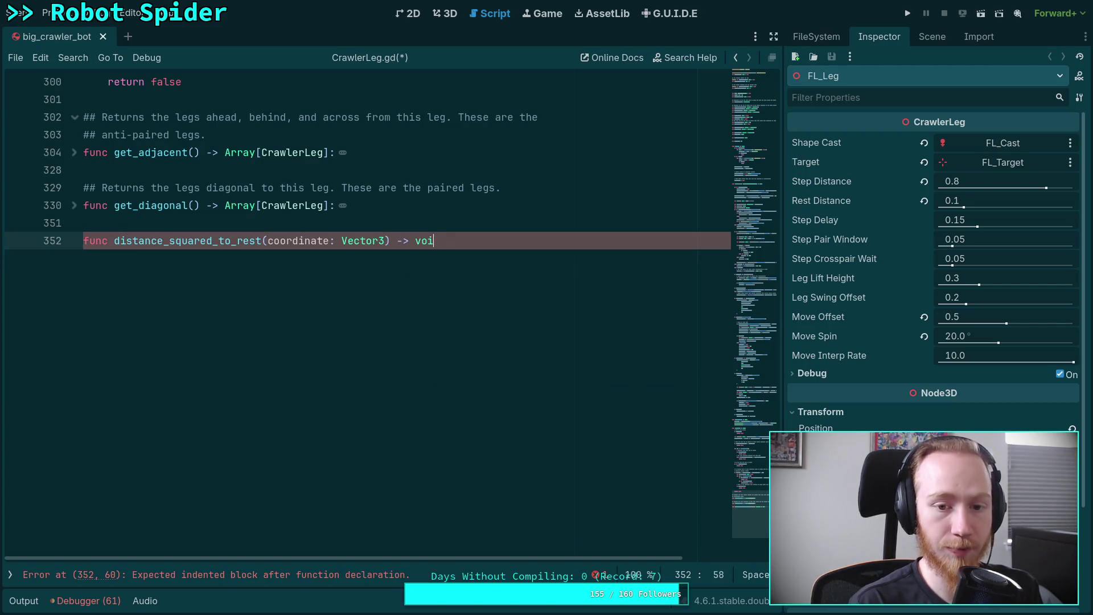
{"action": "key", "text": "BackSpace"}
{"action": "key", "text": "BackSpace"}
{"action": "key", "text": "BackSpace"}
{"action": "type", "text": "loat:"}
{"action": "key", "text": "Return"}
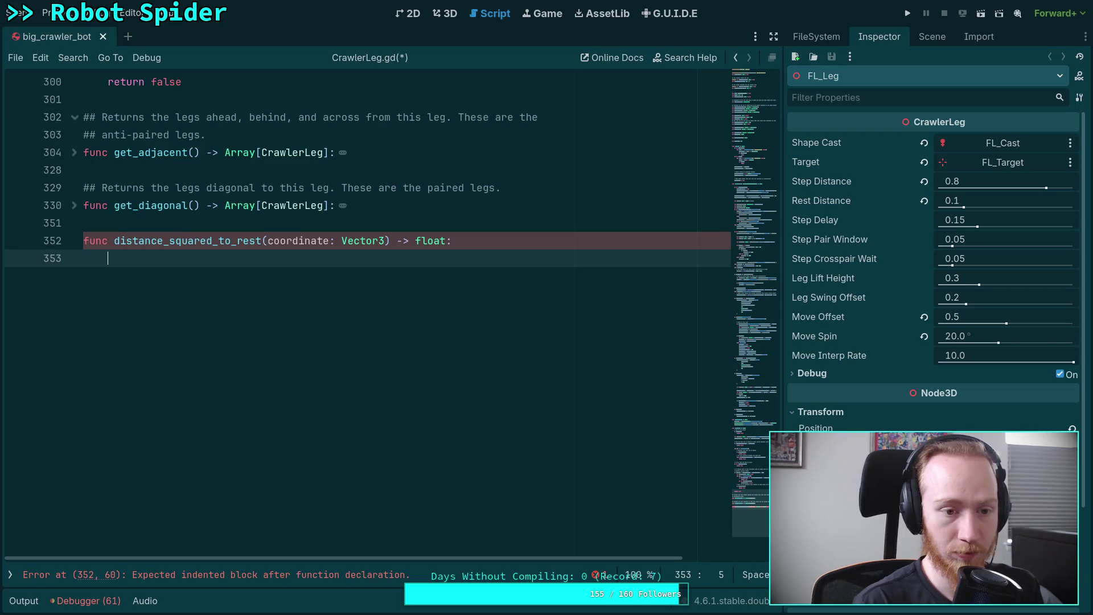
Subtract target_global_rest from coordinate, then slide it along global_cast_direction.
{"action": "scroll", "coordinate": [387, 318], "scroll_direction": "up", "scroll_amount": 8}
{"action": "scroll", "coordinate": [387, 317], "scroll_direction": "up", "scroll_amount": 6}
{"action": "scroll", "coordinate": [422, 342], "scroll_direction": "down", "scroll_amount": 11}
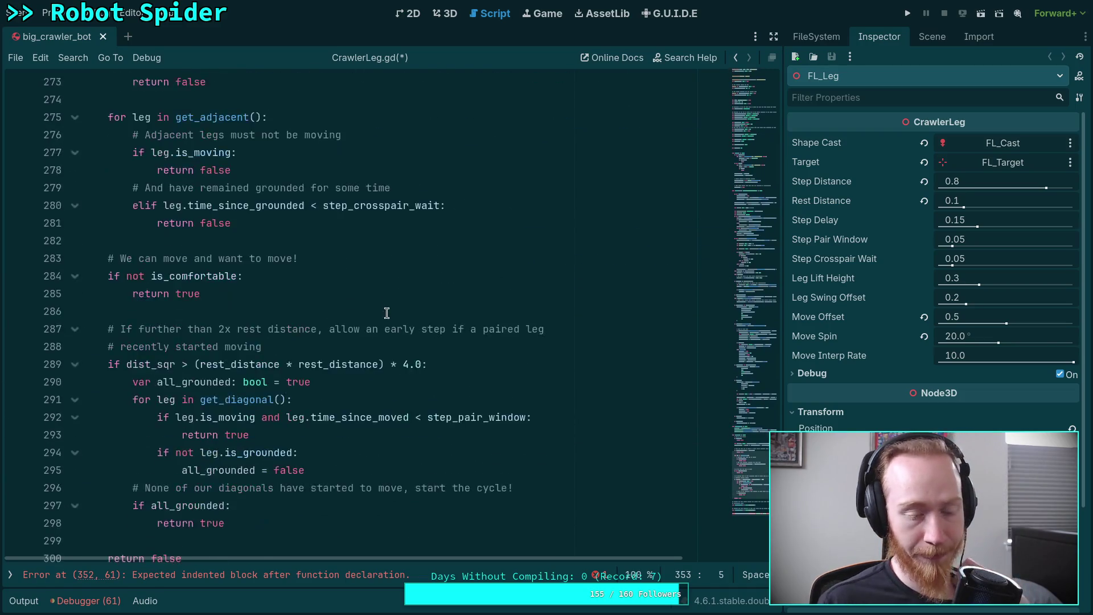
{"action": "type", "text": "coordinate -= target_global_rest"}
{"action": "key", "text": "Return"}
{"action": "type", "text": "coordinate = coordinate"}
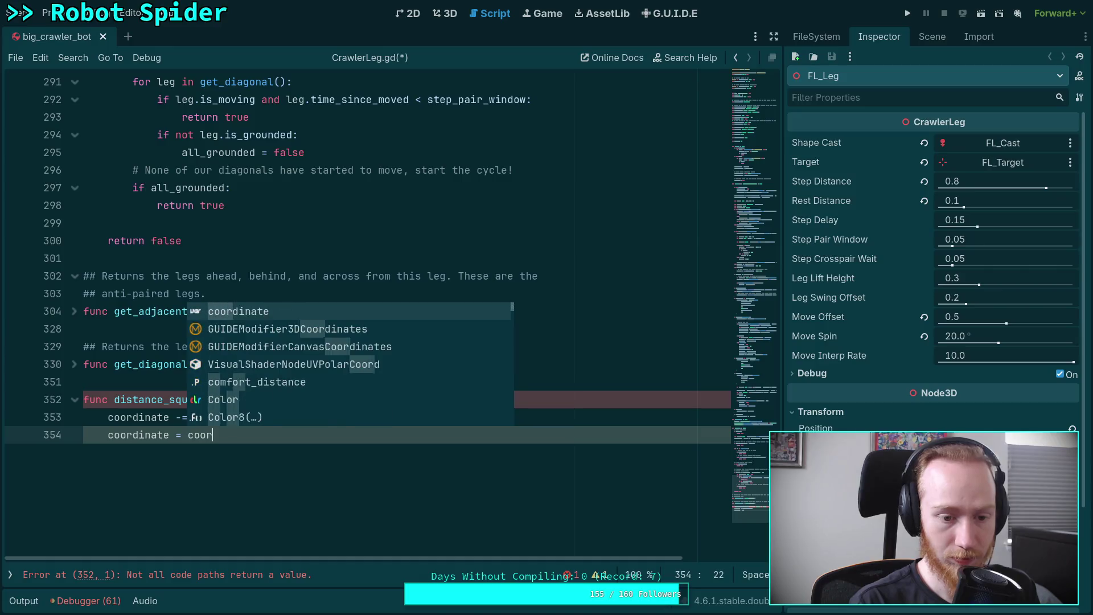
{"action": "type", "text": ".slid"}
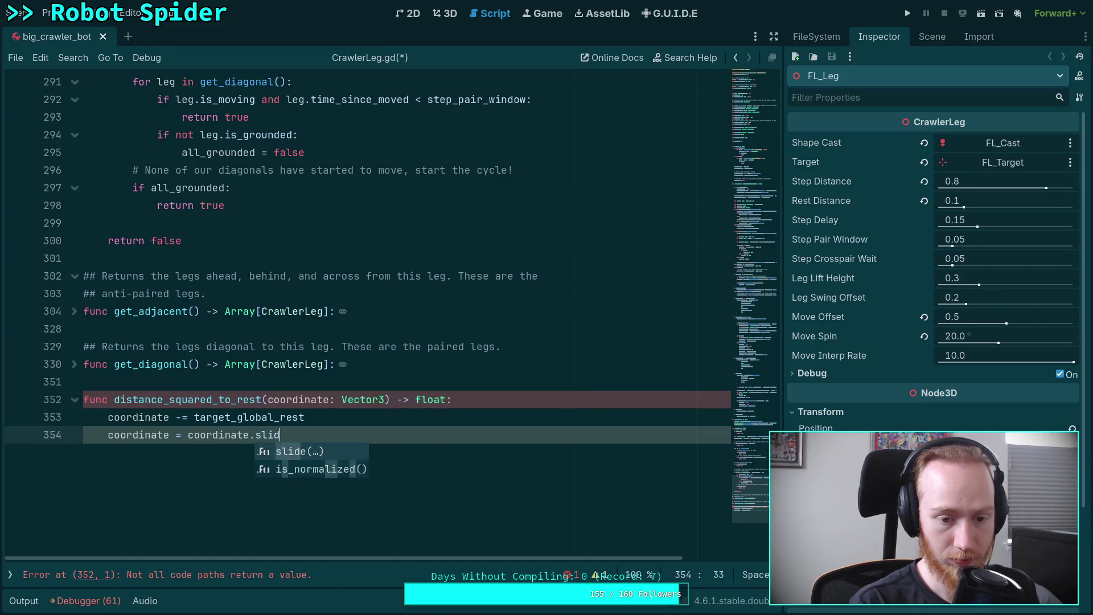
{"action": "key", "text": "Return"}
{"action": "type", "text": "global"}
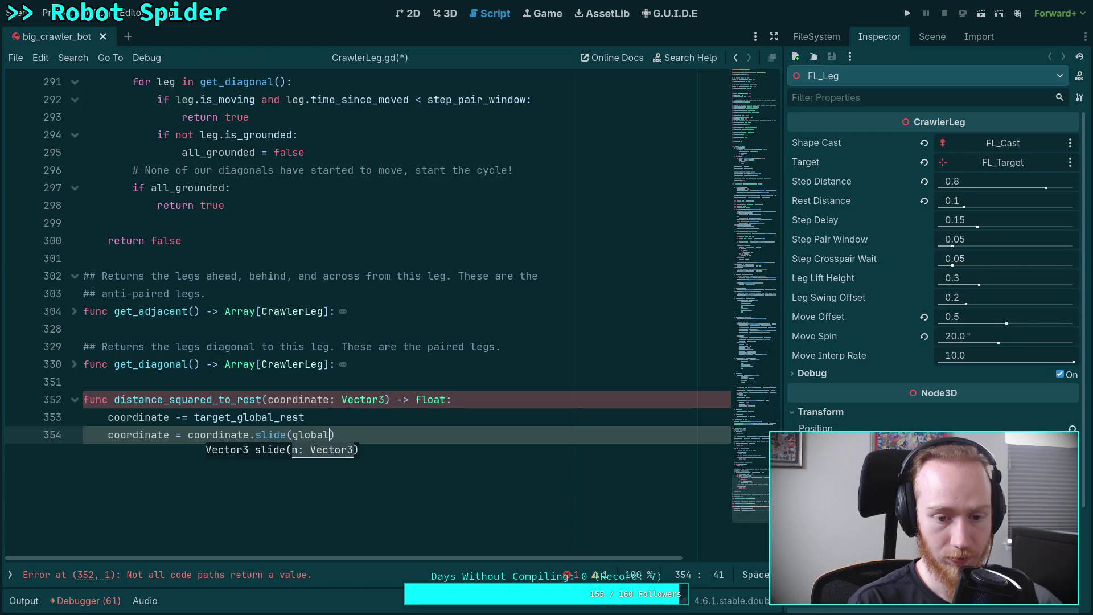
{"action": "key", "text": "Return"}
{"action": "key", "text": "End"}
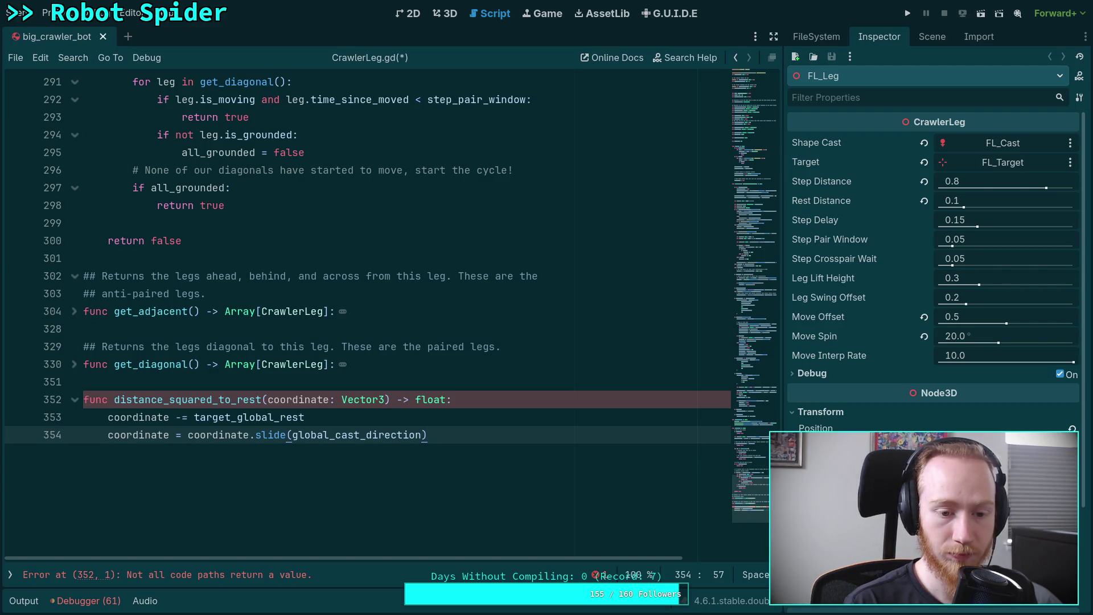
Return coordinate.length_squared() from distance_squared_to_rest.
{"action": "key", "text": "Return"}
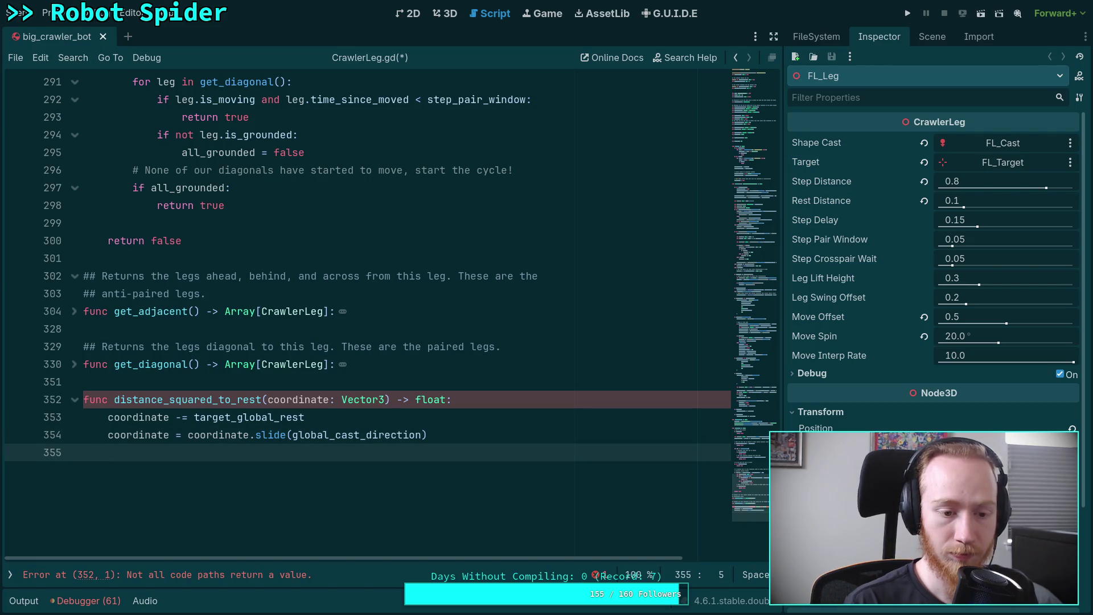
{"action": "type", "text": "return coordinate.le"}
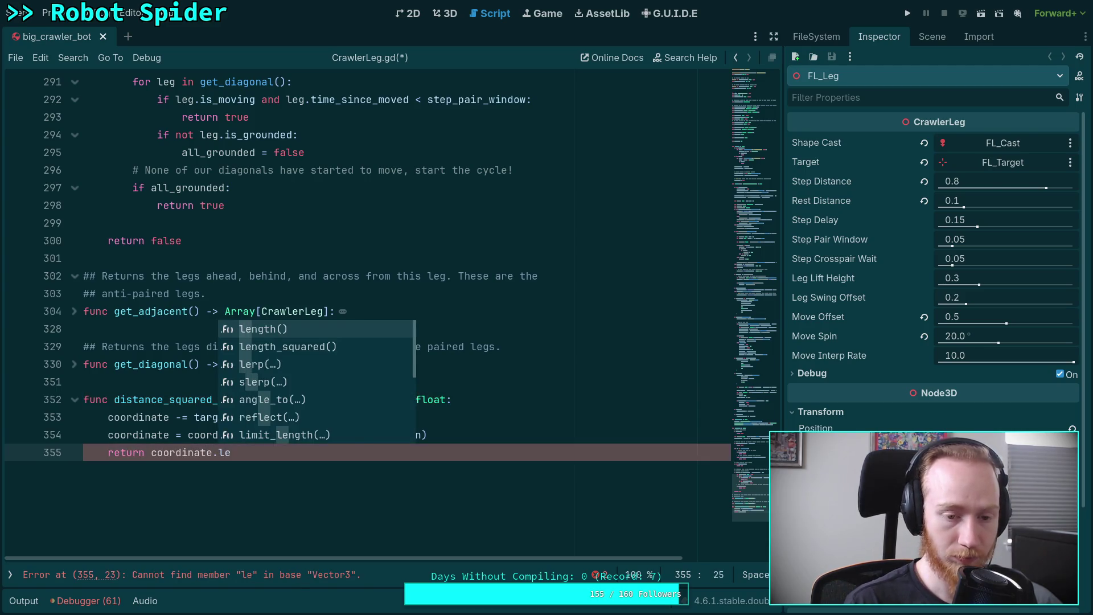
{"action": "key", "text": "Down"}
{"action": "key", "text": "Return"}
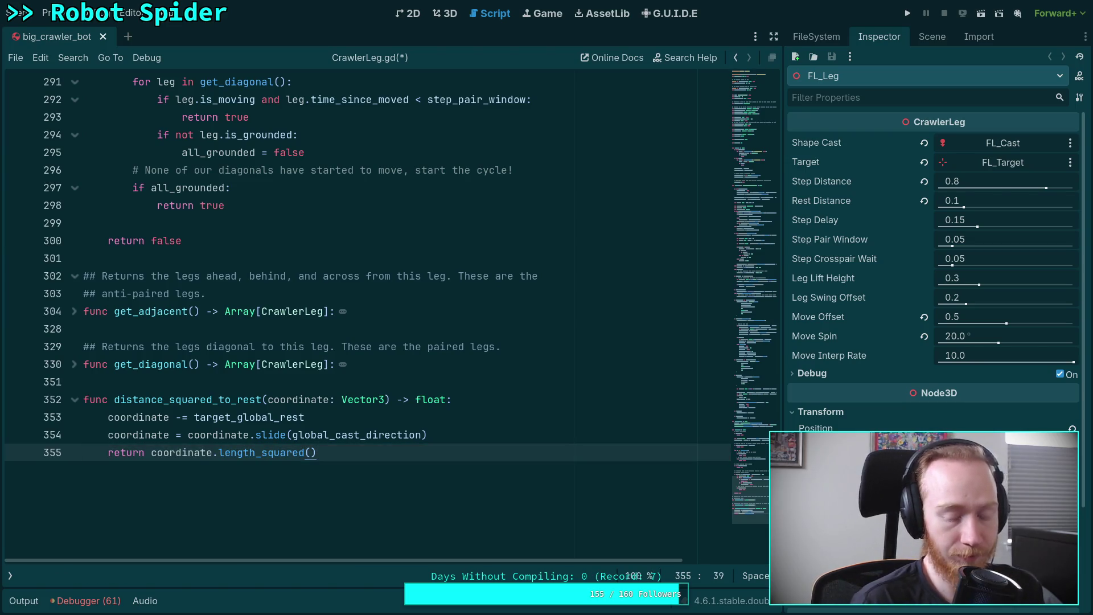
{"action": "scroll", "coordinate": [308, 336], "scroll_direction": "up", "scroll_amount": 8}
{"action": "scroll", "coordinate": [307, 336], "scroll_direction": "up", "scroll_amount": 4}
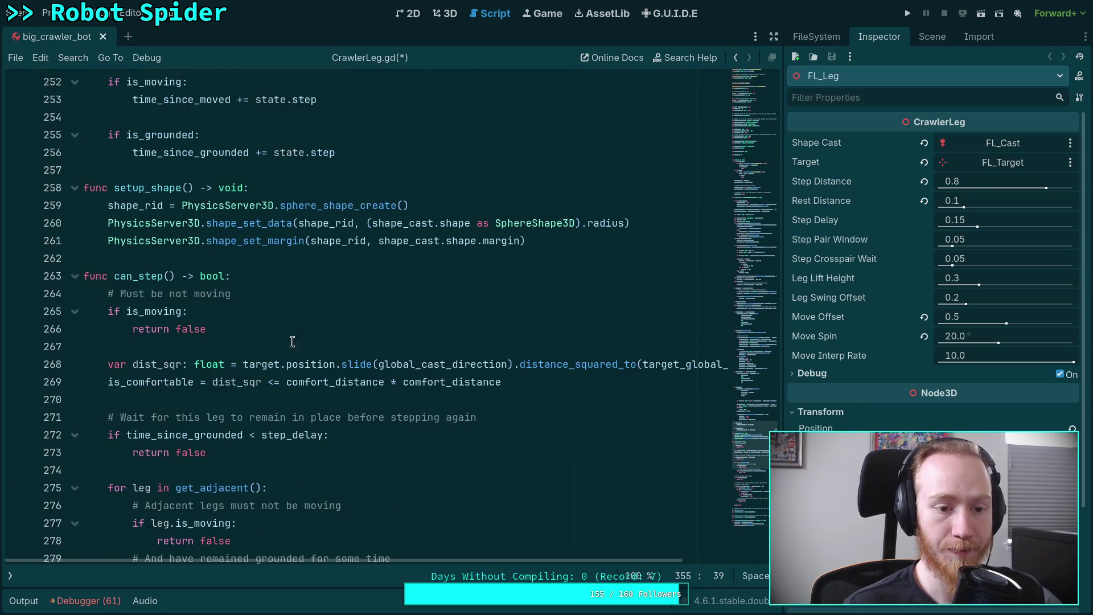
Replace line 268's inline slide expression with distance_squared_to_rest(target.position).
{"action": "left_click", "coordinate": [242, 365]}
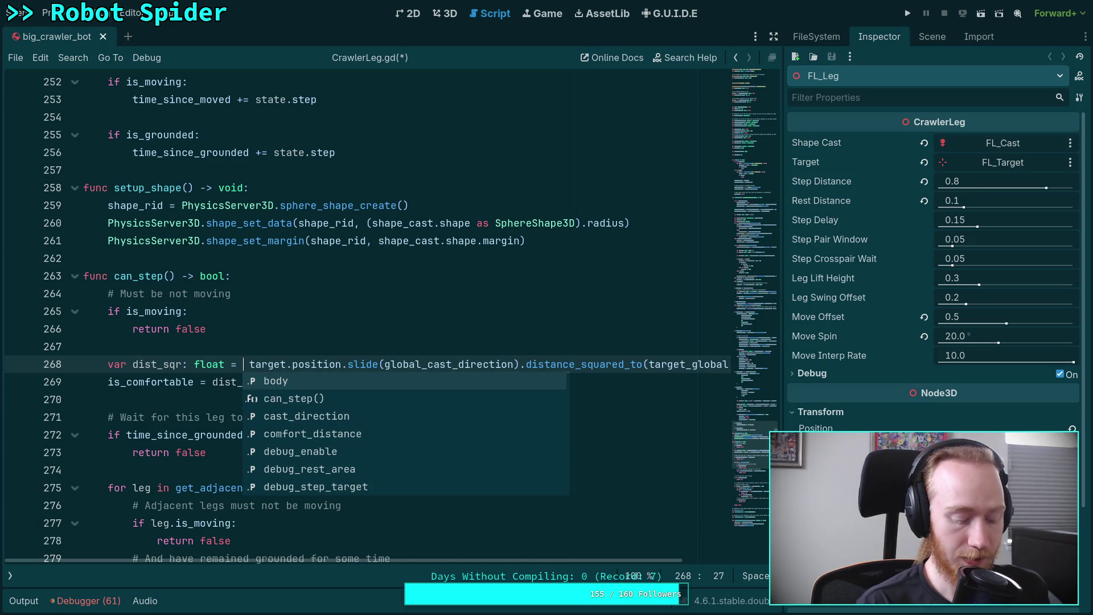
{"action": "type", "text": "d"}
{"action": "key", "text": "Down"}
{"action": "key", "text": "Down"}
{"action": "key", "text": "Escape"}
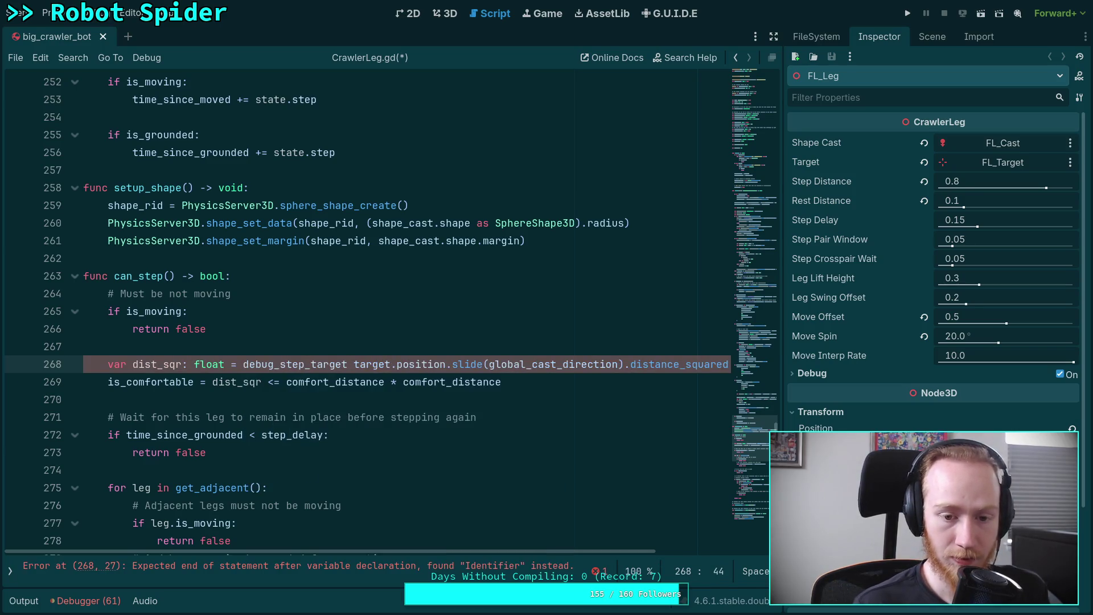
{"action": "type", "text": "ist"}
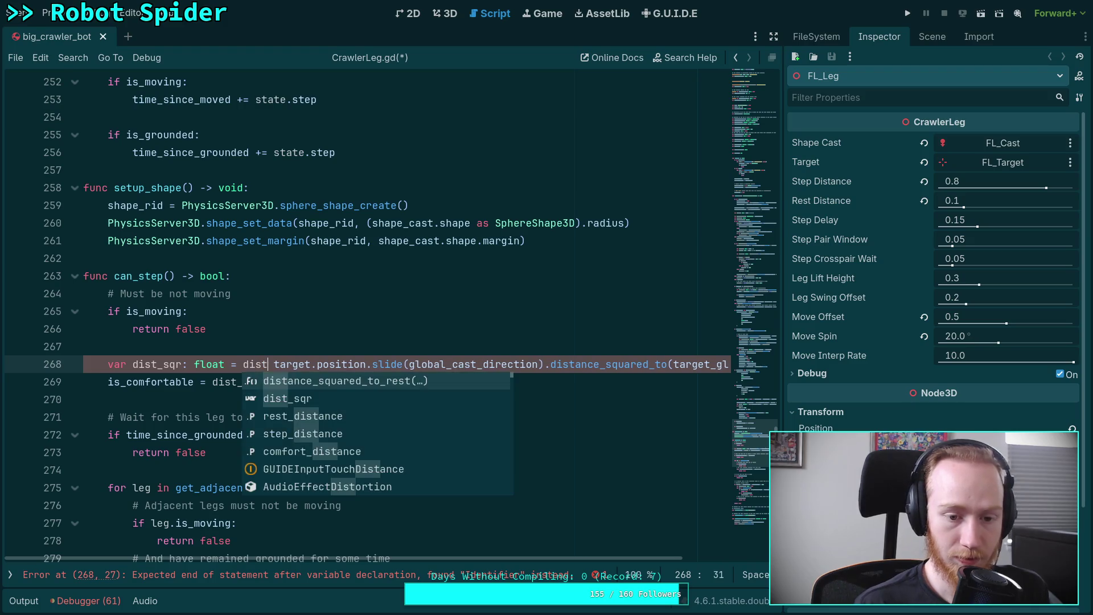
{"action": "key", "text": "Return"}
{"action": "type", "text": "target.pos"}
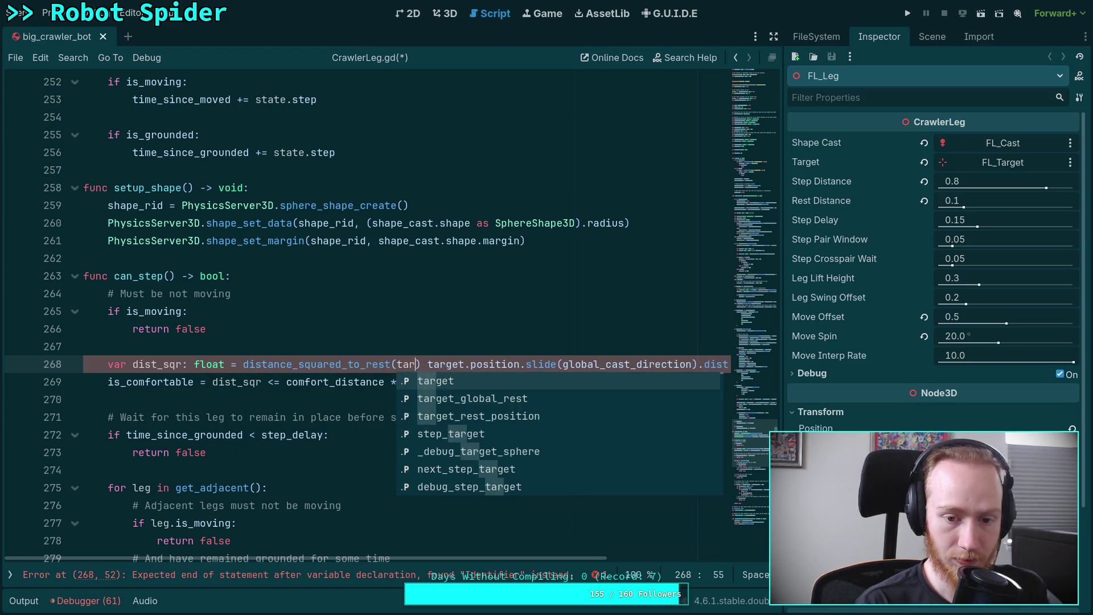
{"action": "key", "text": "Return"}
{"action": "key", "text": "Right"}
{"action": "key", "text": "Delete"}
{"action": "key", "text": "Delete"}
{"action": "key", "text": "Delete"}
{"action": "key", "text": "Delete"}
{"action": "key", "text": "Delete"}
{"action": "key", "text": "Delete"}
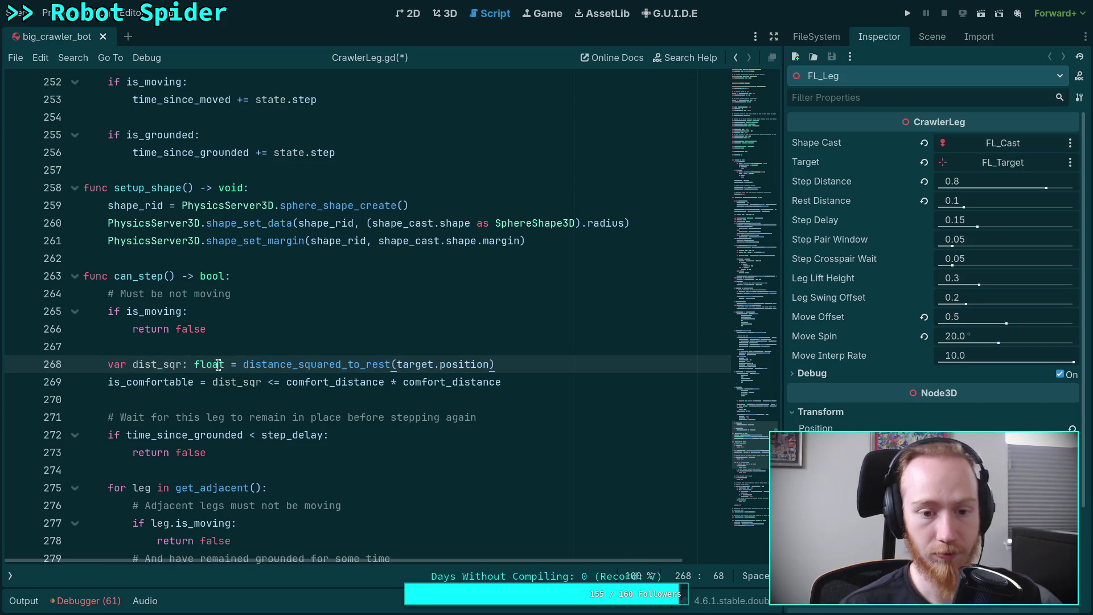
{"action": "double_click", "coordinate": [288, 365]}
{"action": "scroll", "coordinate": [322, 371], "scroll_direction": "up", "scroll_amount": 10}
{"action": "scroll", "coordinate": [322, 371], "scroll_direction": "up", "scroll_amount": 12}
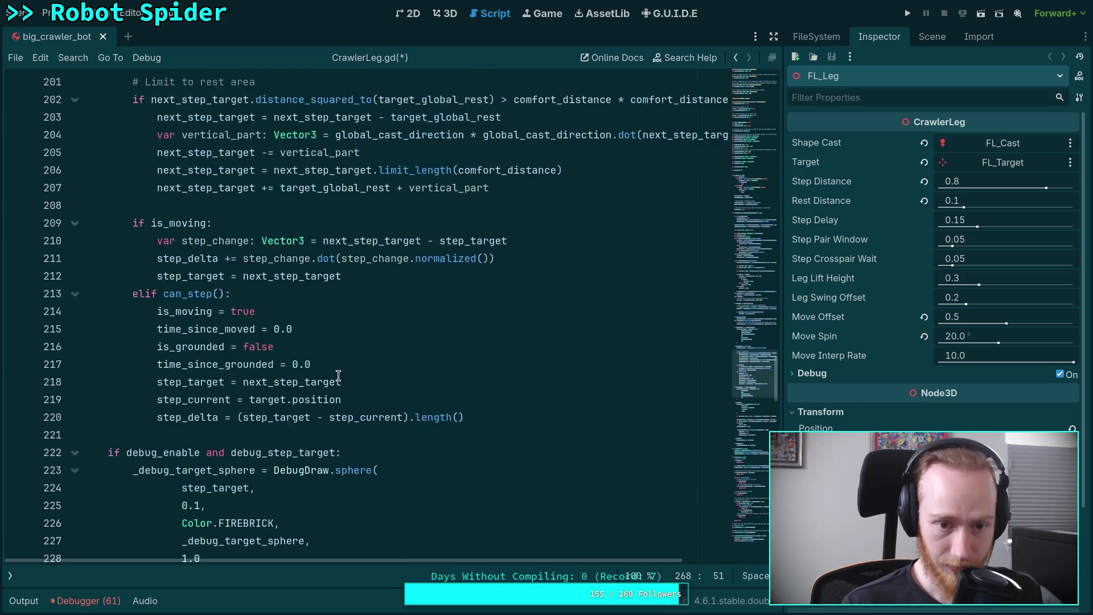
Rewrite line 202's comparison as distance_squared_to_rest(next_step_target), dropping the next_step_target. prefix.
{"action": "left_click_drag", "start_coordinate": [151, 417], "coordinate": [255, 418]}
{"action": "key", "text": "BackSpace"}
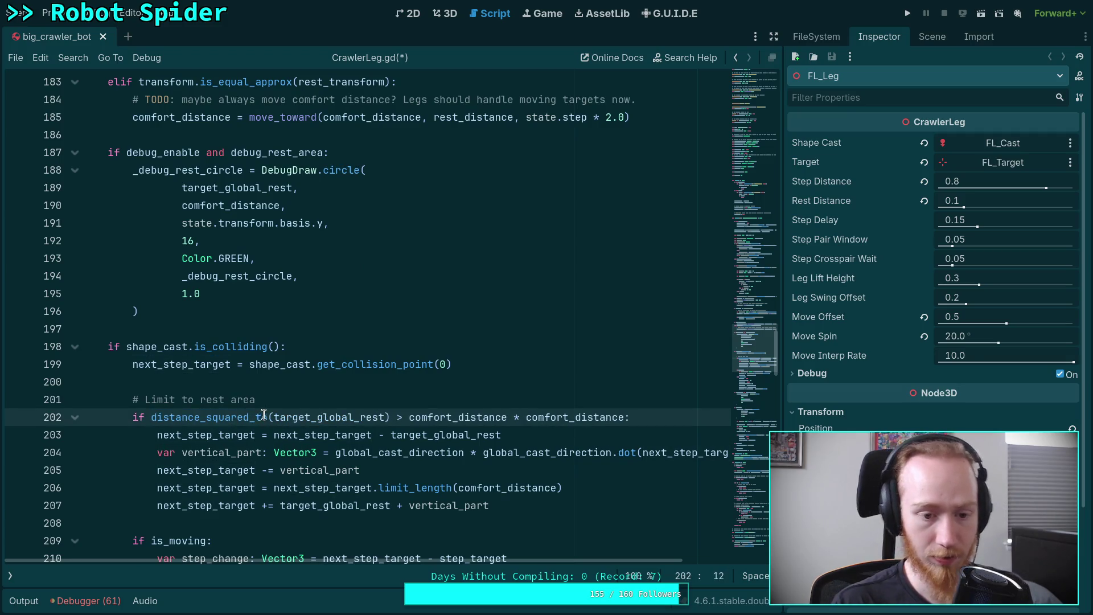
{"action": "left_click", "coordinate": [267, 418]}
{"action": "type", "text": "_r"}
{"action": "key", "text": "Return"}
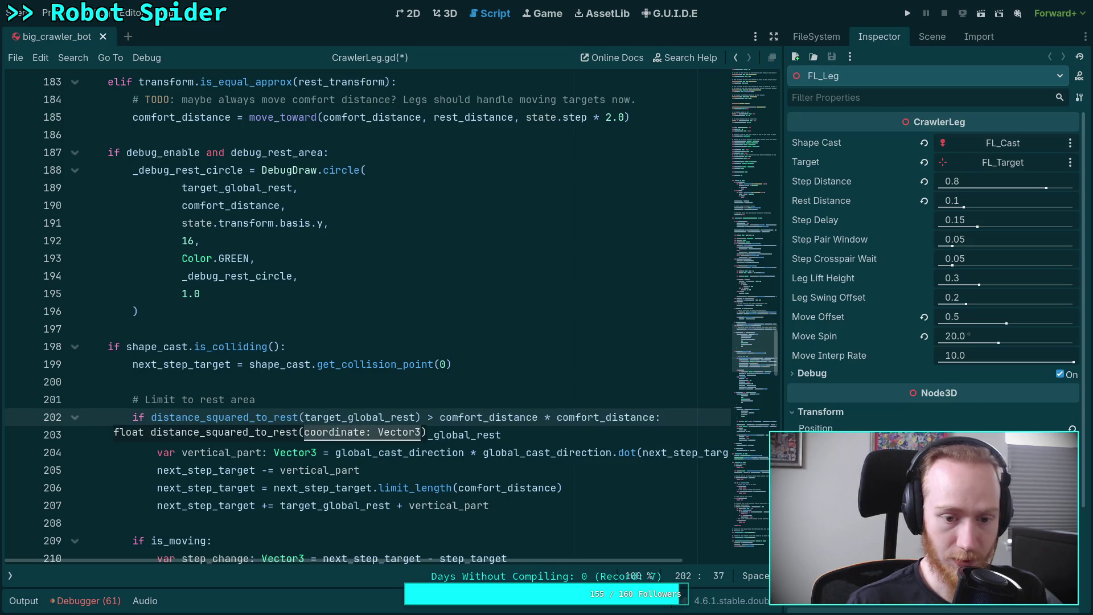
{"action": "double_click", "coordinate": [351, 418]}
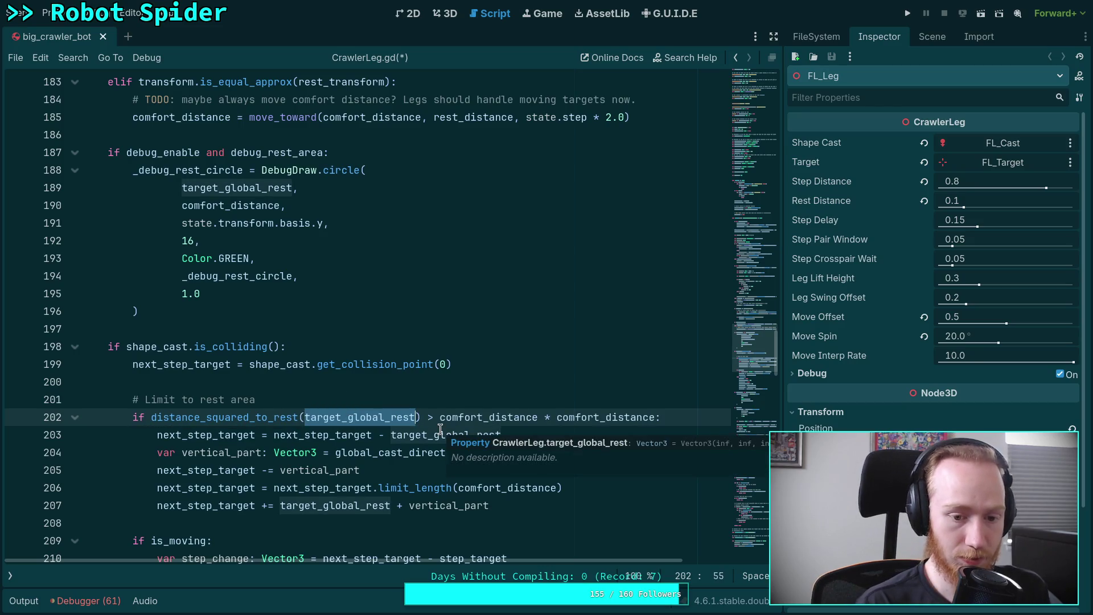
{"action": "type", "text": "next"}
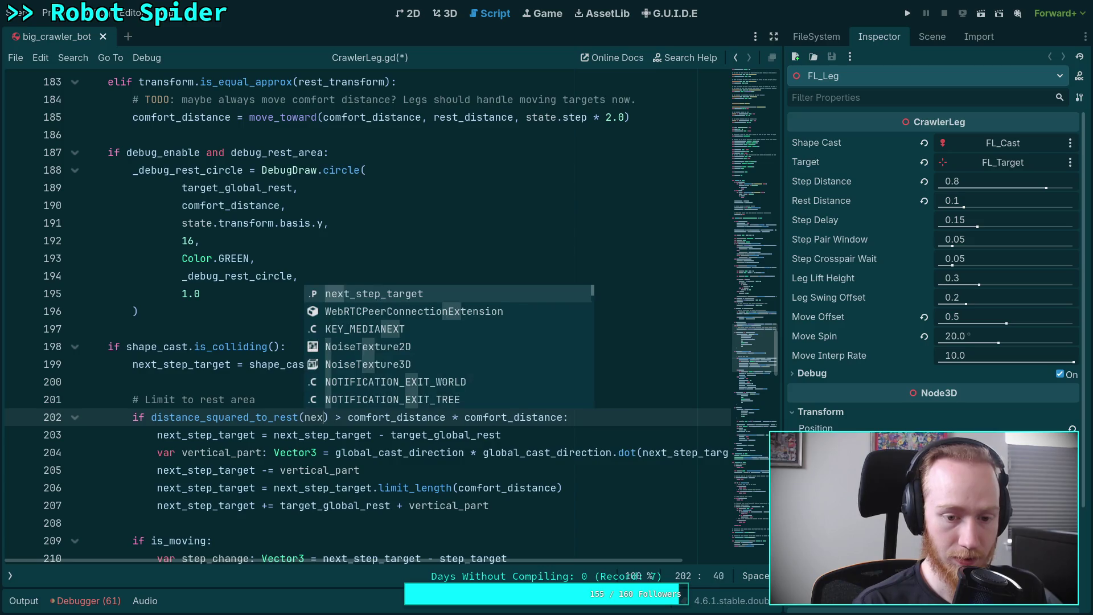
{"action": "key", "text": "Return"}
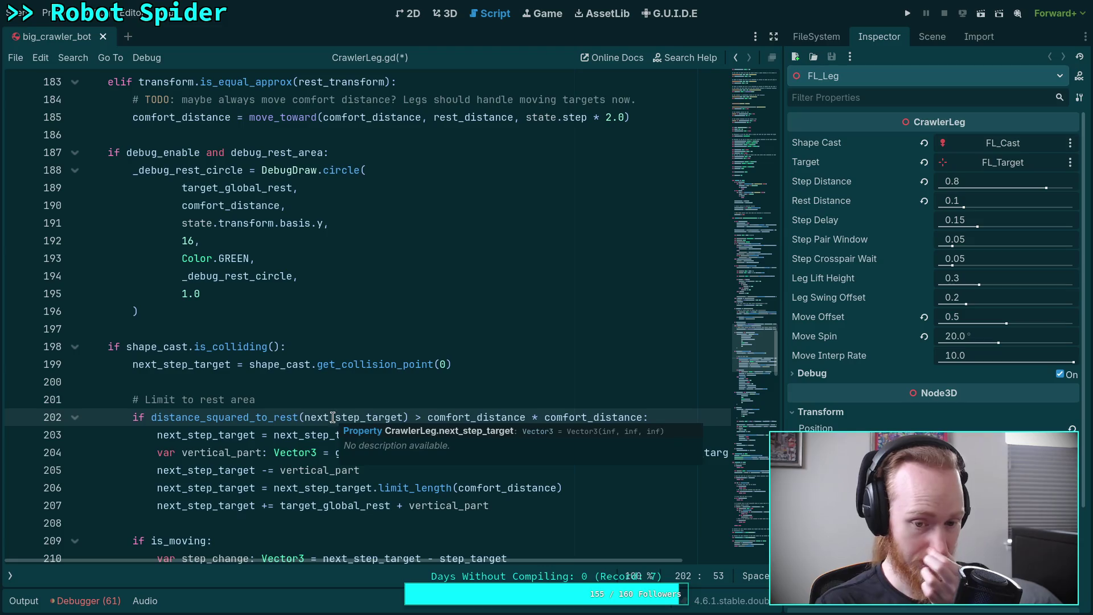
{"action": "scroll", "coordinate": [297, 473], "scroll_direction": "down", "scroll_amount": 4}
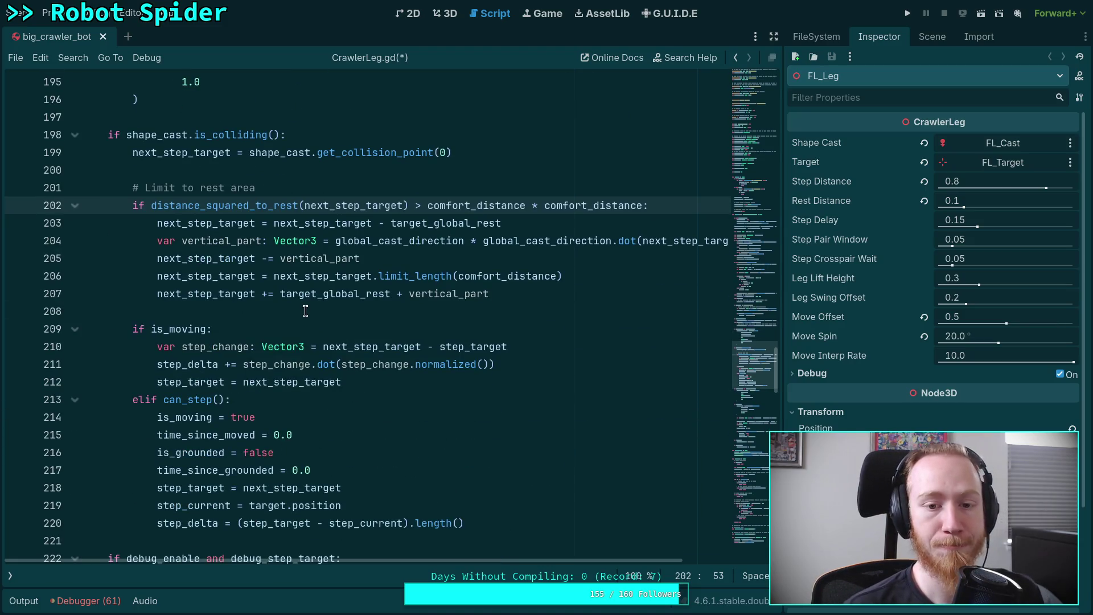
{"action": "scroll", "coordinate": [306, 310], "scroll_direction": "down", "scroll_amount": 20}
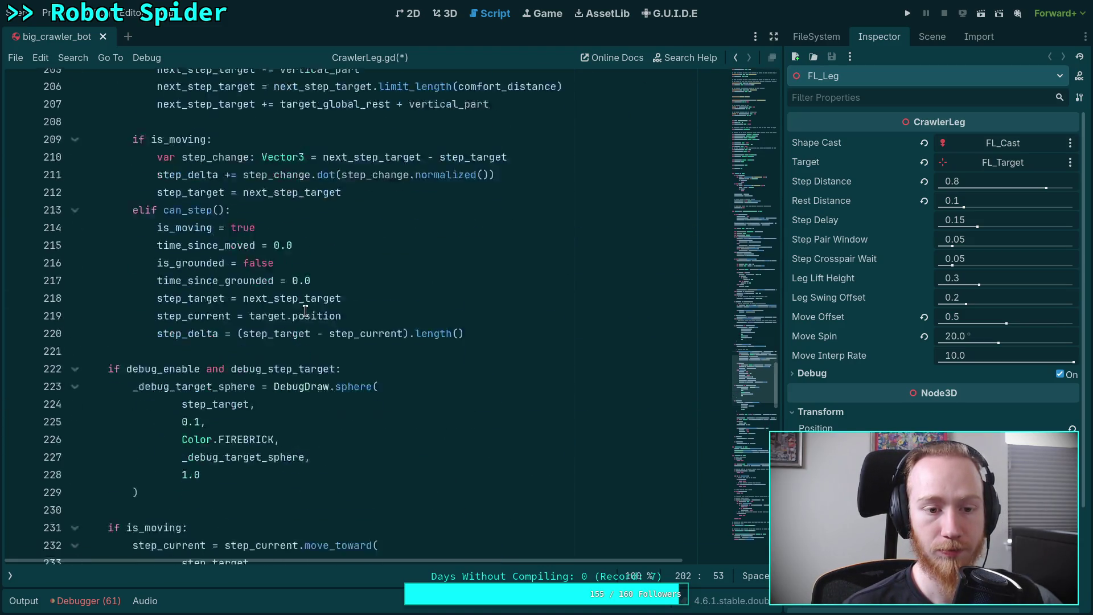
{"action": "scroll", "coordinate": [305, 310], "scroll_direction": "down", "scroll_amount": 11}
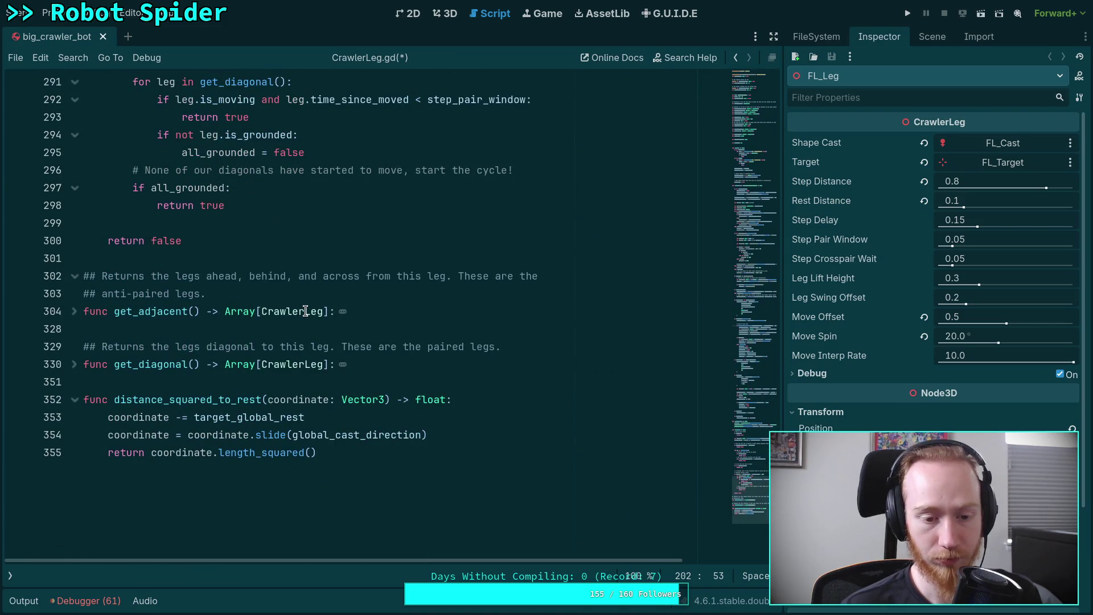
Add the doc comment '## Returns the squared distance to the target global rest' above distance_squared_to_rest.
{"action": "scroll", "coordinate": [306, 310], "scroll_direction": "down", "scroll_amount": 1}
{"action": "left_click", "coordinate": [346, 330]}
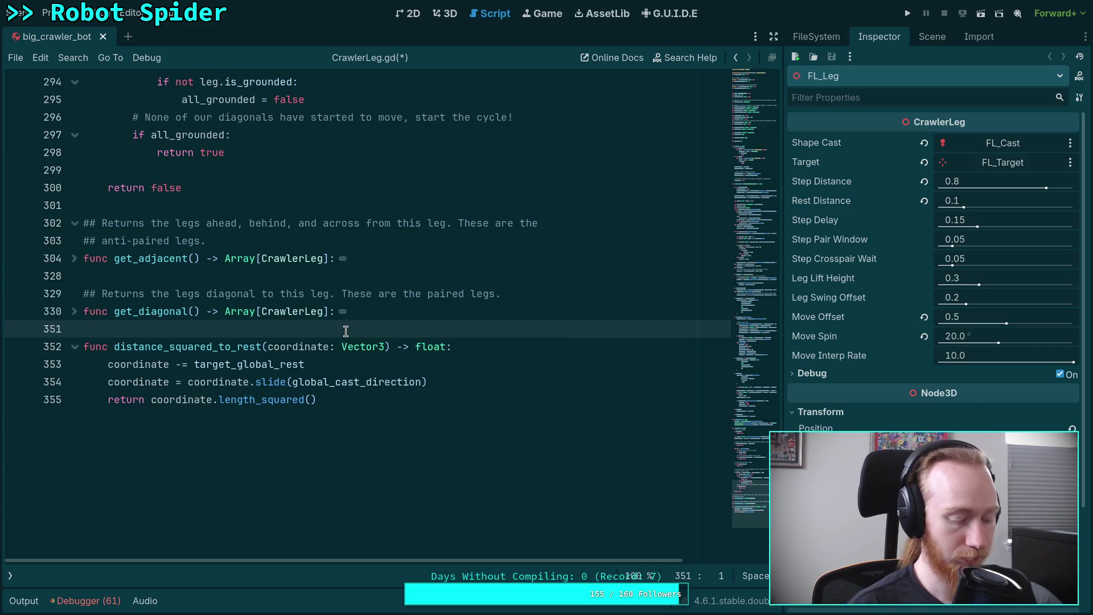
{"action": "key", "text": "Return"}
{"action": "type", "text": "## Returns the distance"}
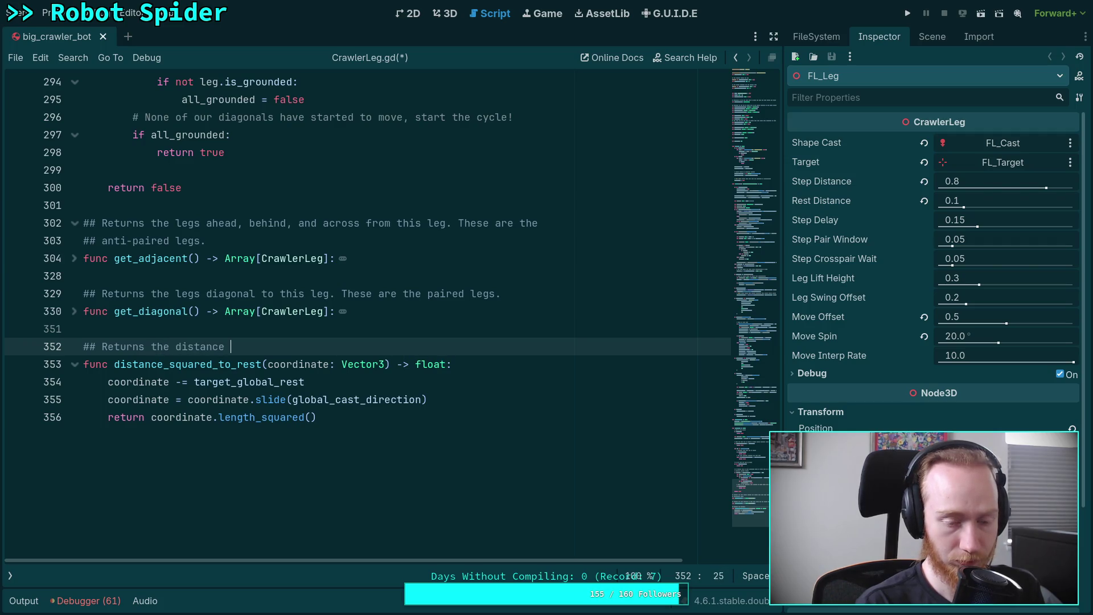
{"action": "key", "text": "BackSpace"}
{"action": "key", "text": "BackSpace"}
{"action": "key", "text": "BackSpace"}
{"action": "type", "text": "square"}
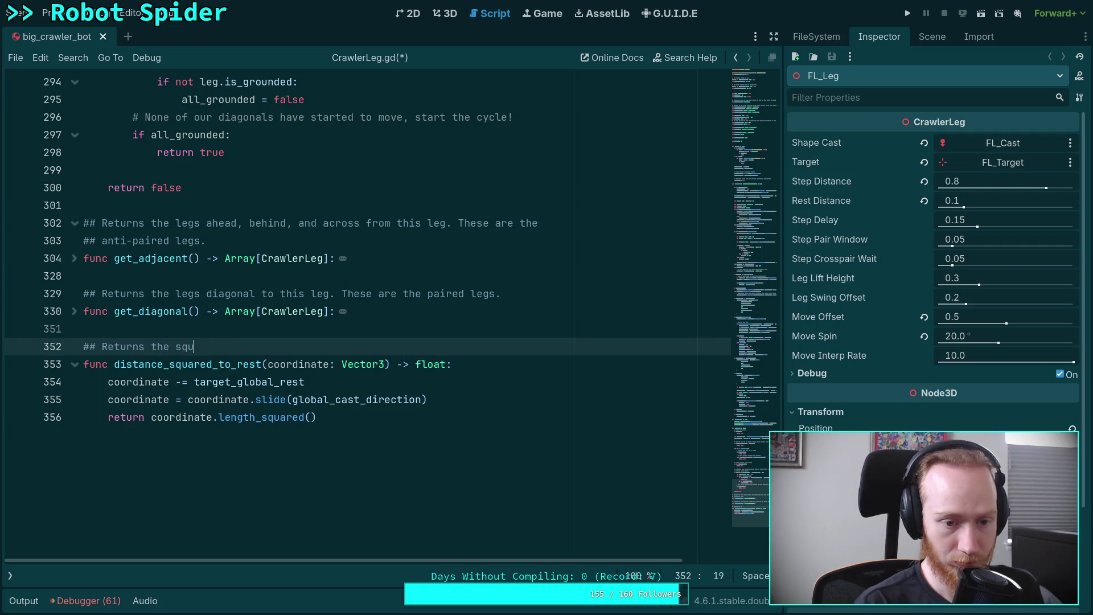
{"action": "type", "text": "d distance to the t"}
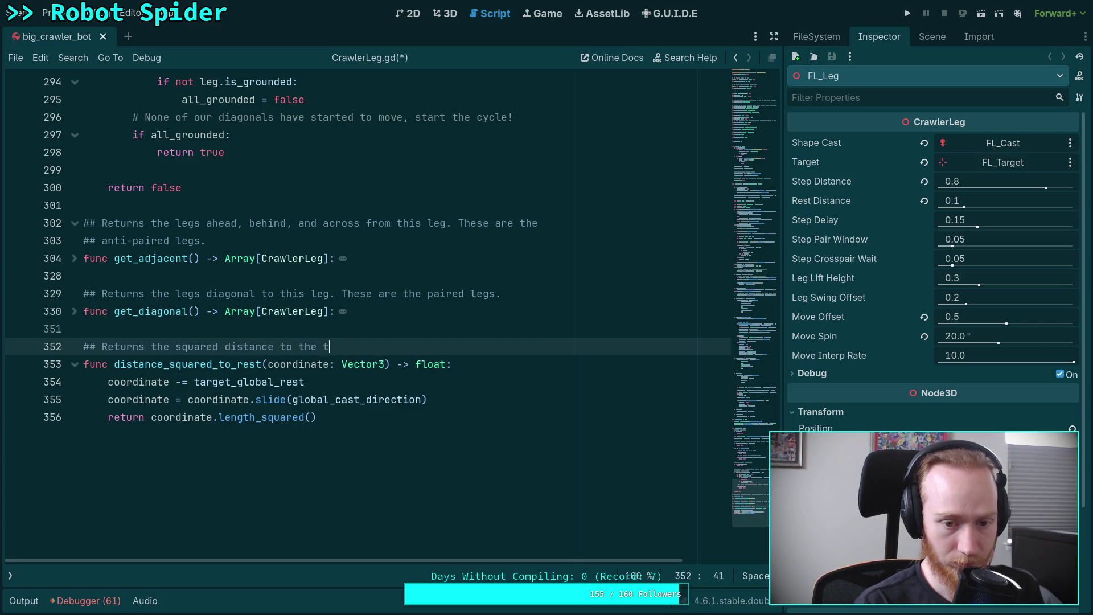
{"action": "type", "text": "arget global "}
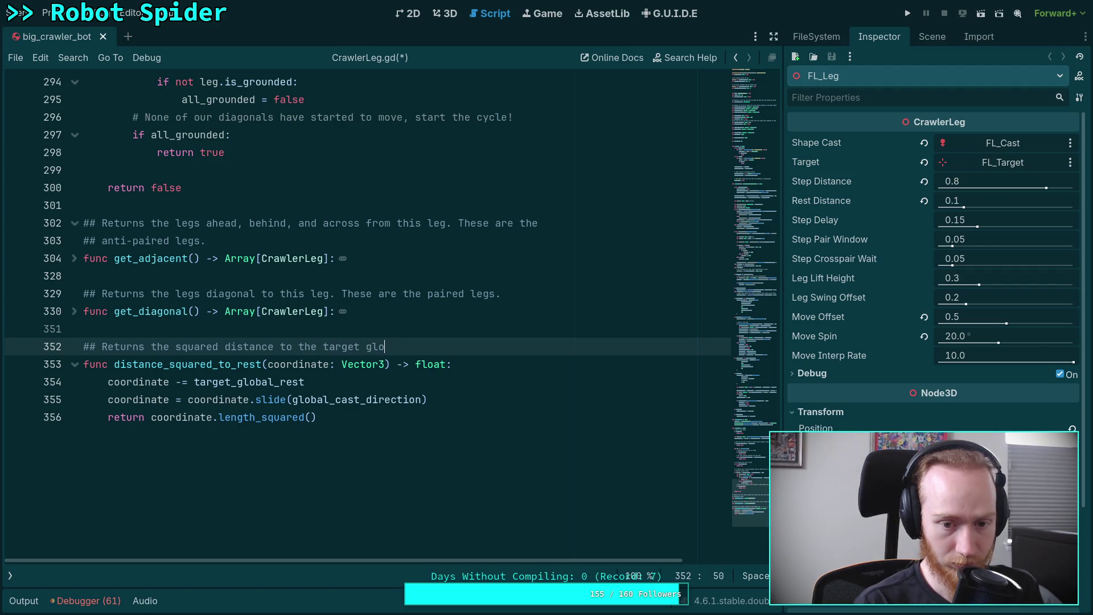
{"action": "type", "text": "rest"}
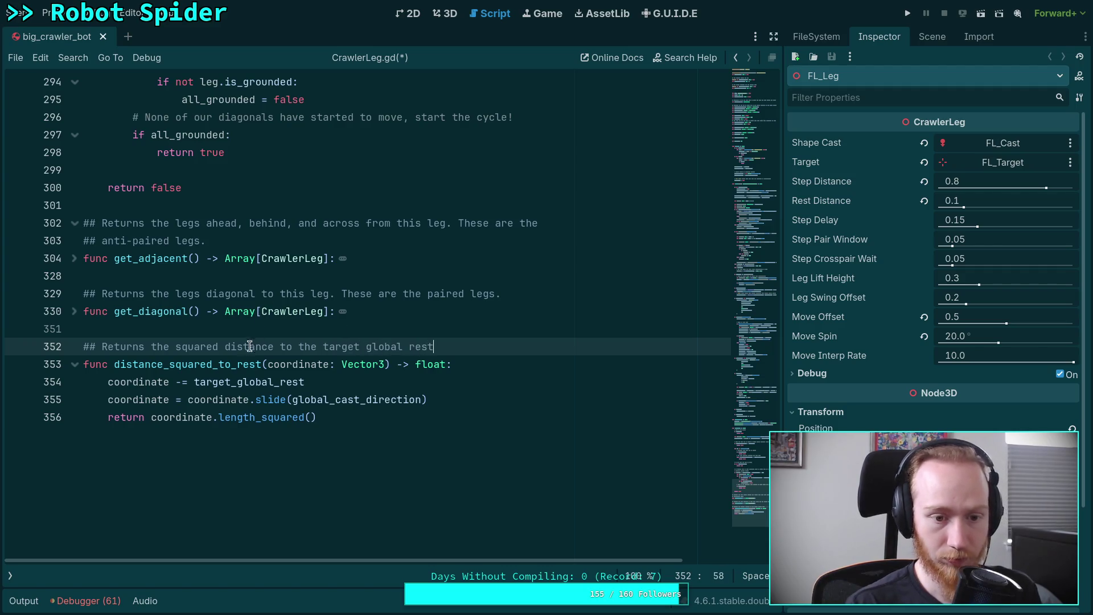
Insert 'lateral' before 'distance', end the comment with a period, and save.
{"action": "left_click", "coordinate": [176, 346]}
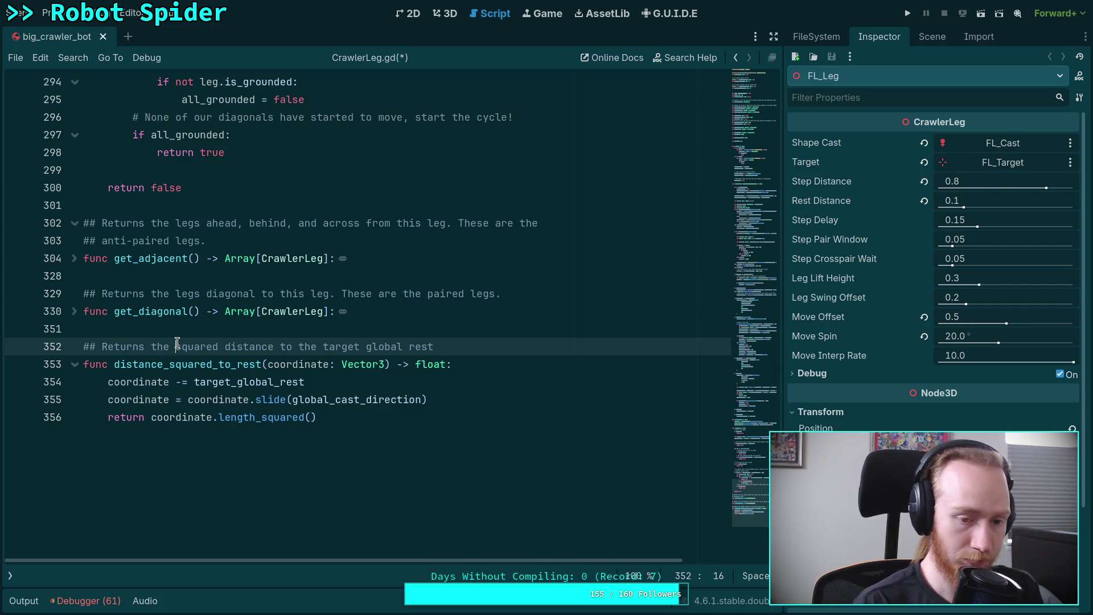
{"action": "key", "text": "Right"}
{"action": "type", "text": "lateral"}
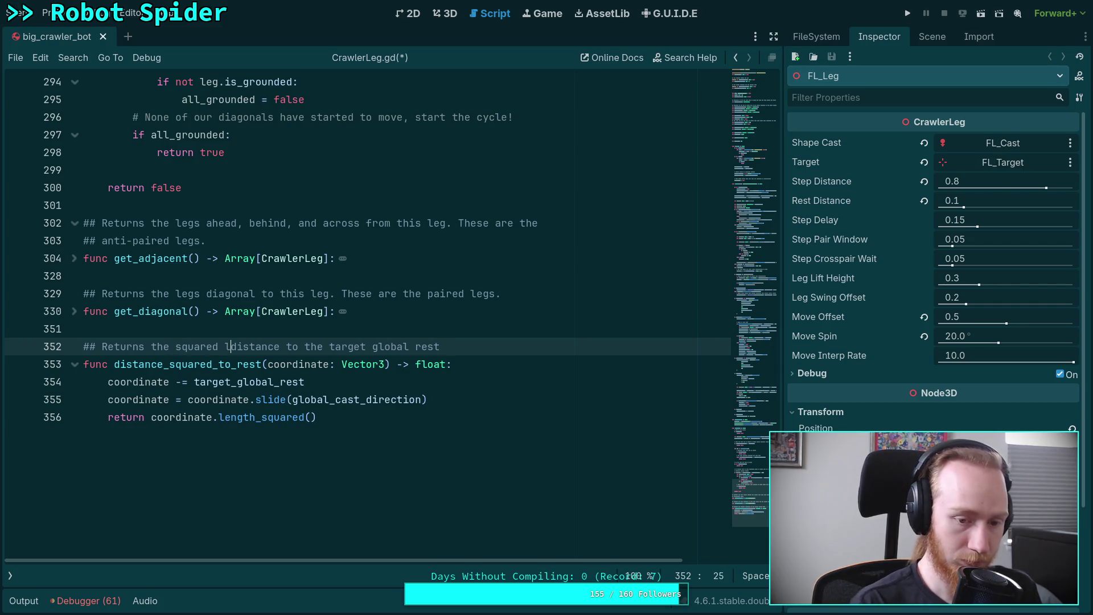
{"action": "left_click", "coordinate": [514, 342]}
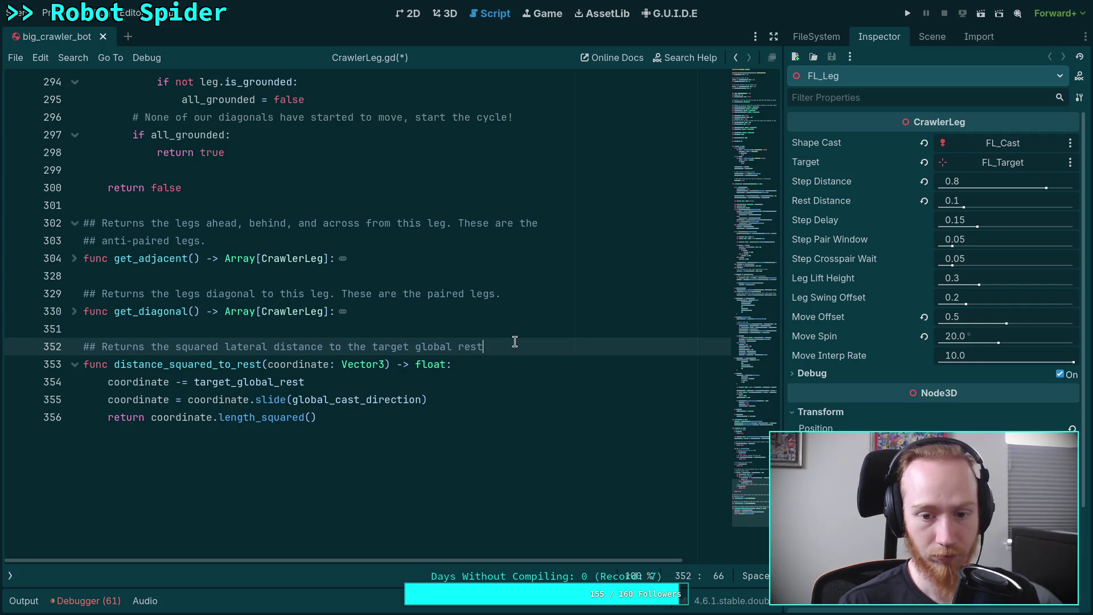
{"action": "type", "text": "."}
{"action": "key", "text": "ctrl+s"}
{"action": "scroll", "coordinate": [486, 331], "scroll_direction": "up", "scroll_amount": 15}
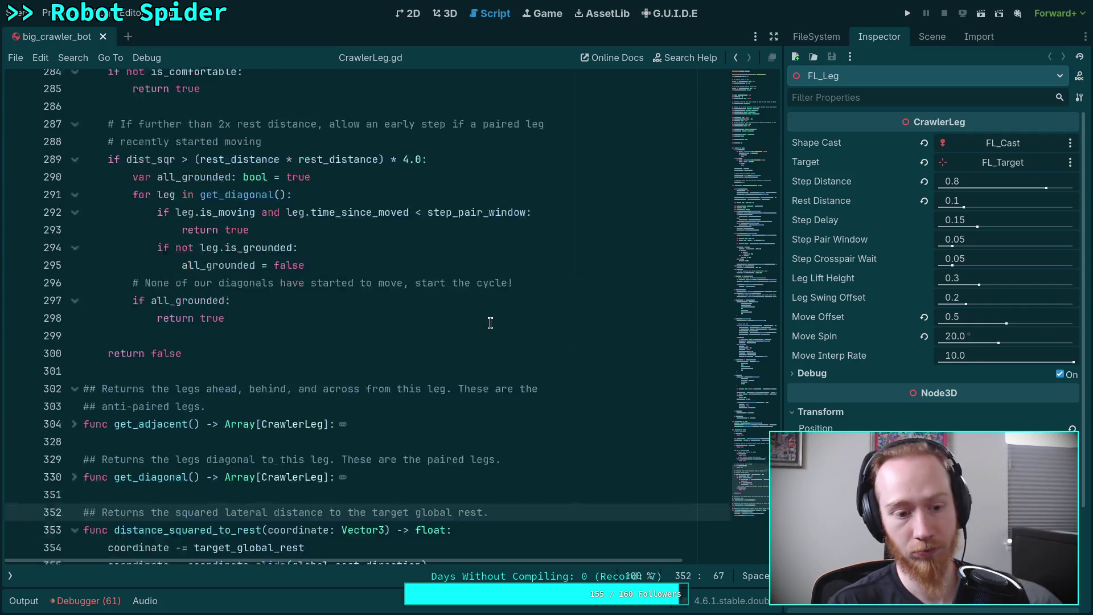
{"action": "scroll", "coordinate": [487, 331], "scroll_direction": "up", "scroll_amount": 9}
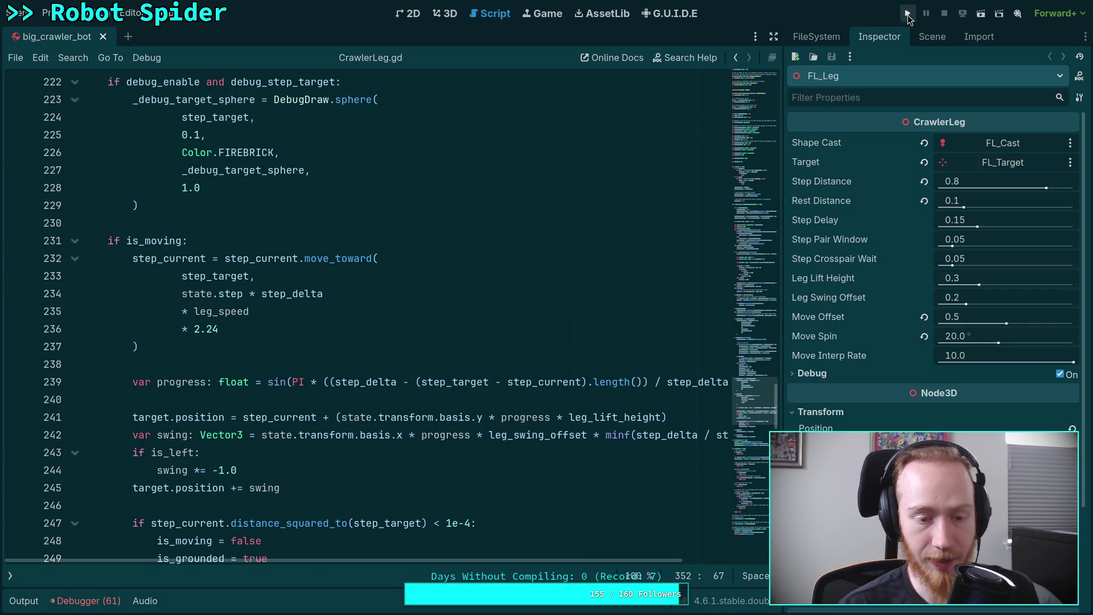
{"action": "left_click", "coordinate": [908, 13]}
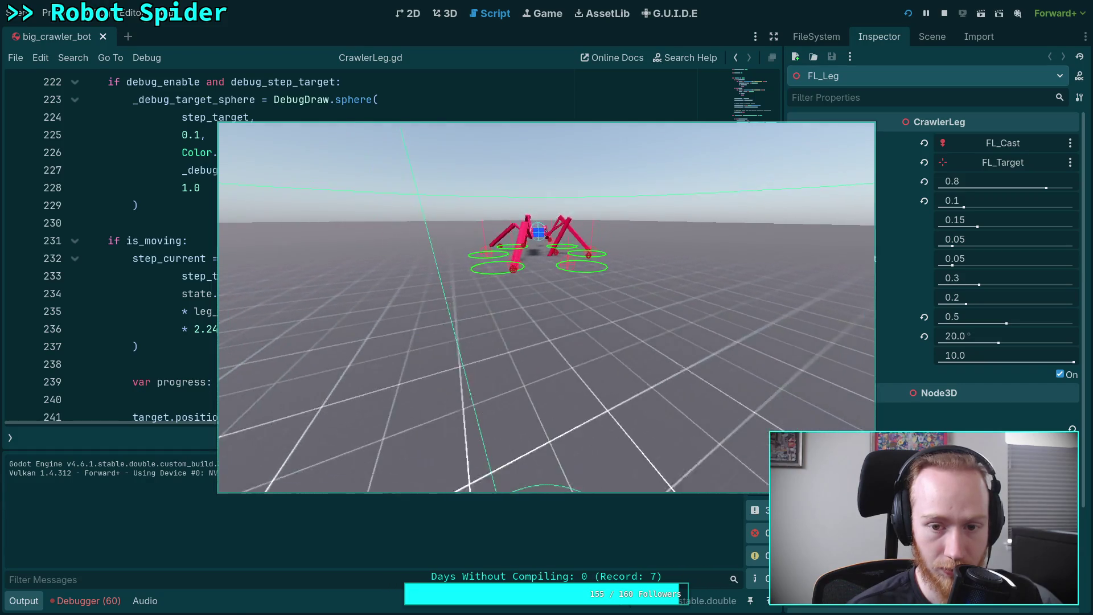
{"action": "left_click", "coordinate": [945, 14]}
{"action": "left_click", "coordinate": [22, 601]}
{"action": "scroll", "coordinate": [228, 411], "scroll_direction": "down", "scroll_amount": 12}
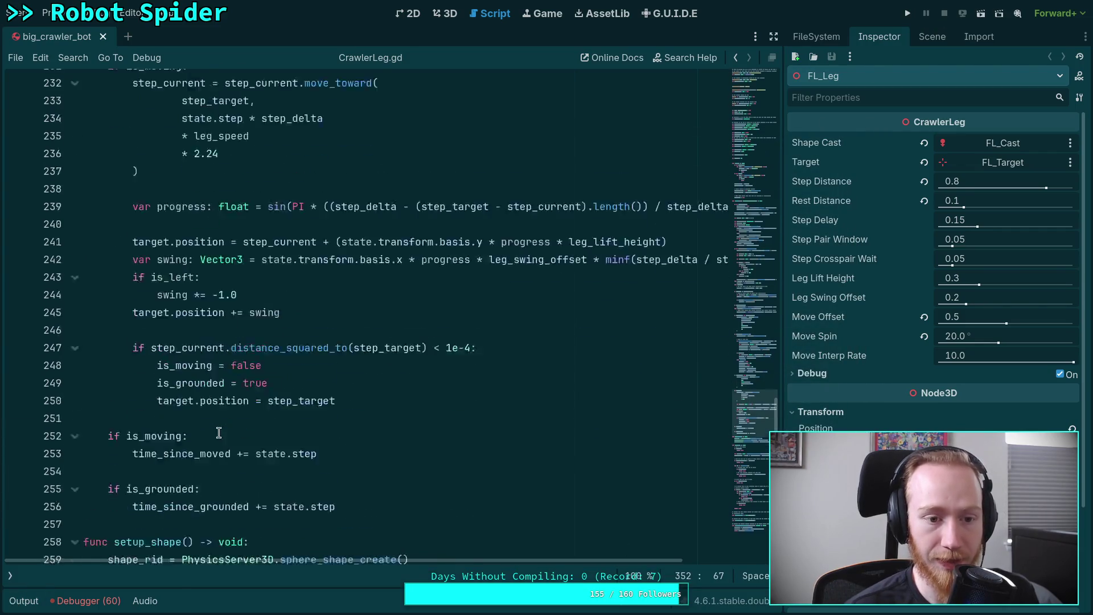
{"action": "scroll", "coordinate": [230, 410], "scroll_direction": "down", "scroll_amount": 8}
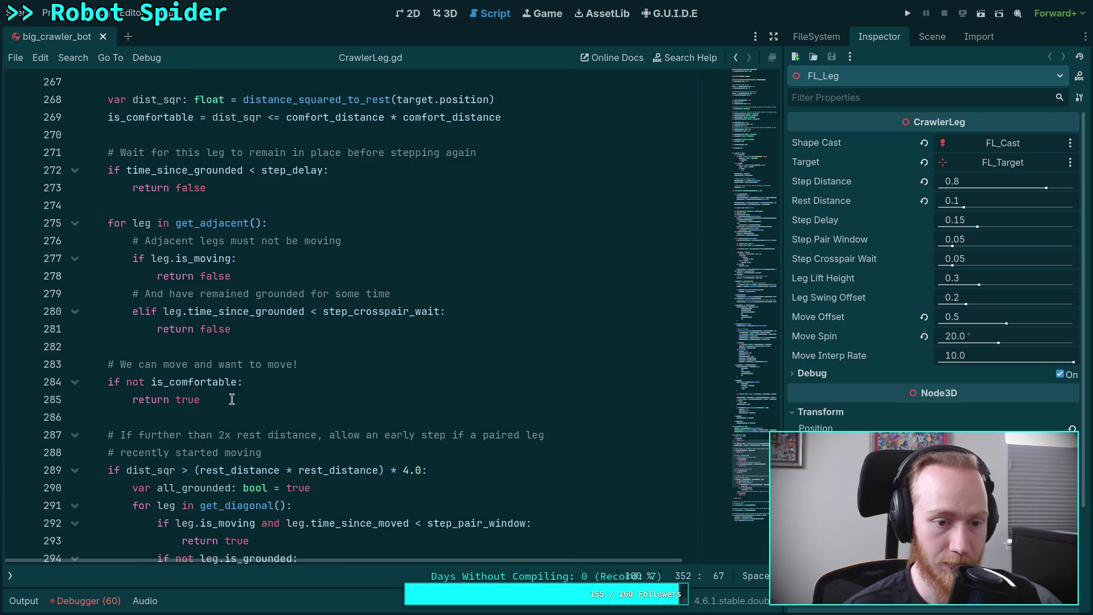
{"action": "scroll", "coordinate": [234, 392], "scroll_direction": "up", "scroll_amount": 4}
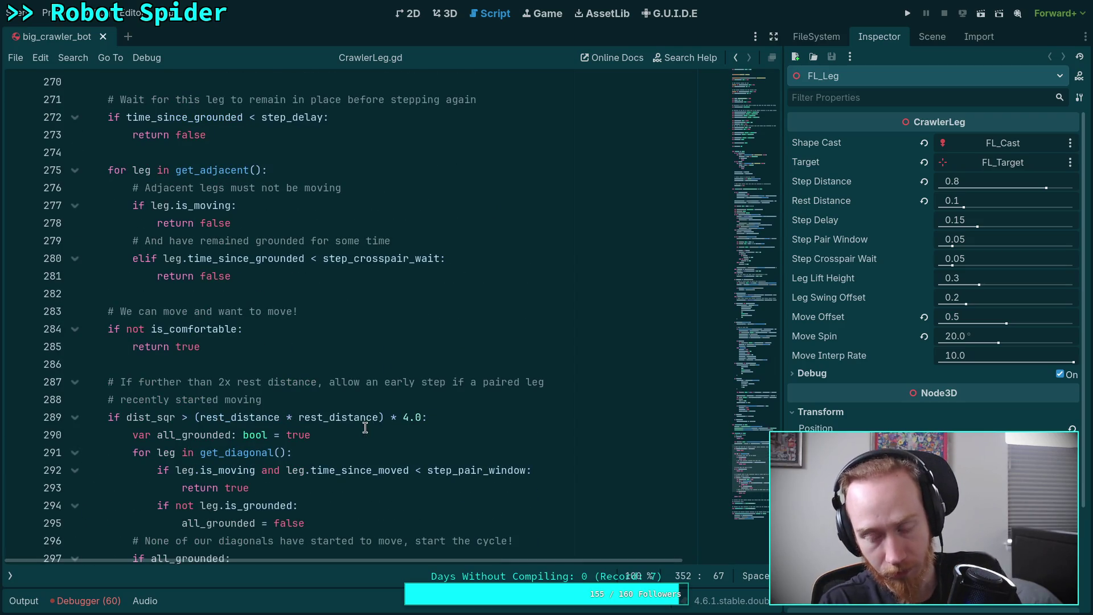
{"action": "mouse_move", "coordinate": [362, 418]}
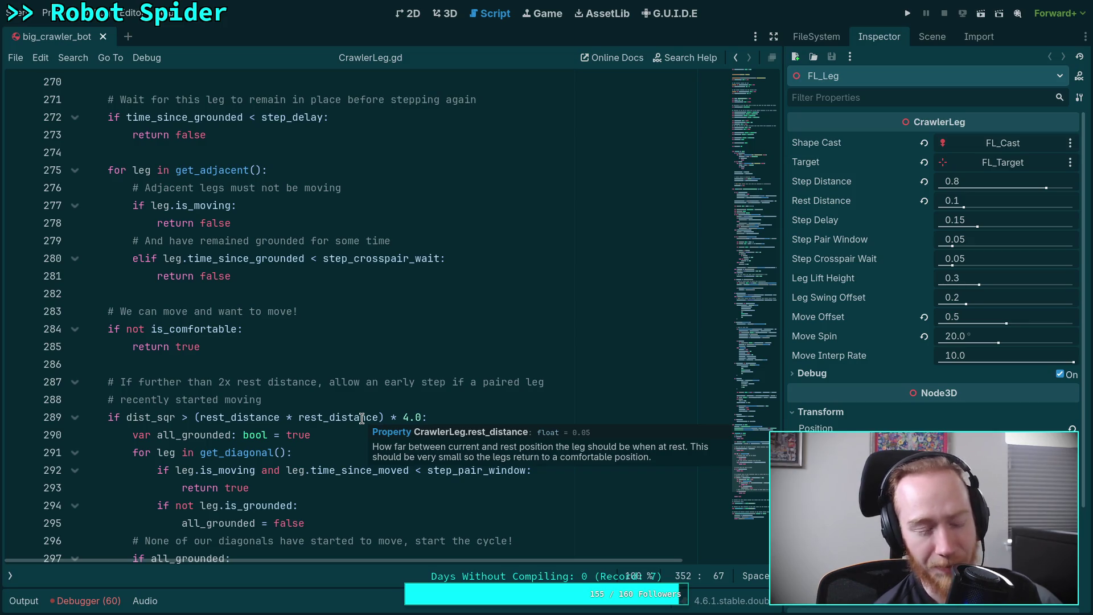
{"action": "scroll", "coordinate": [361, 419], "scroll_direction": "down", "scroll_amount": 6}
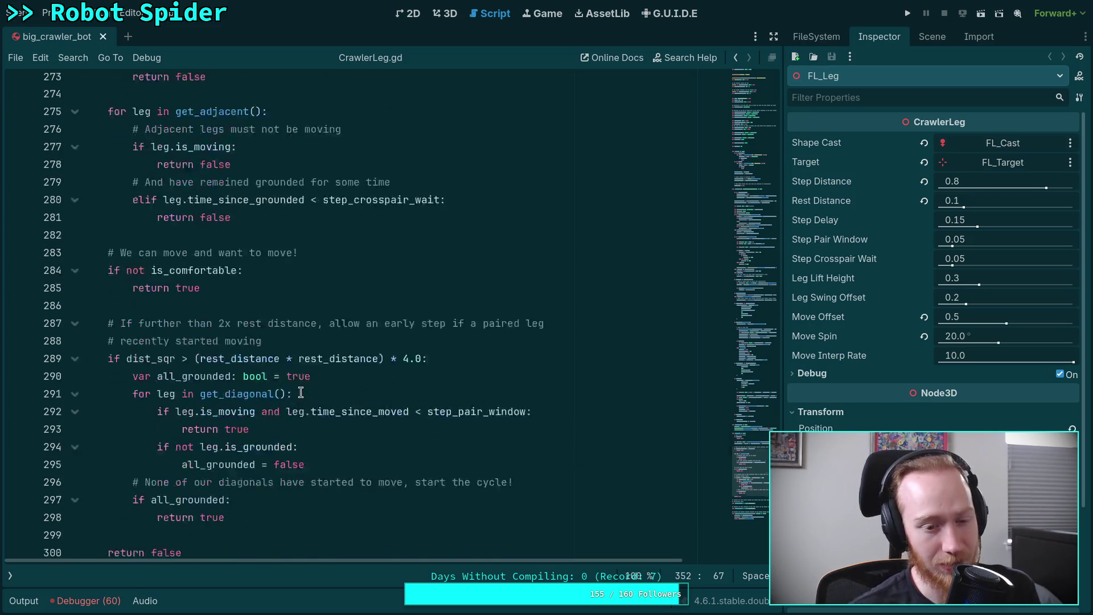
{"action": "scroll", "coordinate": [313, 436], "scroll_direction": "up", "scroll_amount": 10}
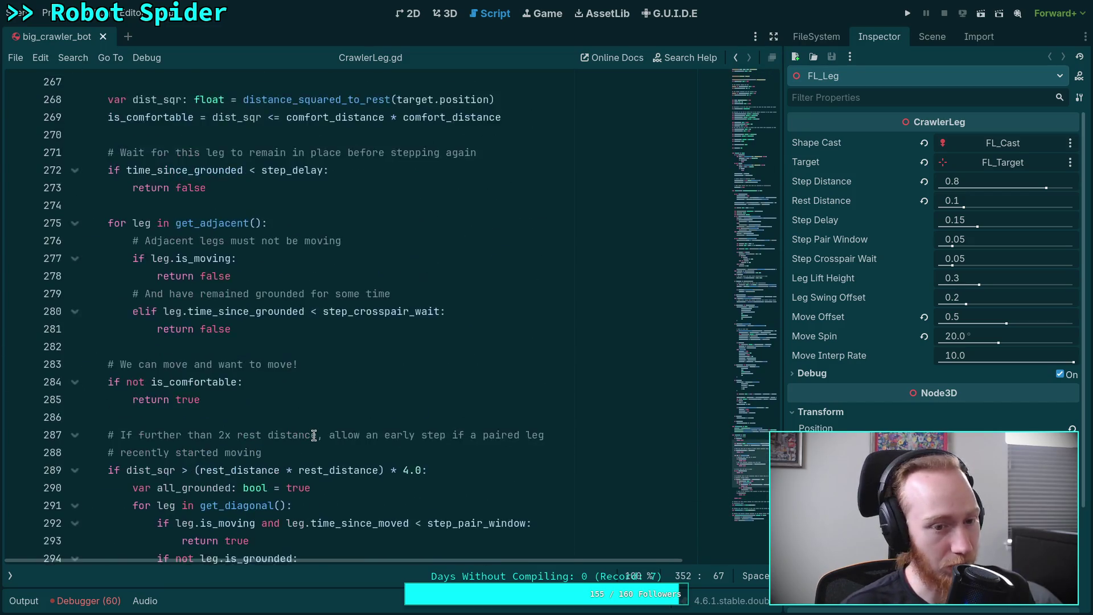
{"action": "scroll", "coordinate": [314, 436], "scroll_direction": "down", "scroll_amount": 1}
{"action": "scroll", "coordinate": [314, 436], "scroll_direction": "down", "scroll_amount": 3}
{"action": "scroll", "coordinate": [314, 436], "scroll_direction": "up", "scroll_amount": 2}
{"action": "scroll", "coordinate": [313, 435], "scroll_direction": "down", "scroll_amount": 9}
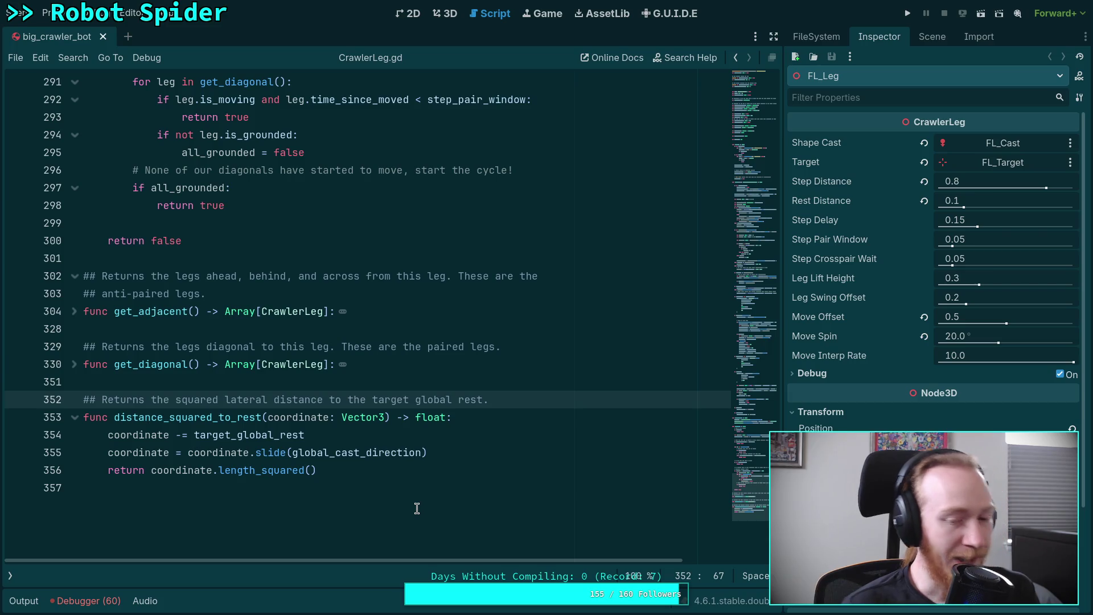
{"action": "scroll", "coordinate": [404, 507], "scroll_direction": "up", "scroll_amount": 4}
{"action": "scroll", "coordinate": [402, 506], "scroll_direction": "up", "scroll_amount": 6}
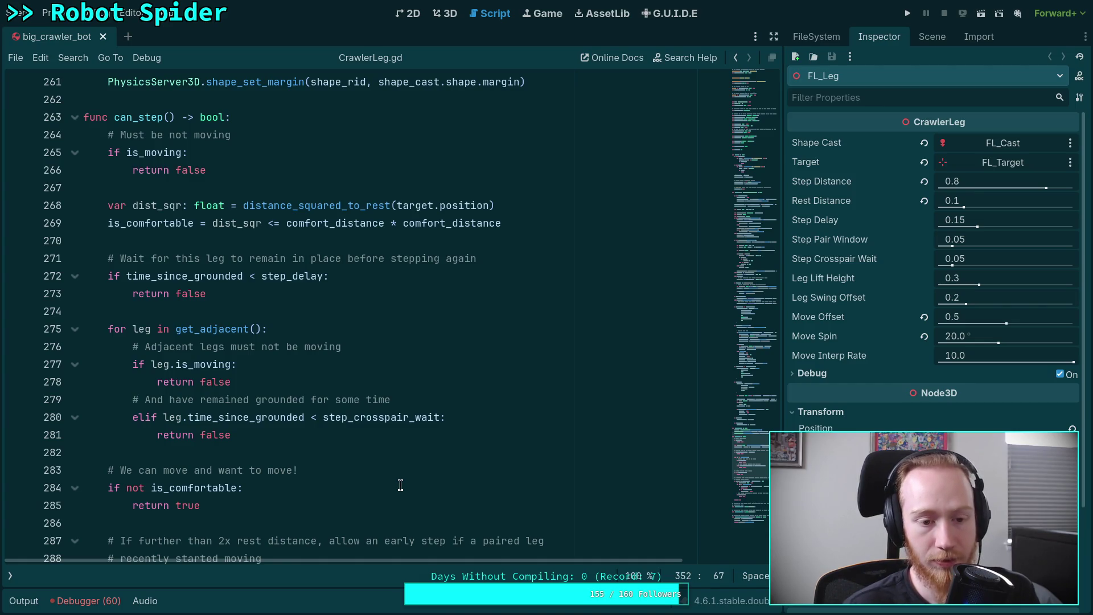
{"action": "scroll", "coordinate": [400, 485], "scroll_direction": "up", "scroll_amount": 8}
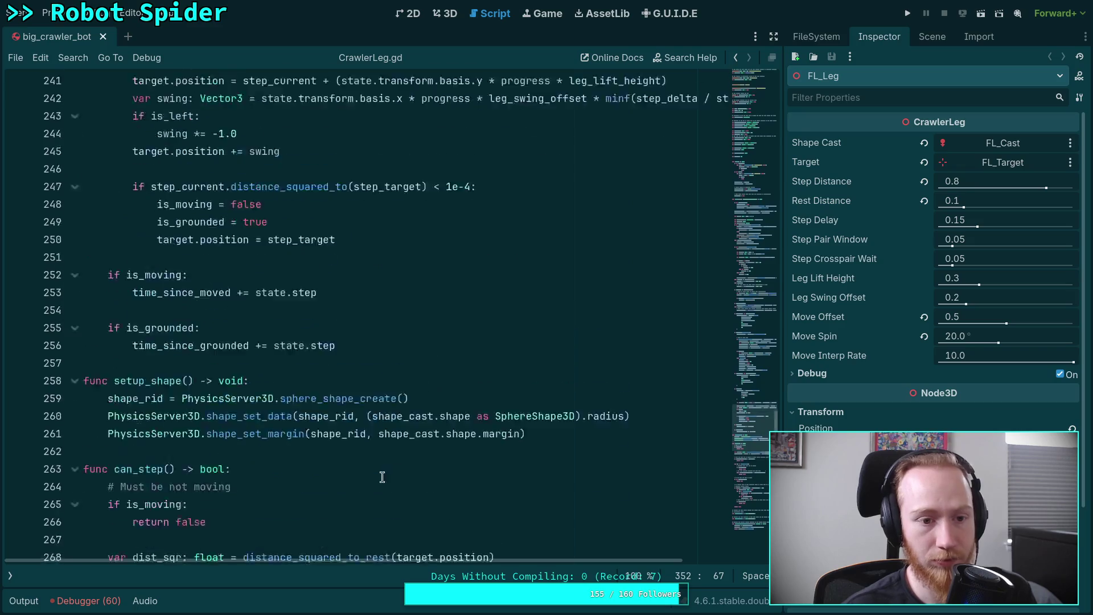
{"action": "left_click", "coordinate": [158, 348]}
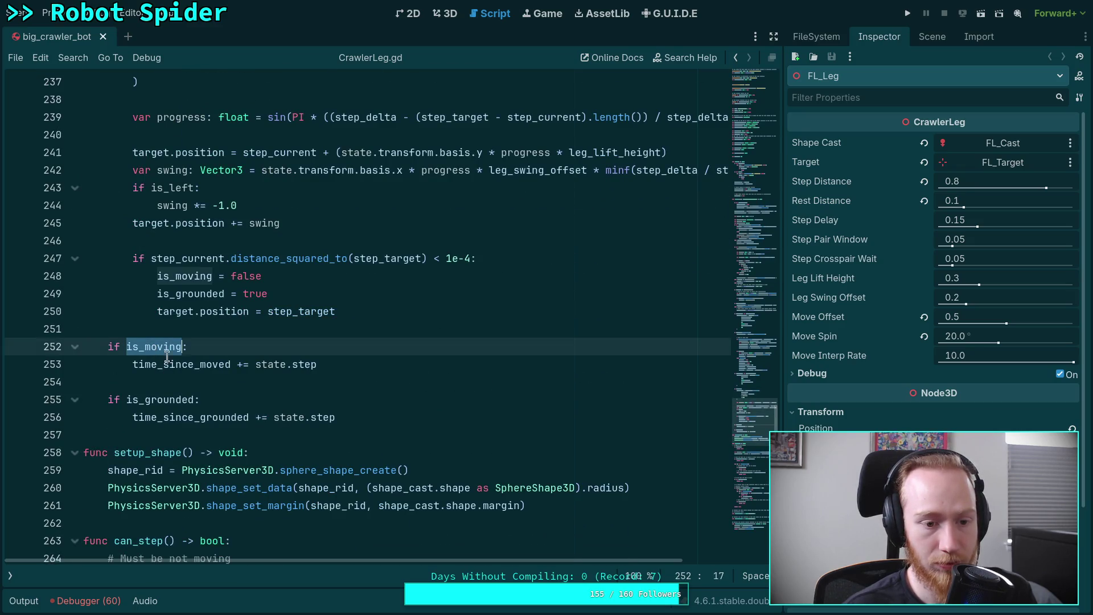
{"action": "double_click", "coordinate": [171, 366]}
{"action": "scroll", "coordinate": [439, 435], "scroll_direction": "down", "scroll_amount": 13}
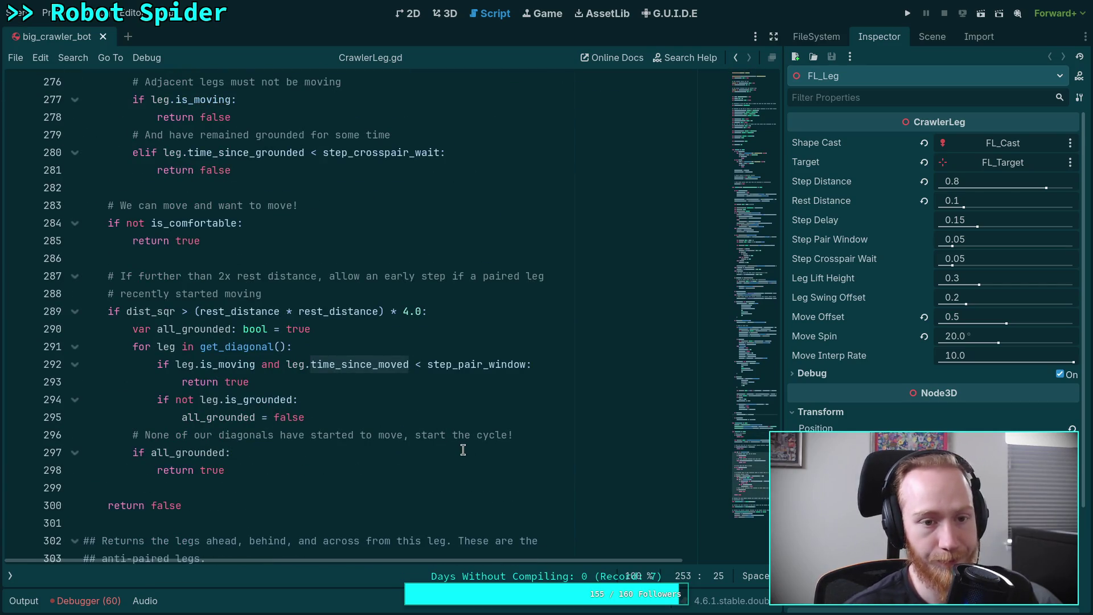
{"action": "scroll", "coordinate": [463, 450], "scroll_direction": "up", "scroll_amount": 1}
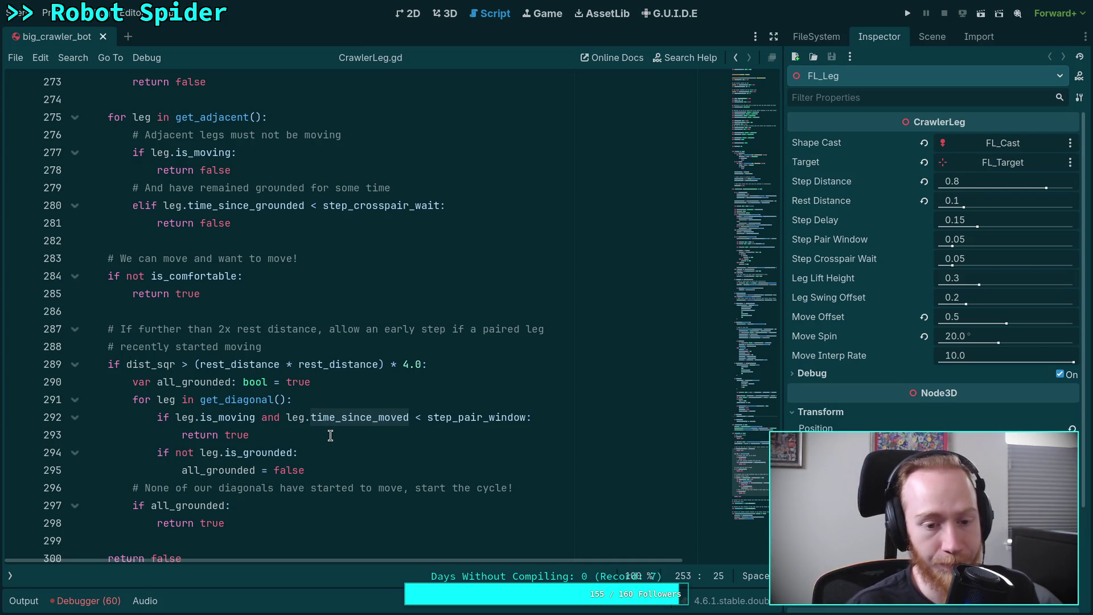
{"action": "scroll", "coordinate": [343, 432], "scroll_direction": "down", "scroll_amount": 2}
{"action": "scroll", "coordinate": [297, 366], "scroll_direction": "up", "scroll_amount": 1}
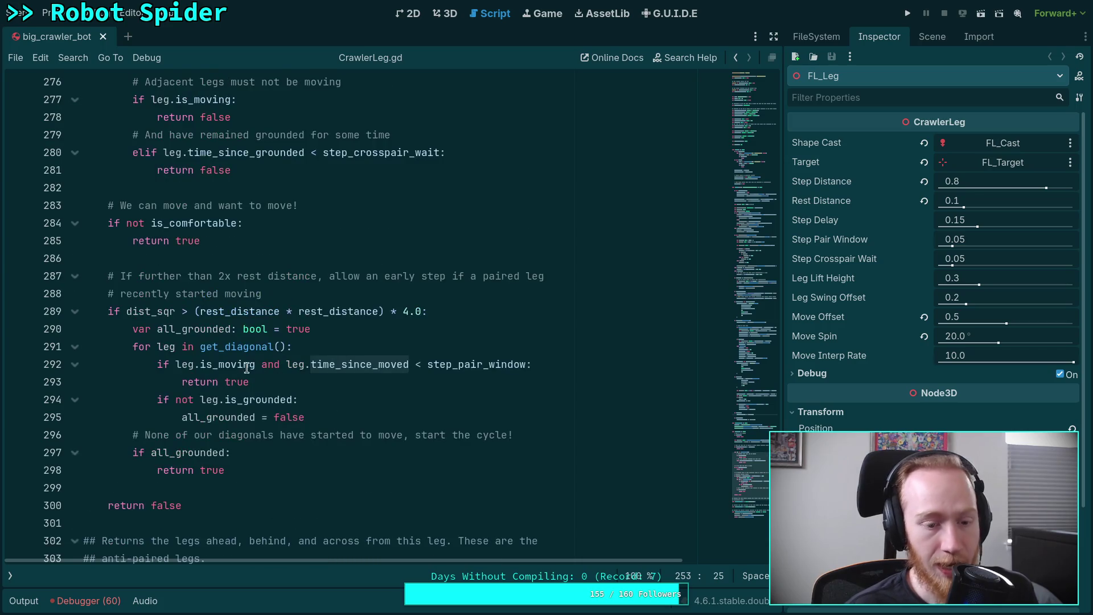
{"action": "left_click", "coordinate": [320, 419]}
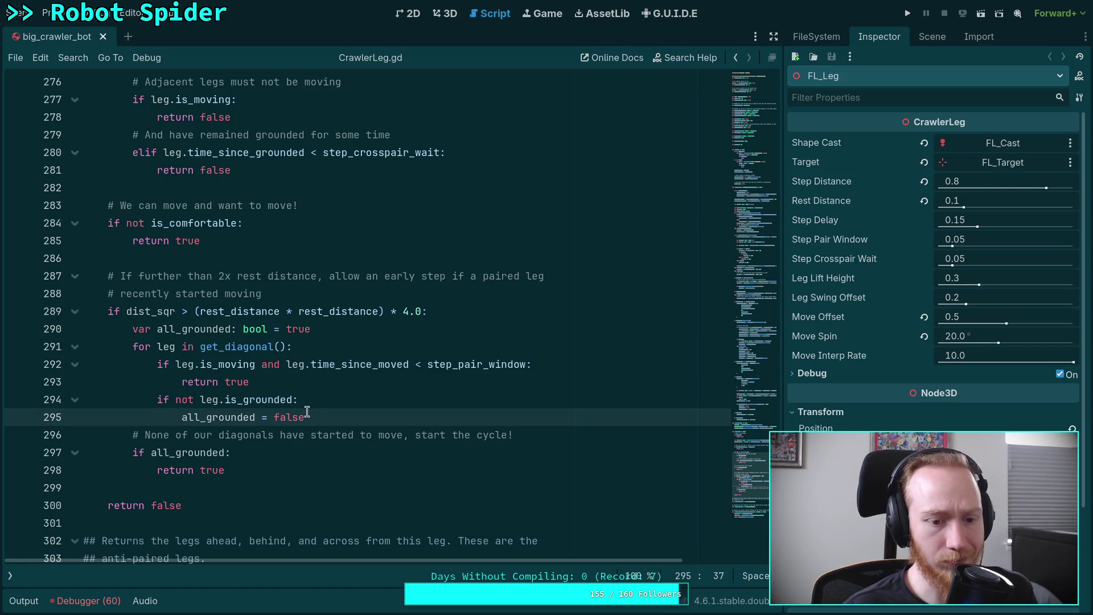
{"action": "left_click_drag", "start_coordinate": [308, 418], "coordinate": [174, 401]}
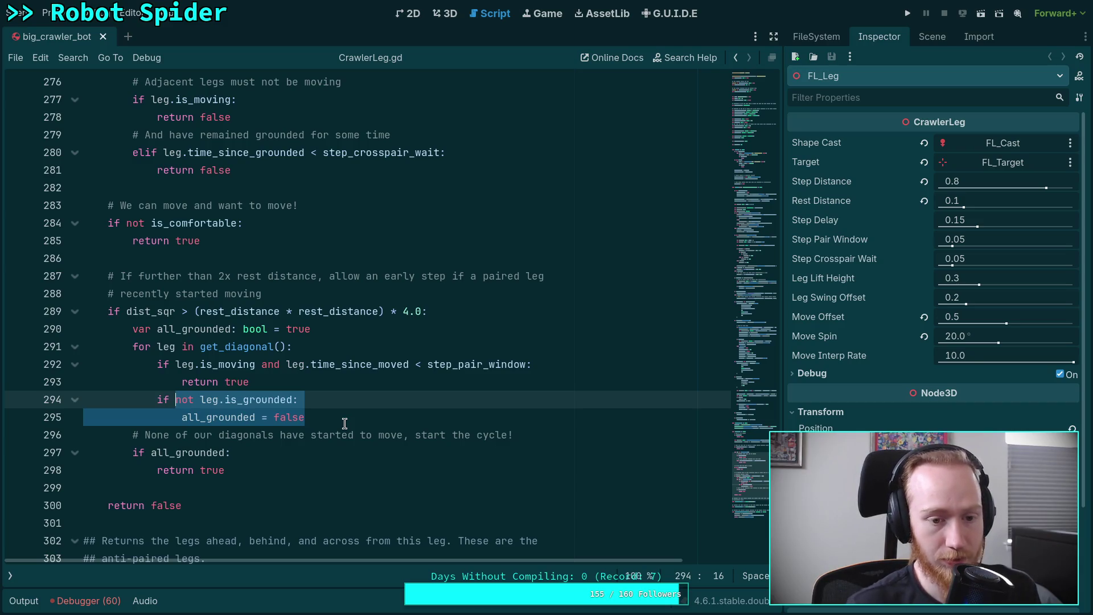
{"action": "left_click", "coordinate": [296, 401]}
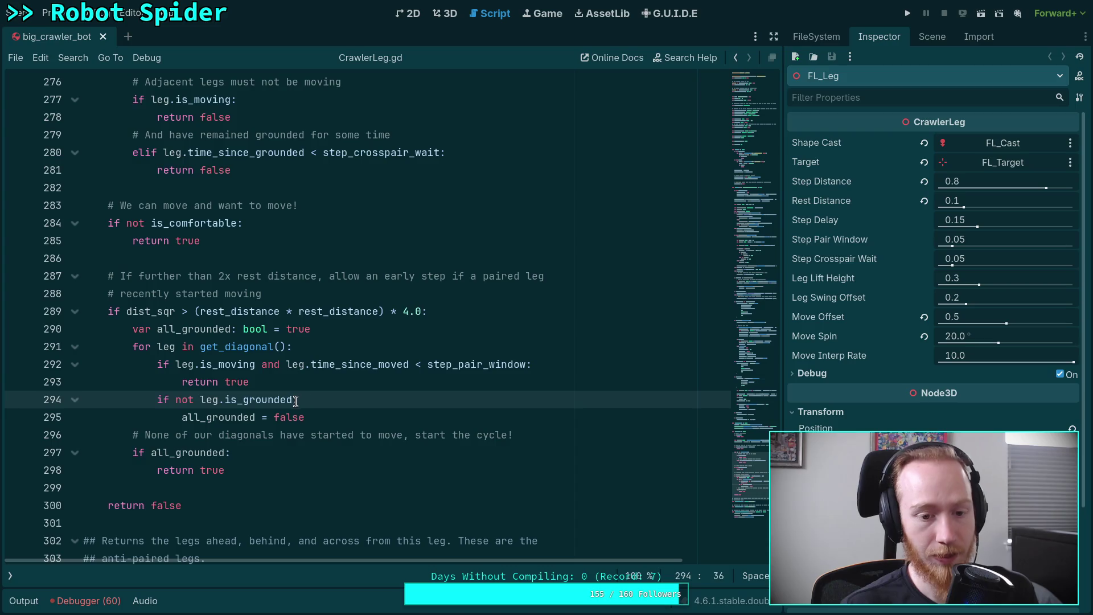
{"action": "left_click_drag", "start_coordinate": [175, 401], "coordinate": [292, 401]}
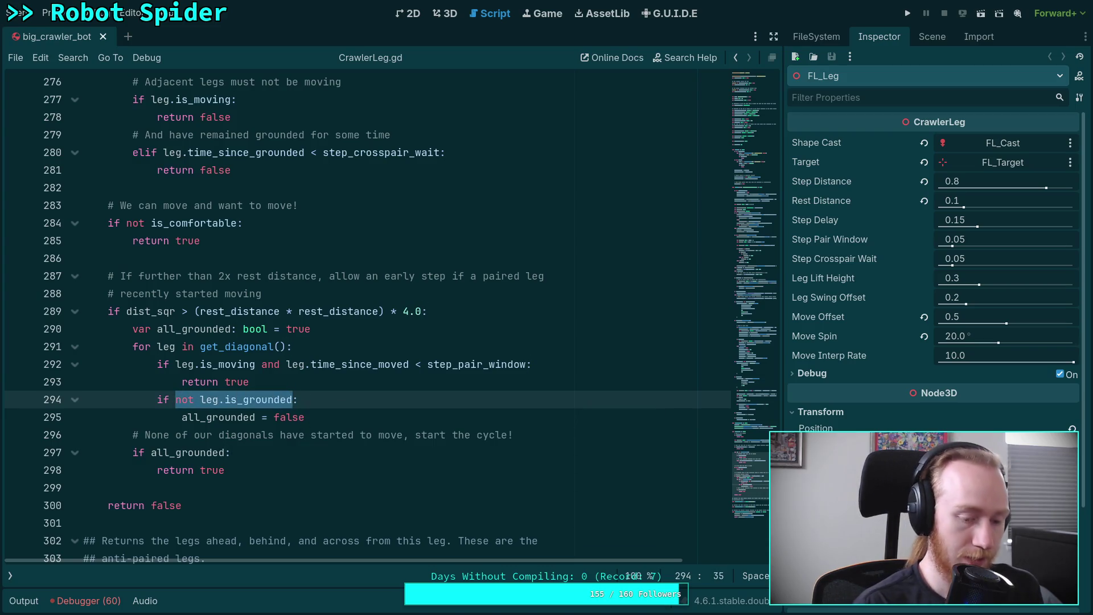
Add the condition leg.time_since_grounded < leg.step_delay to the early-step check.
{"action": "scroll", "coordinate": [437, 380], "scroll_direction": "up", "scroll_amount": 12}
{"action": "scroll", "coordinate": [438, 380], "scroll_direction": "down", "scroll_amount": 11}
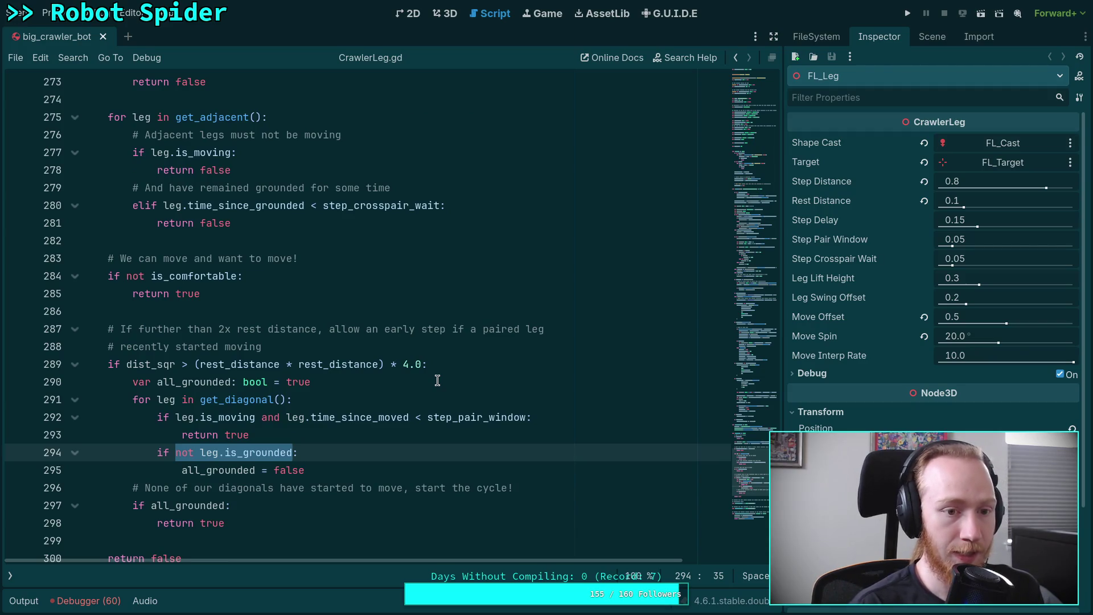
{"action": "type", "text": "leg."}
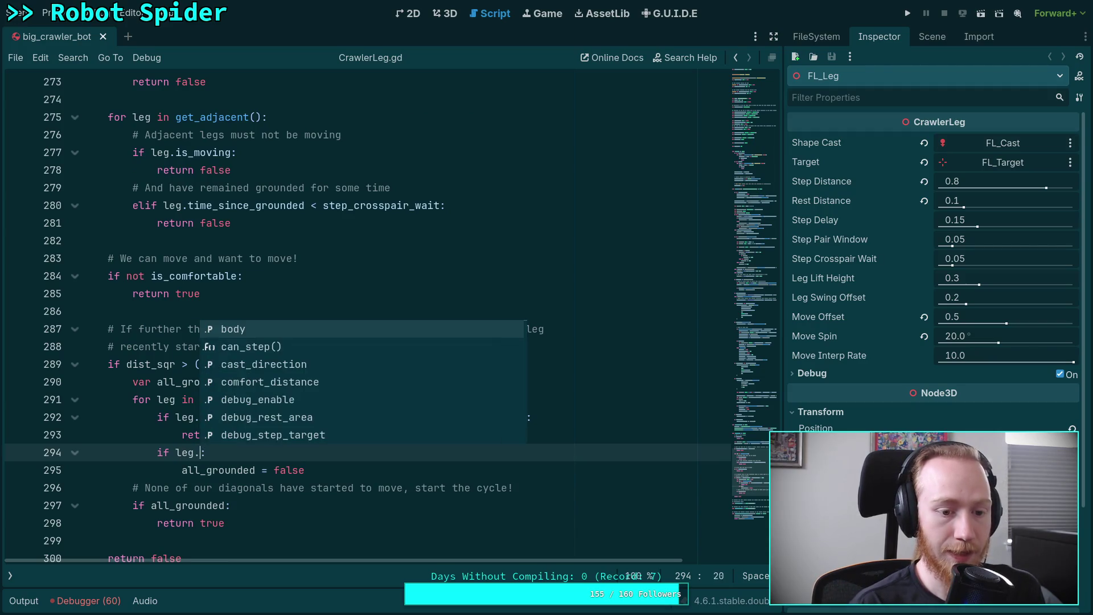
{"action": "type", "text": "time"}
{"action": "key", "text": "Return"}
{"action": "type", "text": "<"}
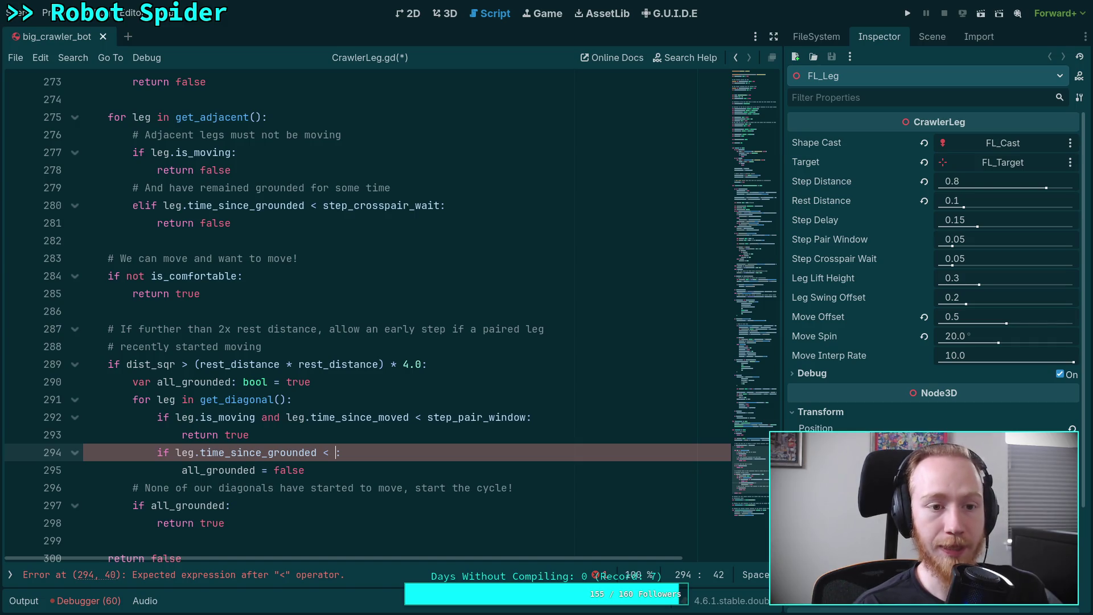
{"action": "scroll", "coordinate": [286, 365], "scroll_direction": "up", "scroll_amount": 1}
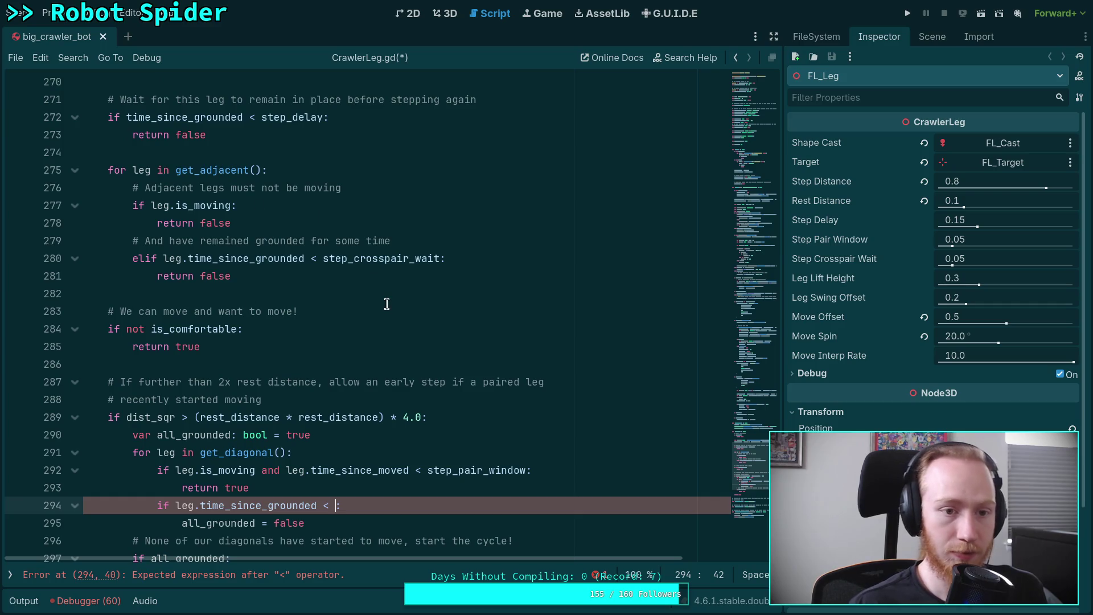
{"action": "type", "text": "leg.step_delay"}
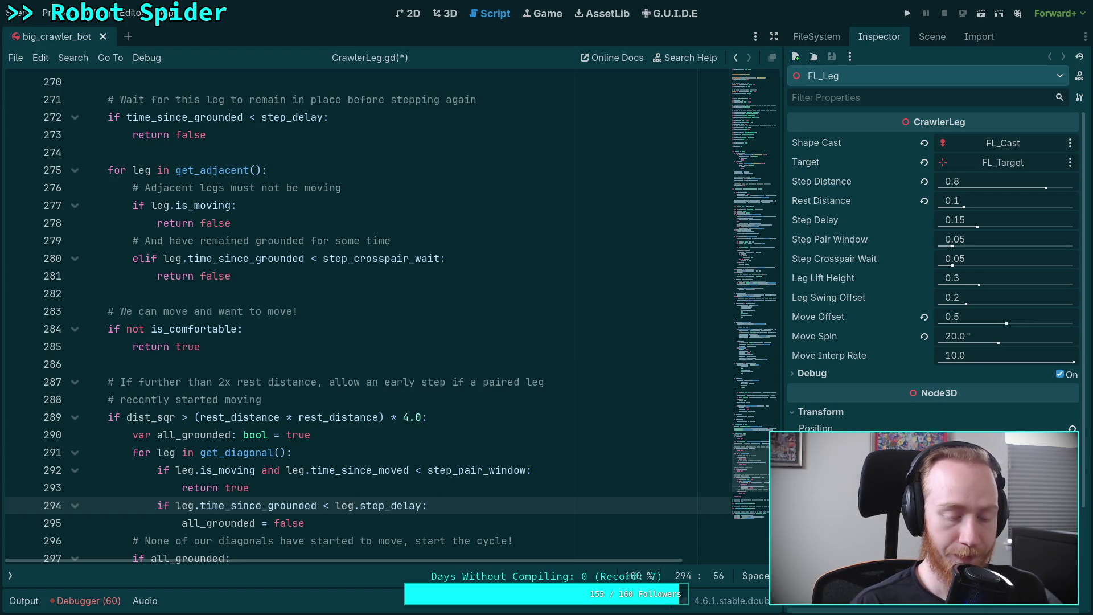
Save CrawlerLeg.gd, highlight all_grounded's uses from line 297, and run the project.
{"action": "key", "text": "ctrl+s"}
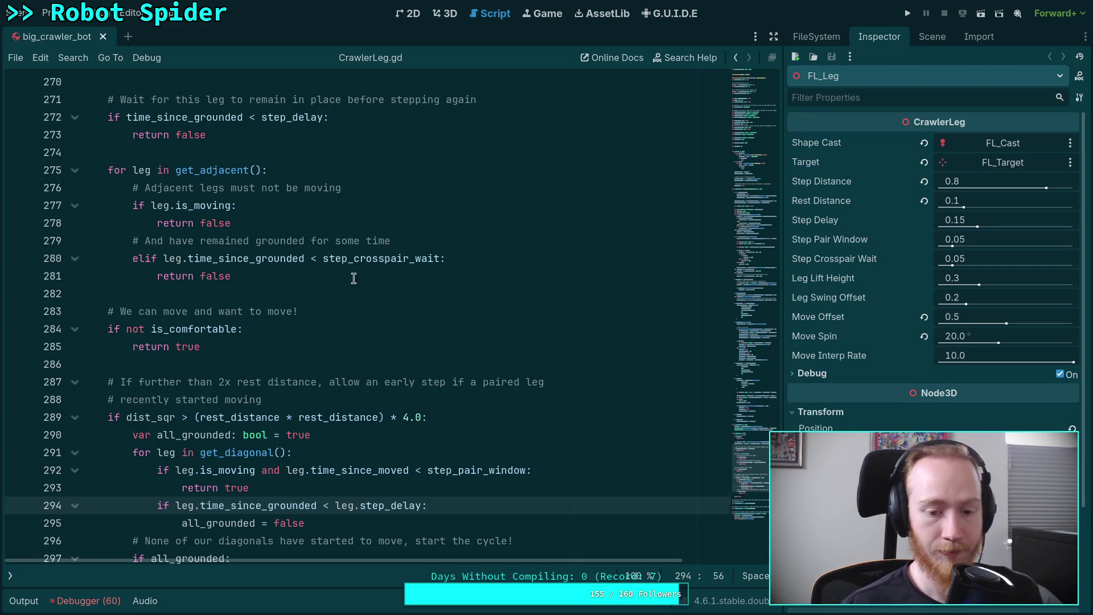
{"action": "scroll", "coordinate": [384, 460], "scroll_direction": "down", "scroll_amount": 1}
{"action": "left_click", "coordinate": [340, 510]}
{"action": "scroll", "coordinate": [336, 510], "scroll_direction": "down", "scroll_amount": 1}
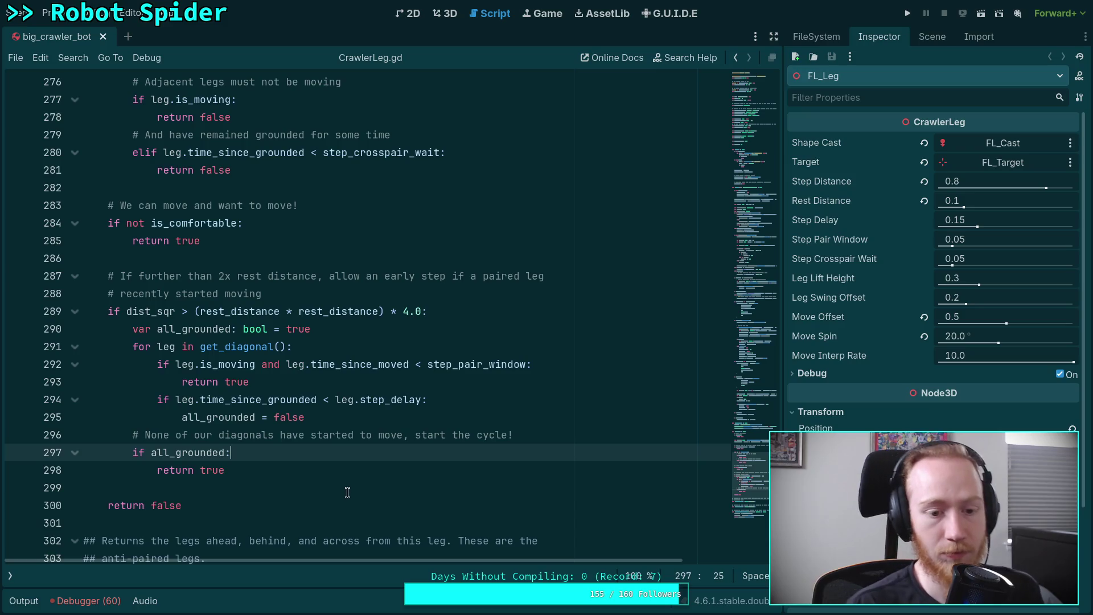
{"action": "double_click", "coordinate": [216, 453]}
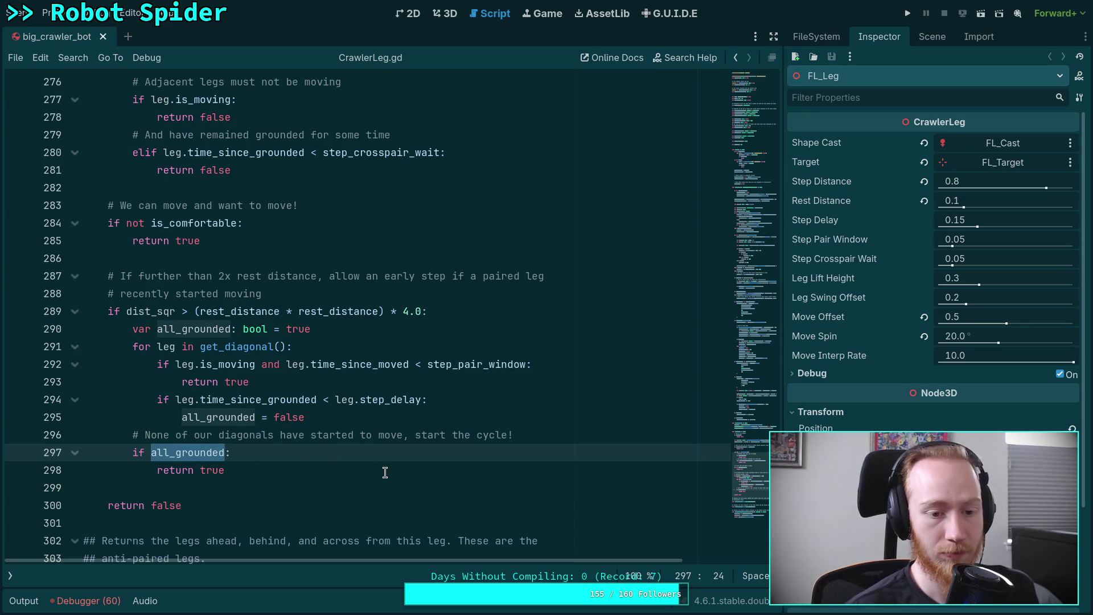
{"action": "left_click", "coordinate": [907, 14]}
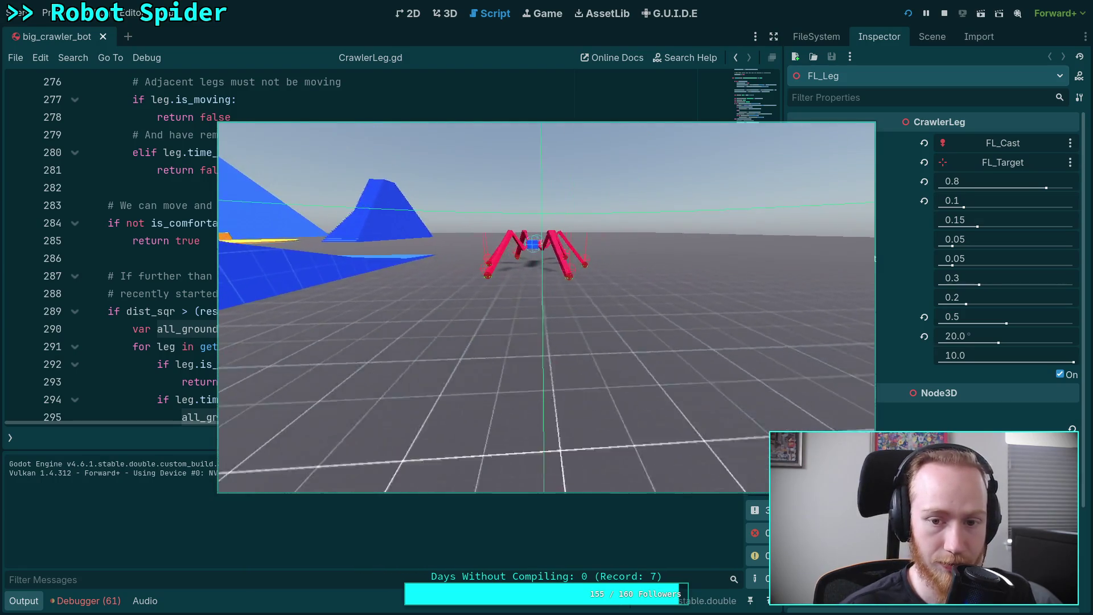
Slow the game to 0.25 time scale, watch the legs step, then stop and highlight all_grounded.
{"action": "key", "text": "minus"}
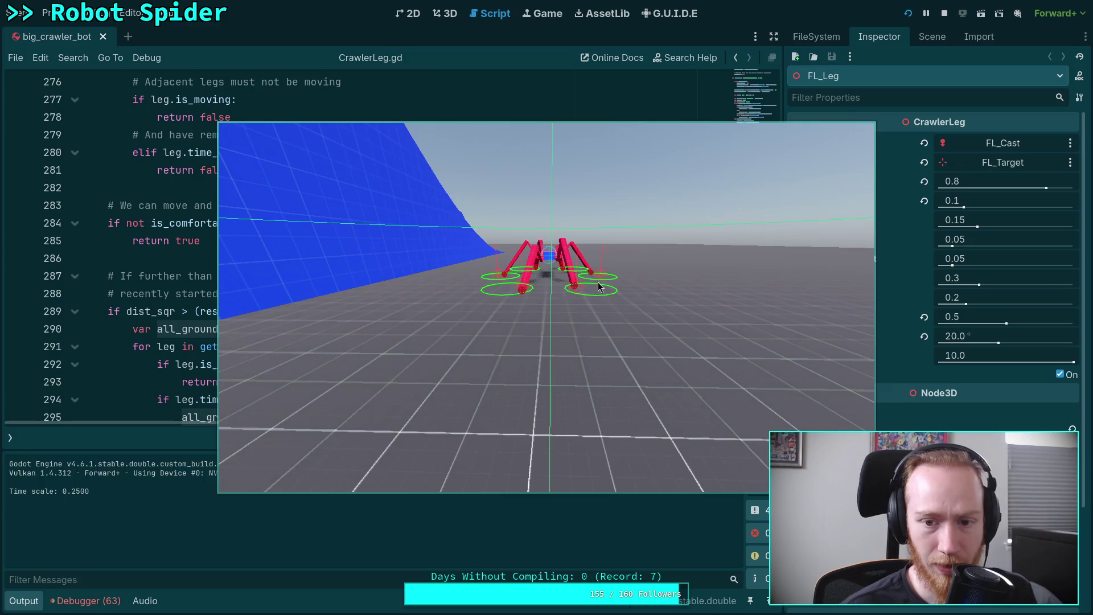
{"action": "left_click", "coordinate": [945, 13]}
{"action": "scroll", "coordinate": [274, 285], "scroll_direction": "down", "scroll_amount": 1}
{"action": "double_click", "coordinate": [188, 400]}
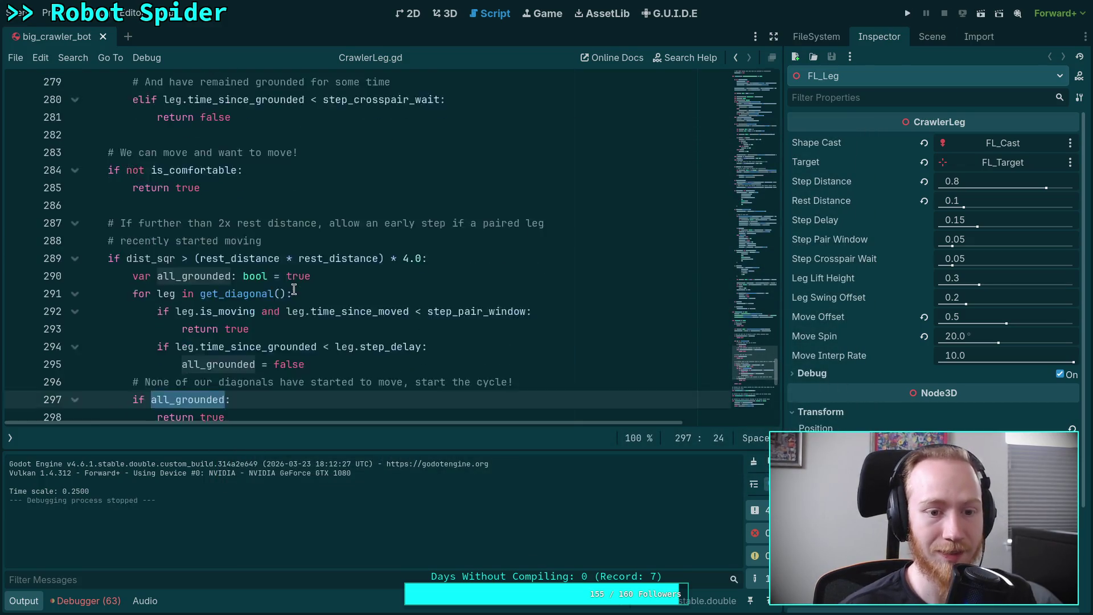
{"action": "scroll", "coordinate": [274, 285], "scroll_direction": "down", "scroll_amount": 1}
{"action": "scroll", "coordinate": [274, 279], "scroll_direction": "down", "scroll_amount": 1}
{"action": "scroll", "coordinate": [274, 276], "scroll_direction": "up", "scroll_amount": 1}
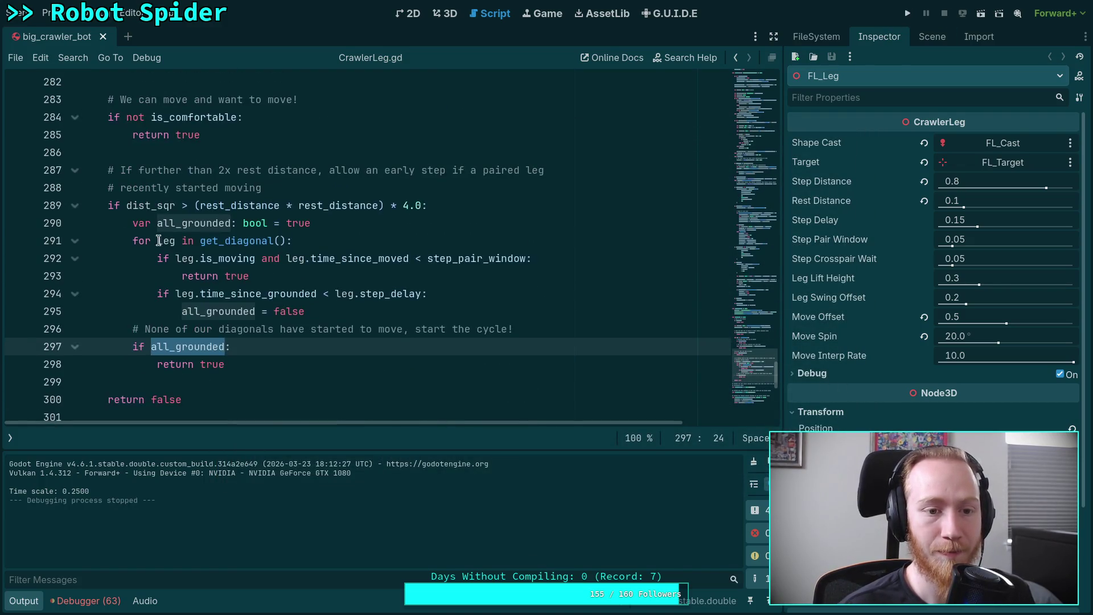
{"action": "left_click", "coordinate": [191, 170]}
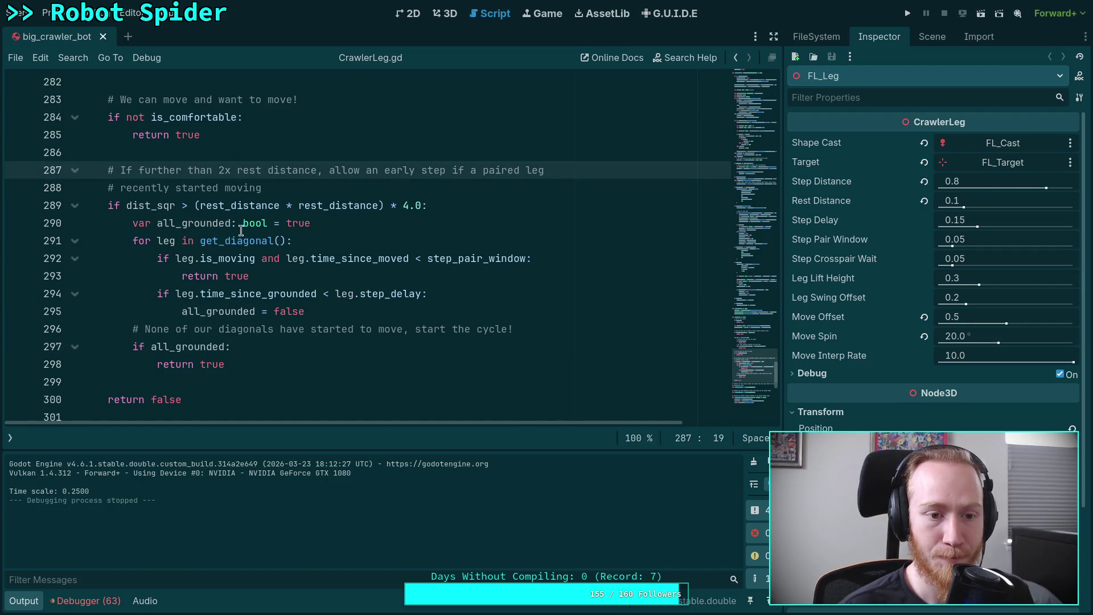
{"action": "left_click_drag", "start_coordinate": [157, 222], "coordinate": [193, 365]}
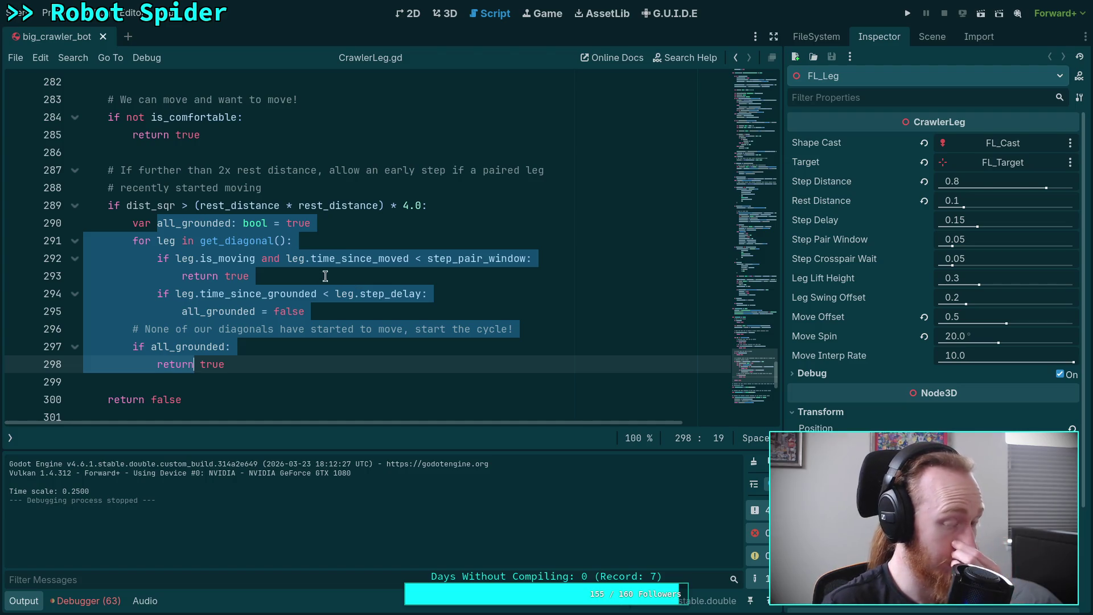
{"action": "left_click", "coordinate": [219, 171]}
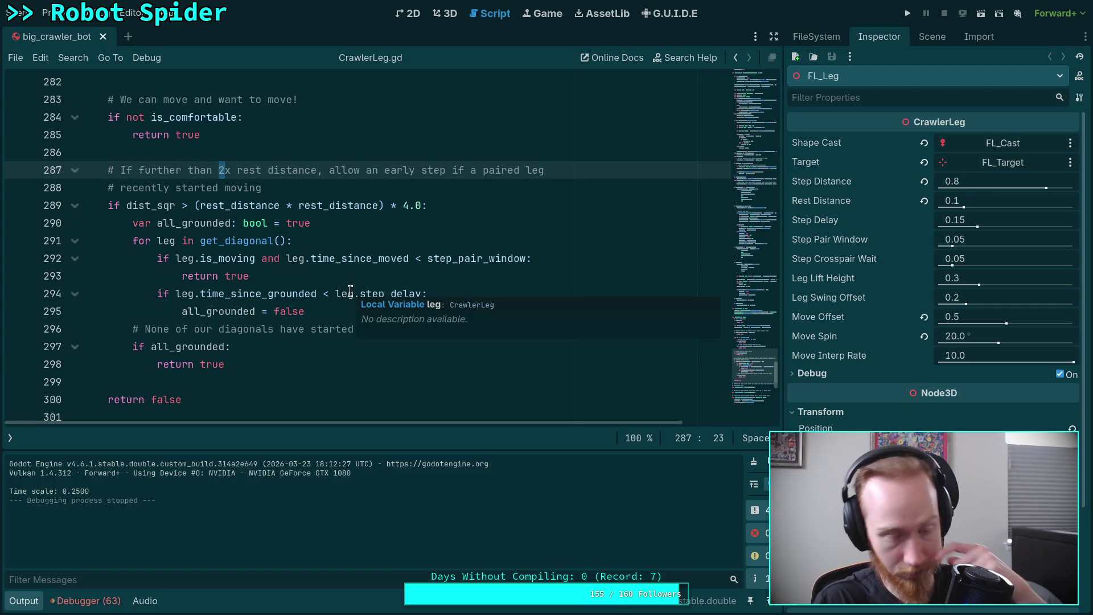
{"action": "scroll", "coordinate": [350, 291], "scroll_direction": "up", "scroll_amount": 8}
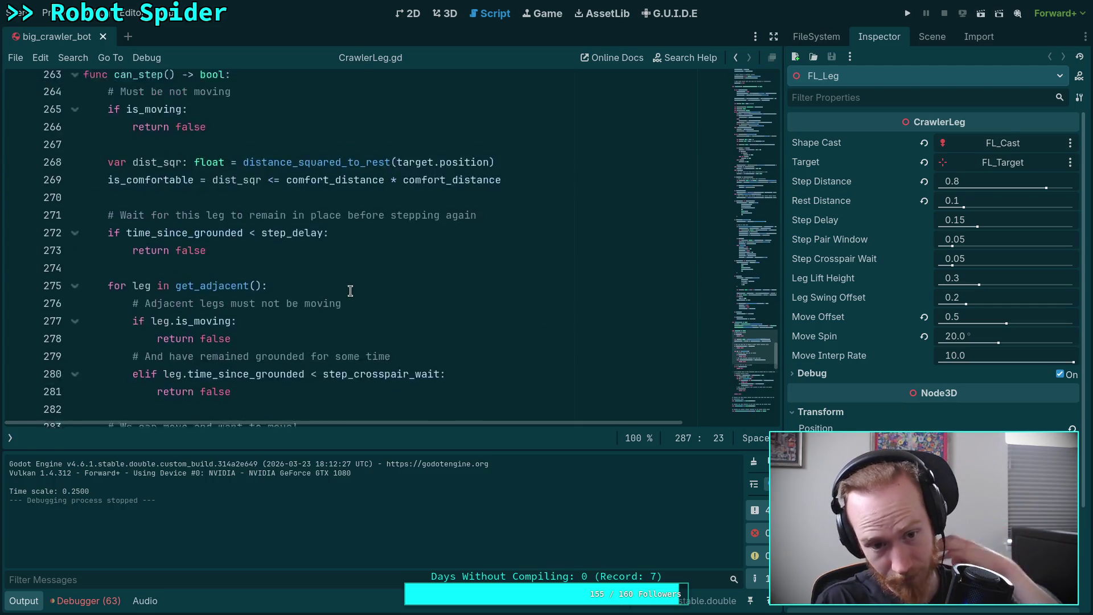
{"action": "scroll", "coordinate": [350, 291], "scroll_direction": "down", "scroll_amount": 9}
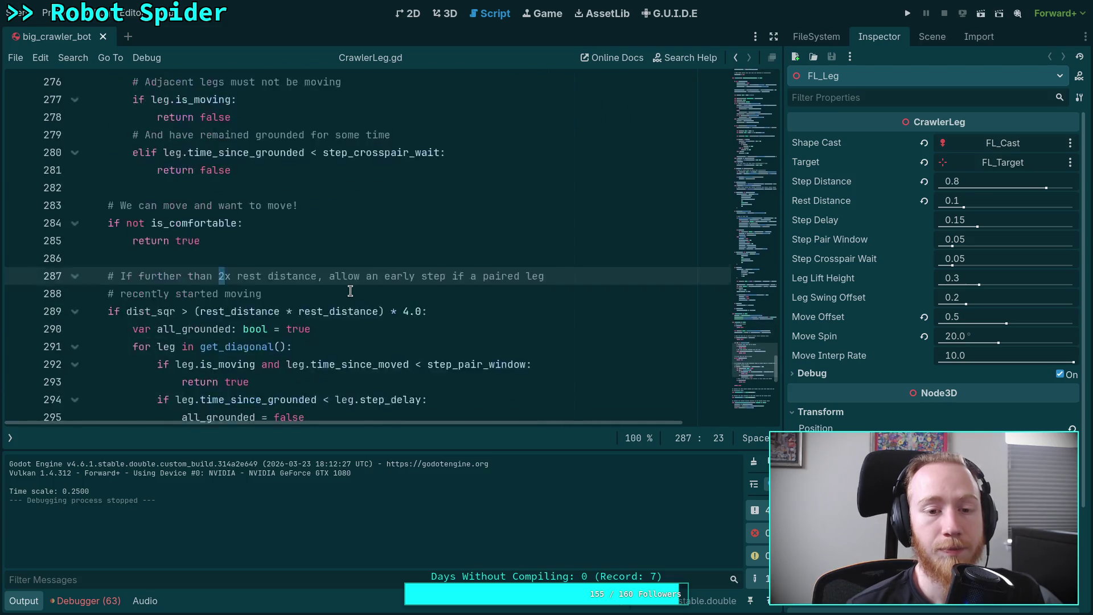
{"action": "scroll", "coordinate": [350, 291], "scroll_direction": "up", "scroll_amount": 2}
{"action": "scroll", "coordinate": [350, 291], "scroll_direction": "up", "scroll_amount": 1}
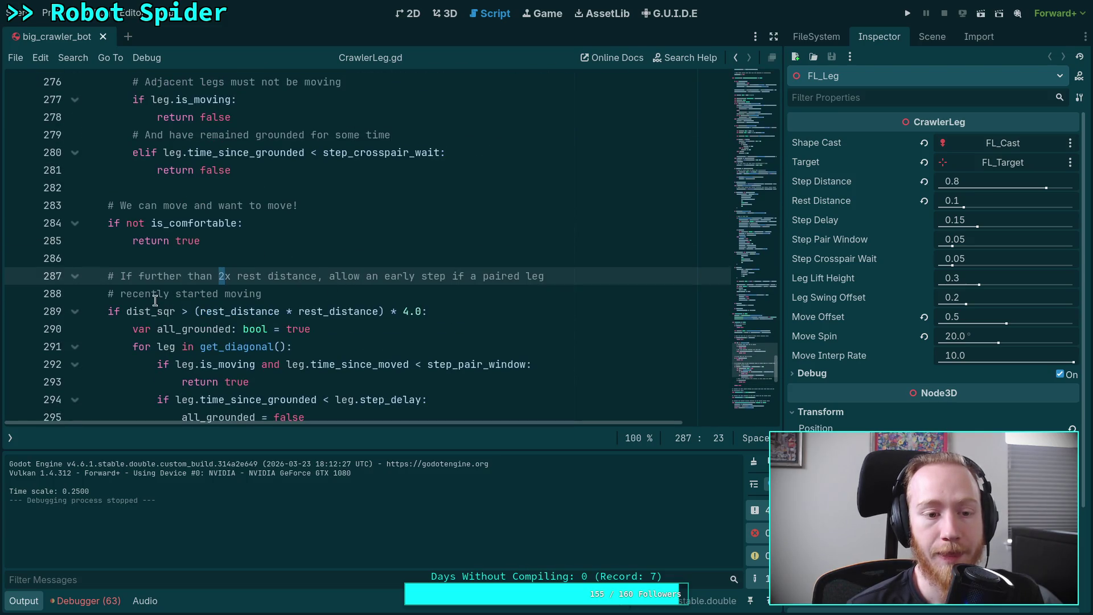
{"action": "double_click", "coordinate": [158, 309]}
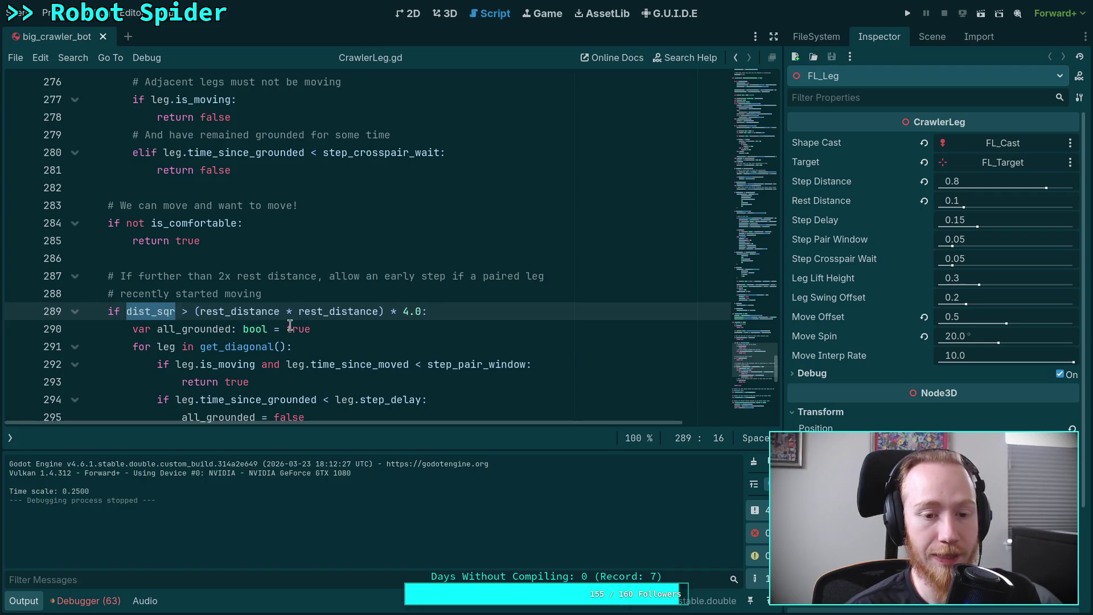
{"action": "scroll", "coordinate": [343, 262], "scroll_direction": "up", "scroll_amount": 4}
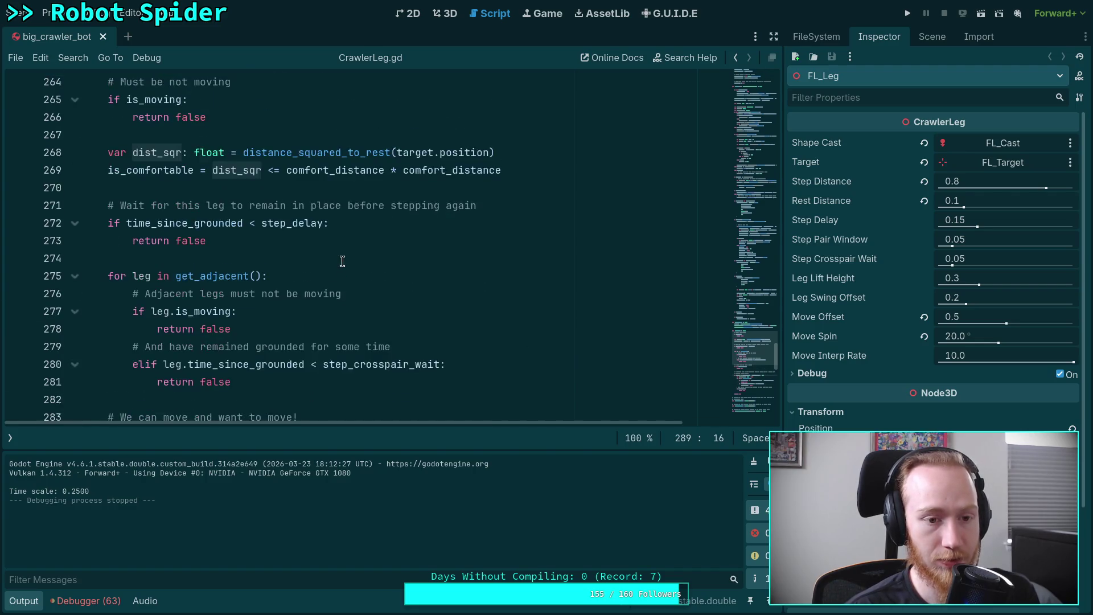
{"action": "scroll", "coordinate": [343, 262], "scroll_direction": "up", "scroll_amount": 4}
{"action": "scroll", "coordinate": [342, 261], "scroll_direction": "down", "scroll_amount": 10}
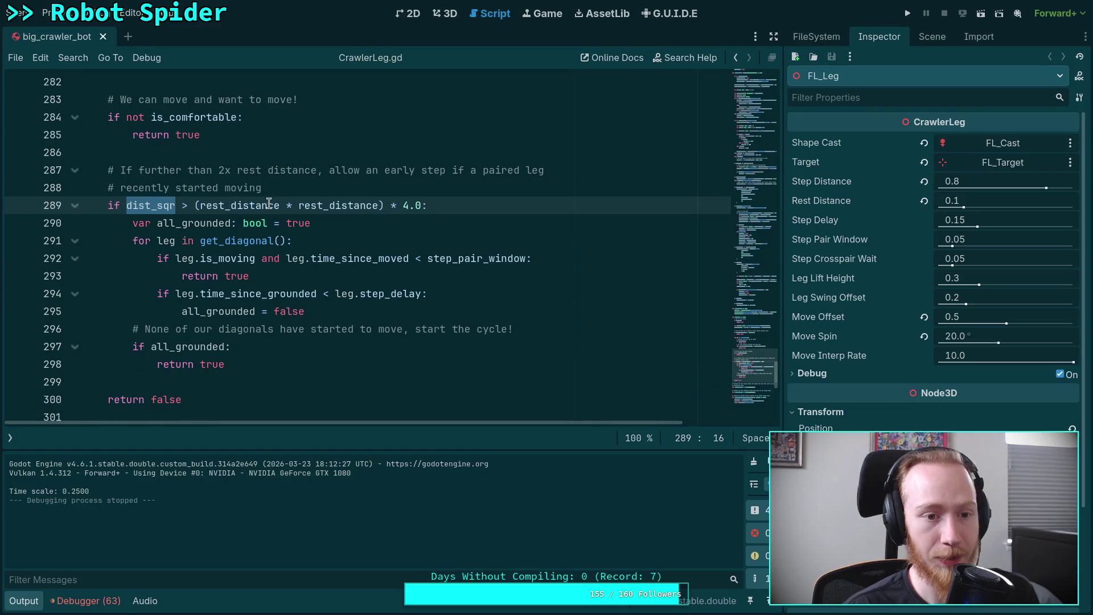
{"action": "left_click", "coordinate": [137, 165]}
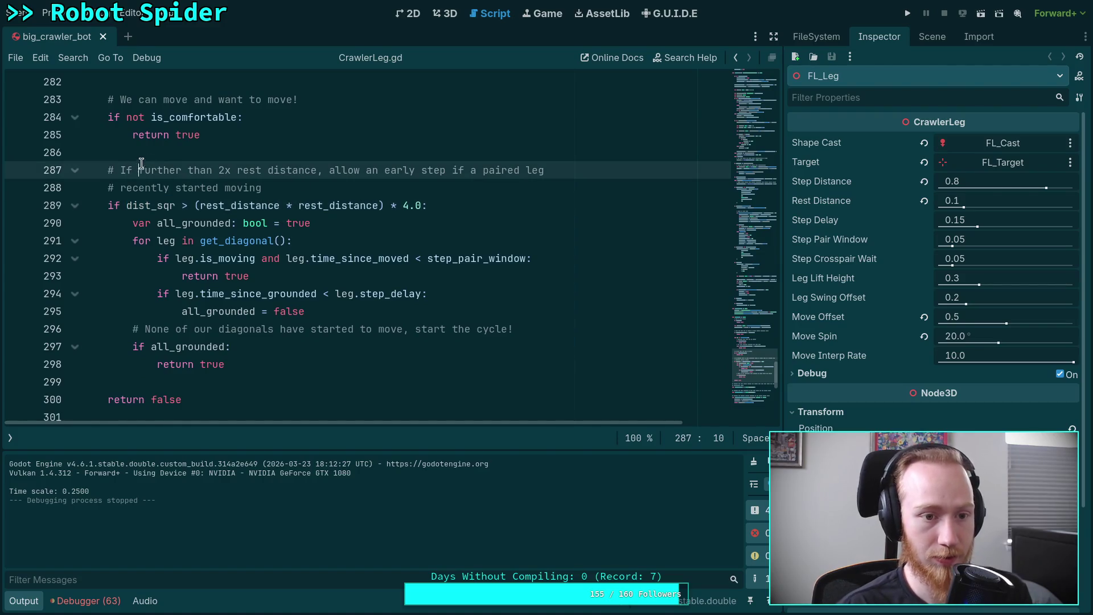
{"action": "type", "text": "next step target is"}
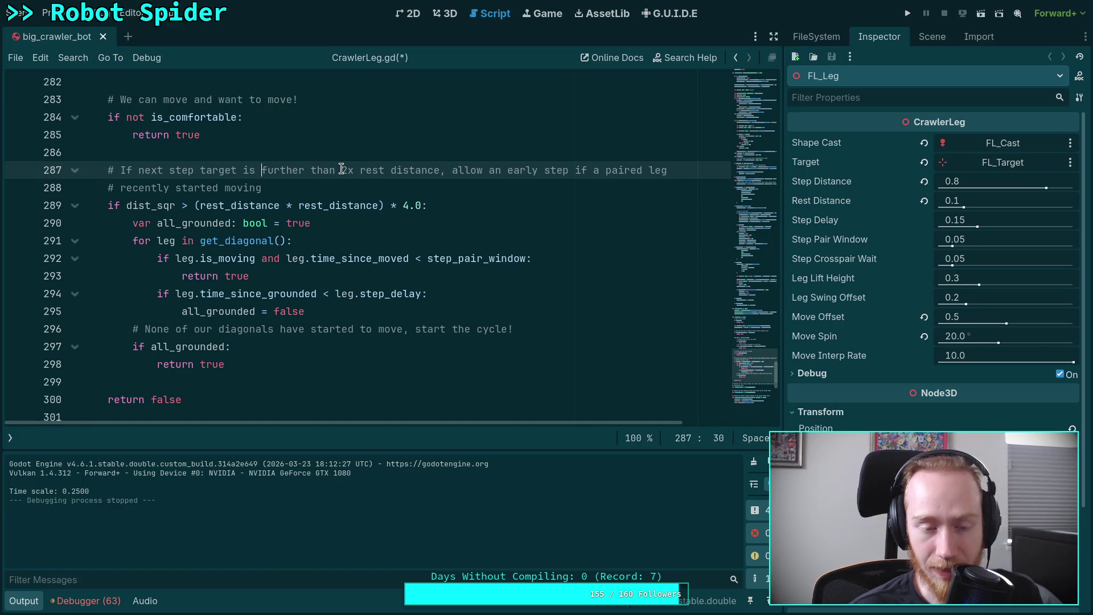
Replace '2x rest' with 'half step' in the early-step comment.
{"action": "double_click", "coordinate": [345, 169]}
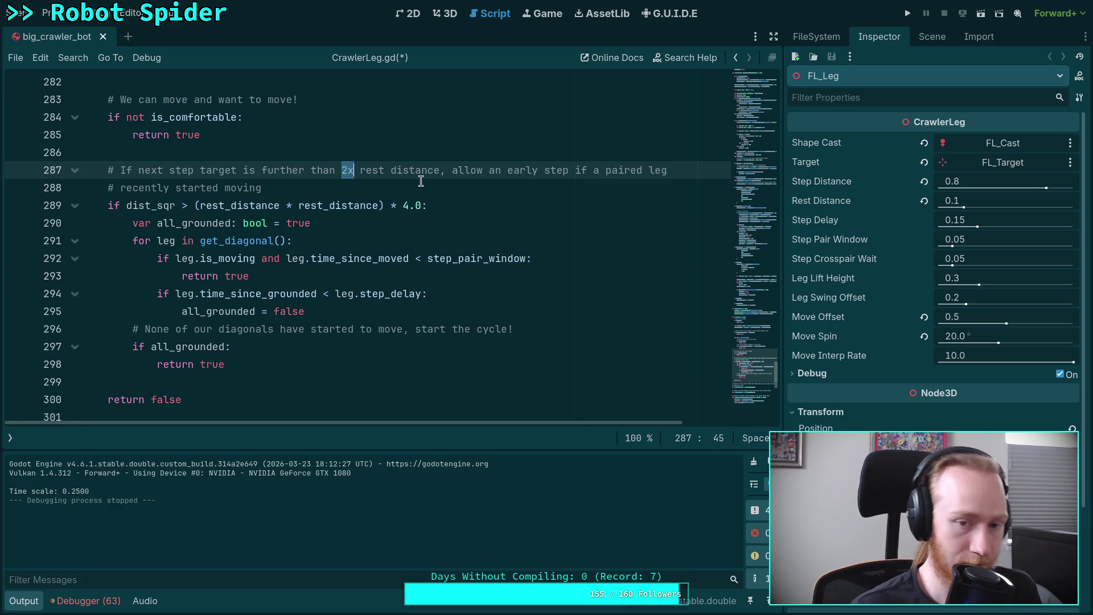
{"action": "type", "text": "0.5"}
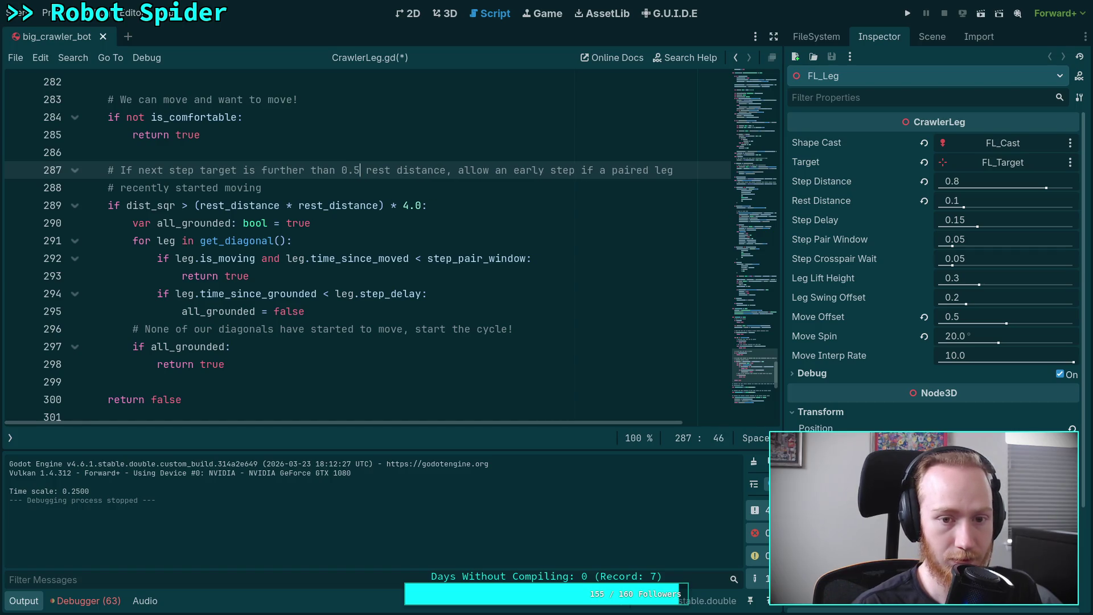
{"action": "key", "text": "BackSpace"}
{"action": "key", "text": "BackSpace"}
{"action": "key", "text": "BackSpace"}
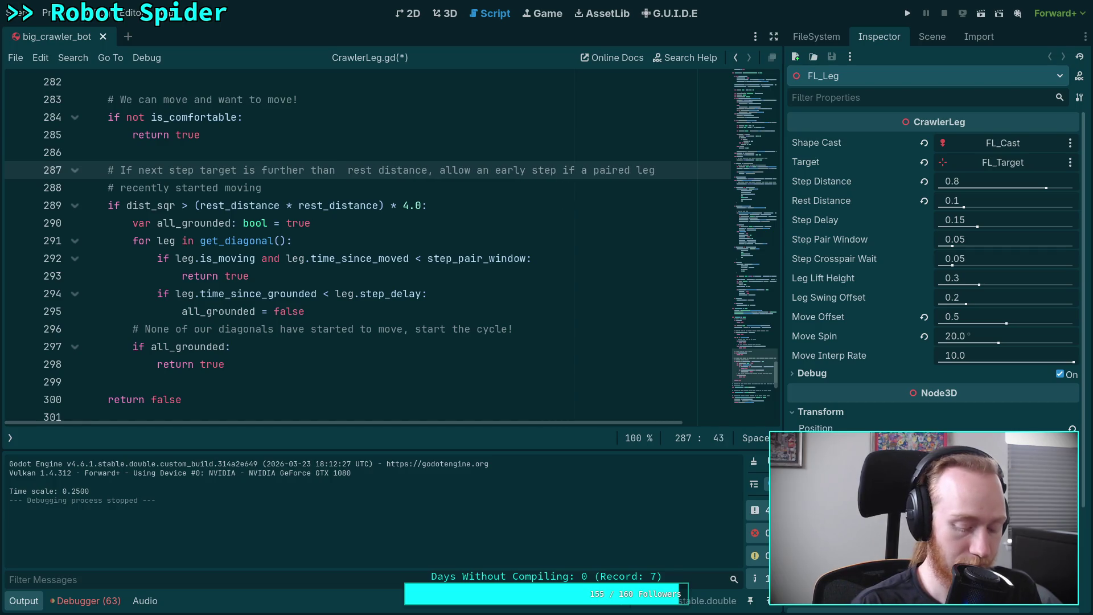
{"action": "type", "text": "half"}
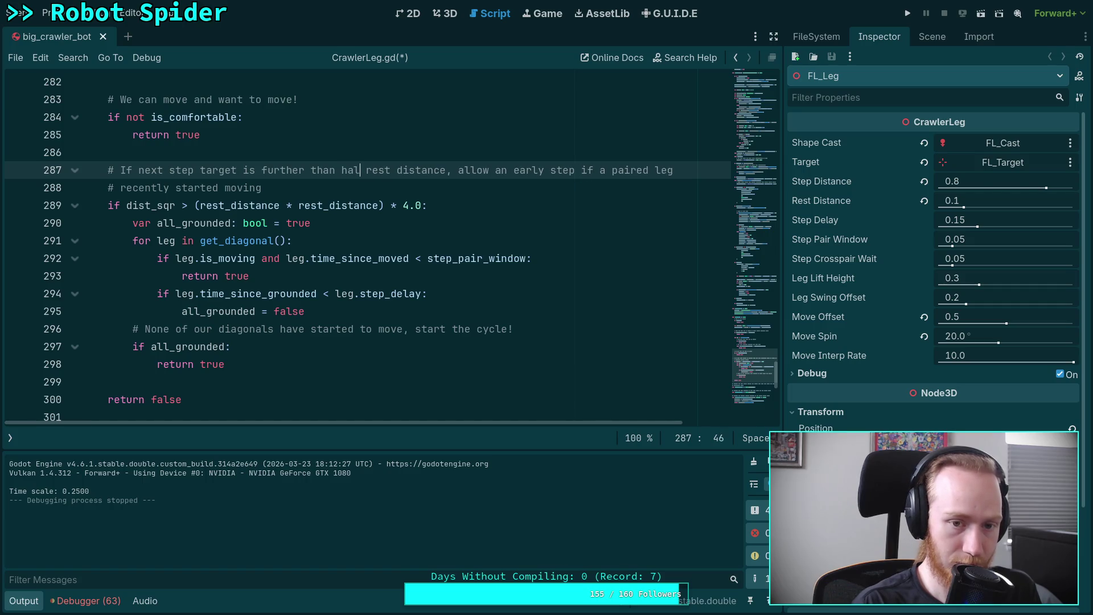
{"action": "key", "text": "ctrl+Delete"}
{"action": "type", "text": "step"}
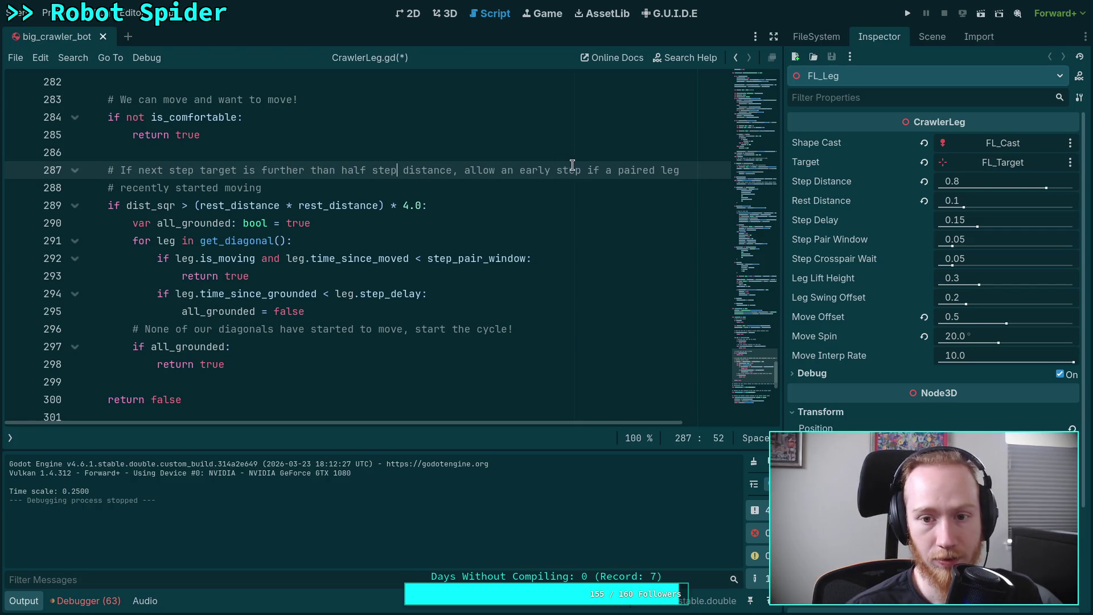
Move 'if a paired leg' onto its own comment line and append 'or all legs are ready to move'.
{"action": "key", "text": "BackSpace"}
{"action": "key", "text": "Return"}
{"action": "type", "text": "#if a paired leg"}
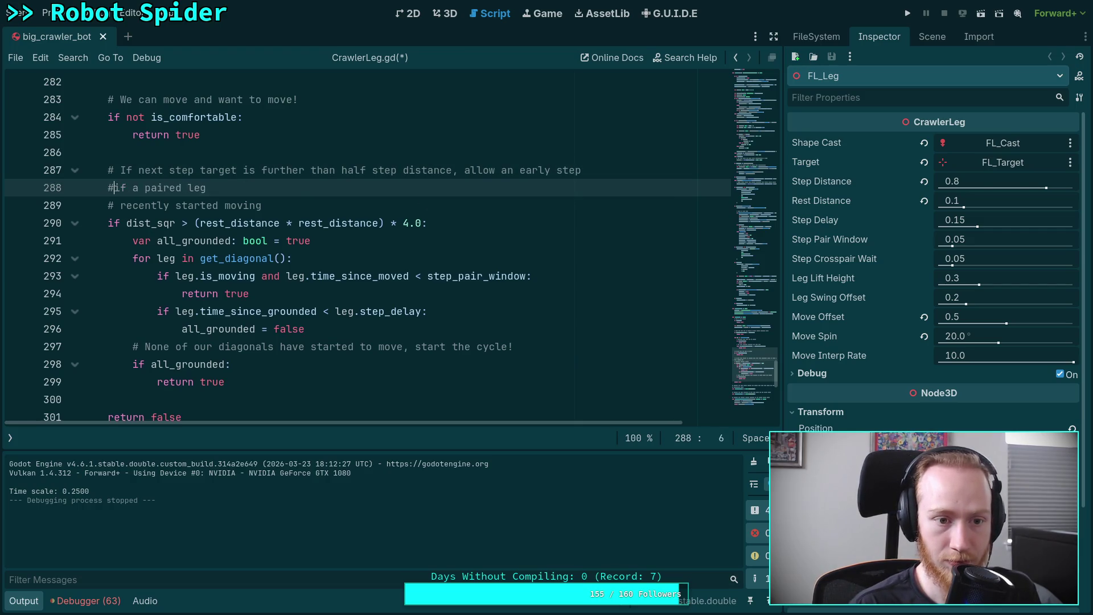
{"action": "key", "text": "Down"}
{"action": "key", "text": "BackSpace"}
{"action": "key", "text": "BackSpace"}
{"action": "key", "text": "BackSpace"}
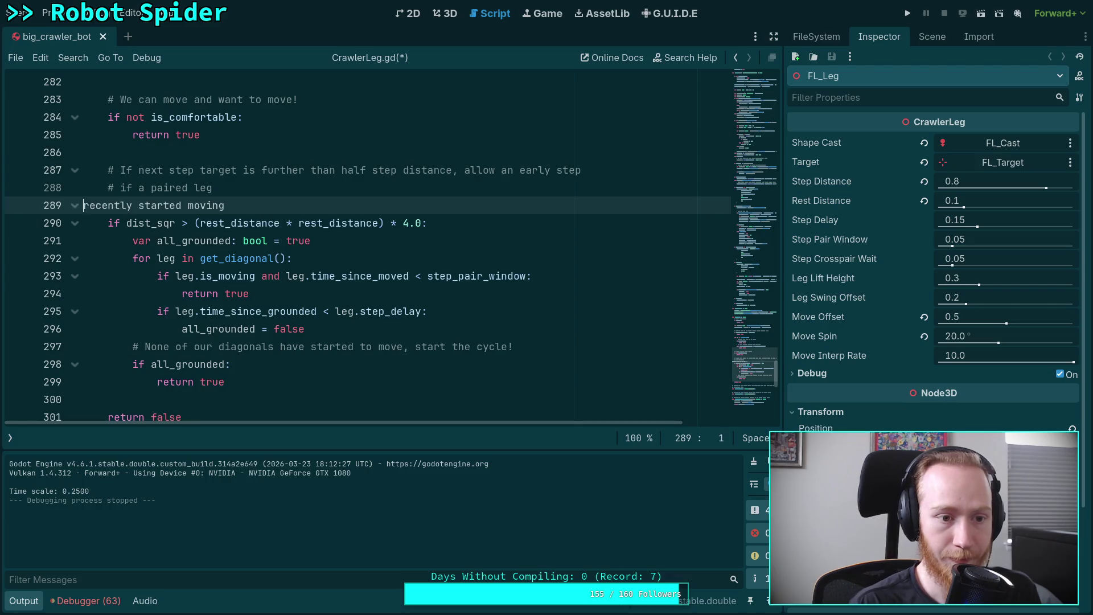
{"action": "left_click", "coordinate": [470, 189]}
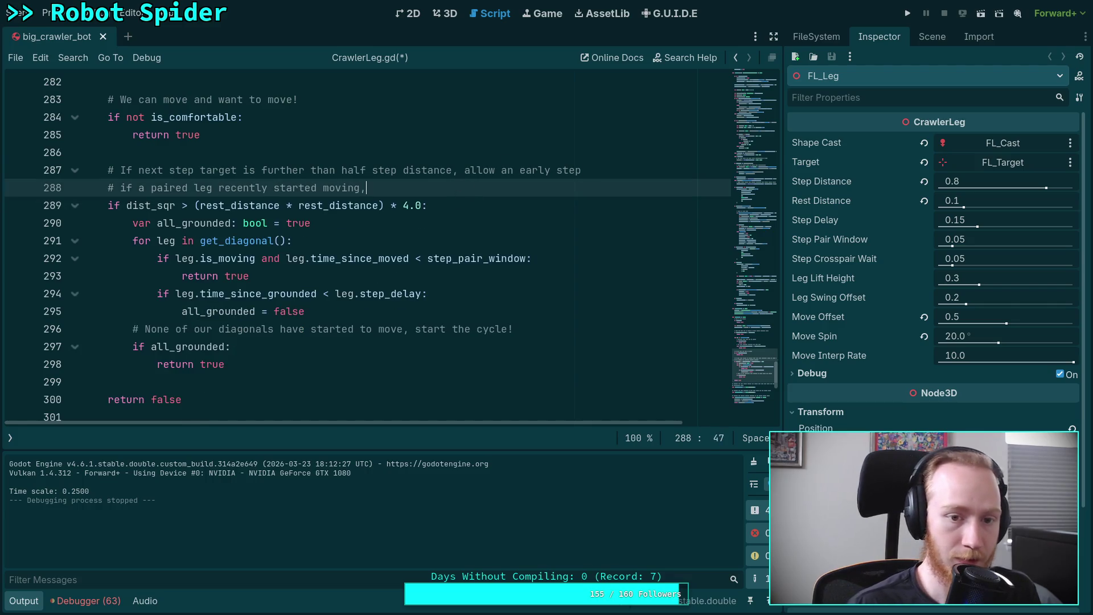
{"action": "type", "text": "or all legs are rea"}
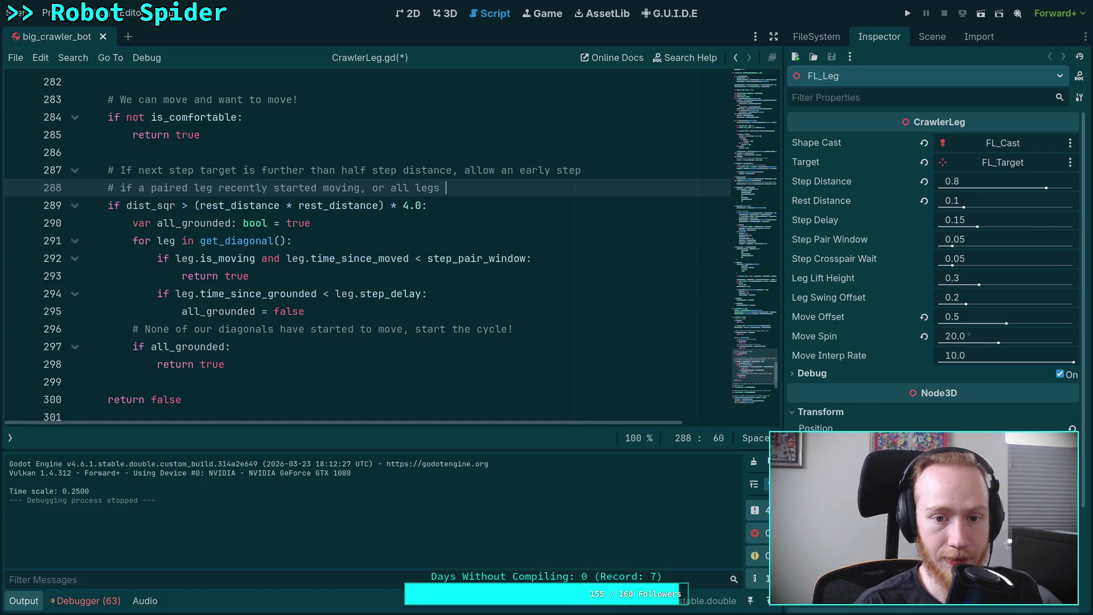
{"action": "type", "text": "dy to move"}
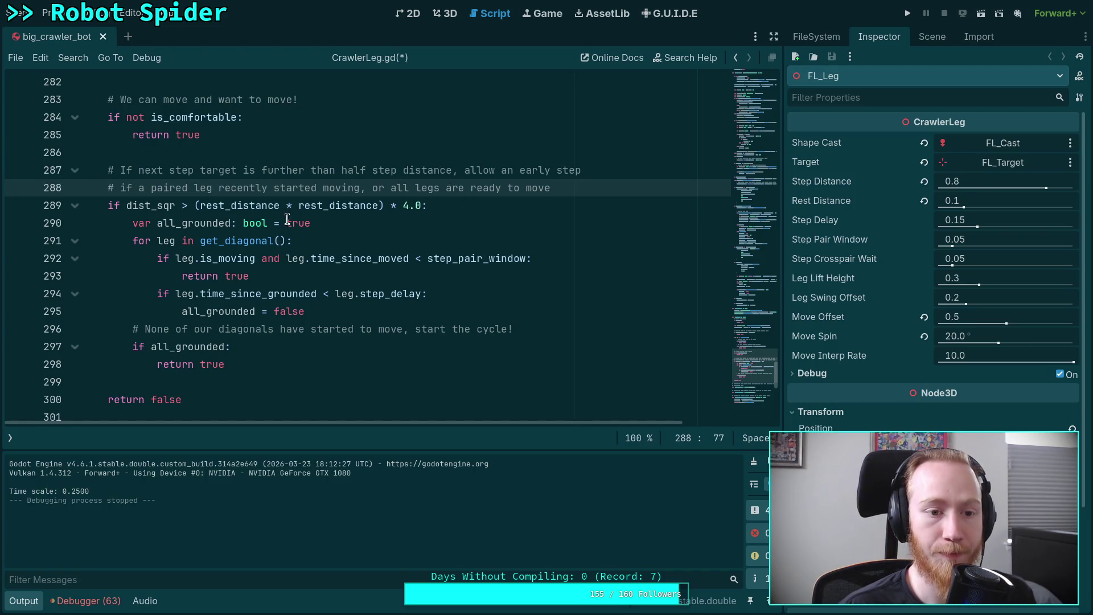
{"action": "left_click", "coordinate": [144, 206]}
{"action": "double_click", "coordinate": [145, 207]}
{"action": "scroll", "coordinate": [317, 259], "scroll_direction": "up", "scroll_amount": 7}
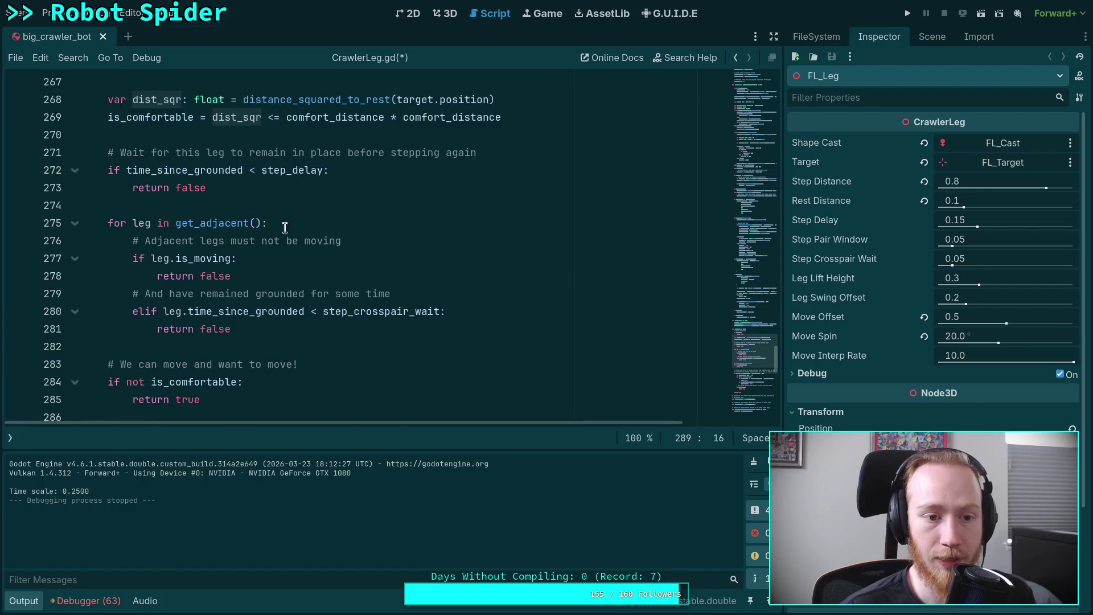
{"action": "mouse_move", "coordinate": [330, 207]}
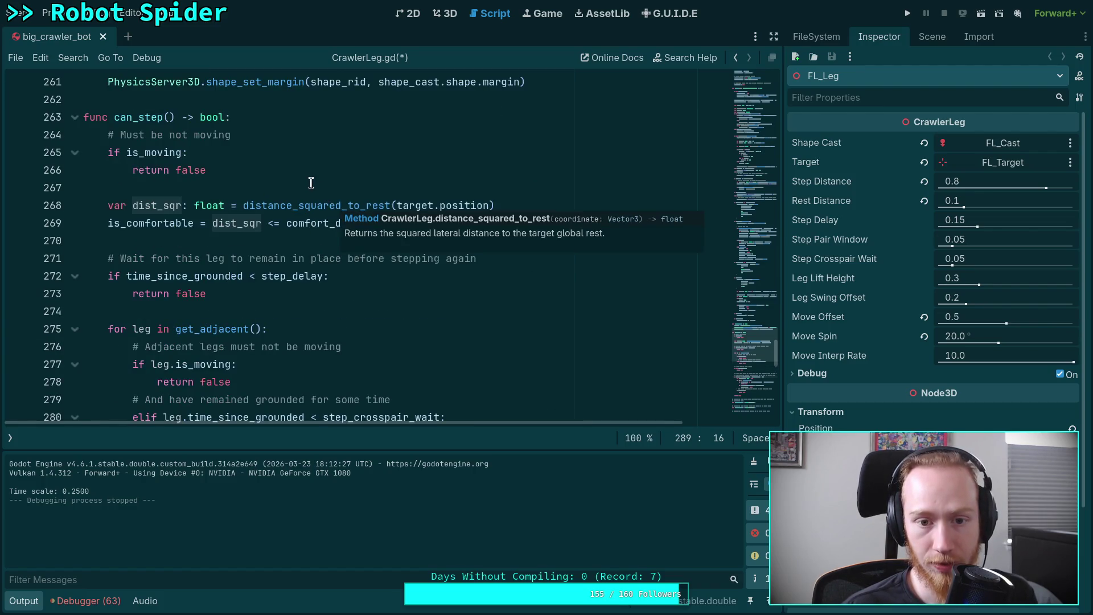
{"action": "scroll", "coordinate": [310, 183], "scroll_direction": "up", "scroll_amount": 10}
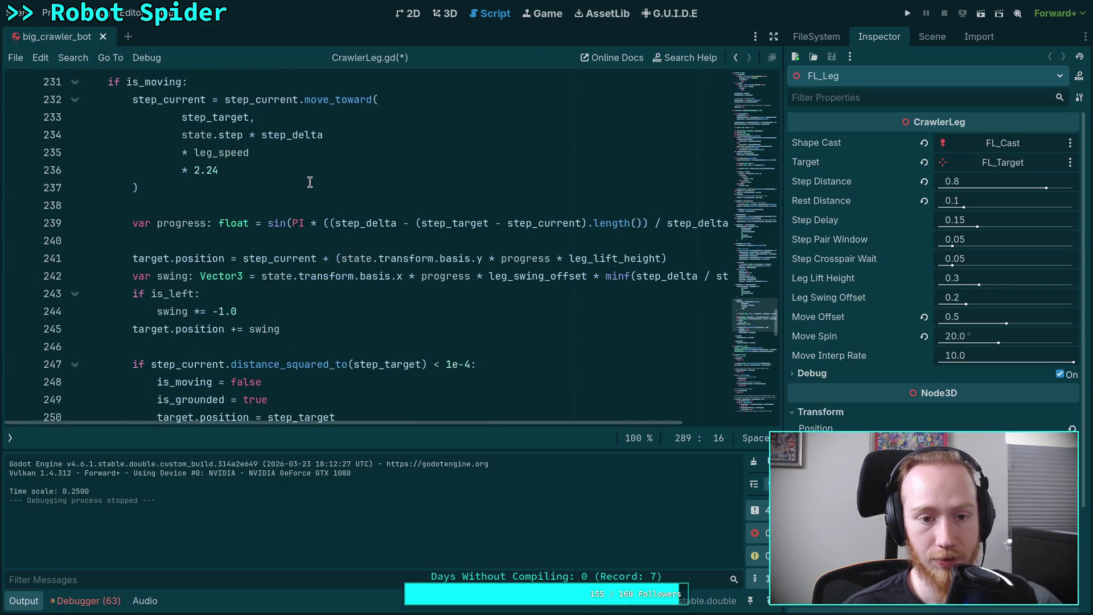
{"action": "scroll", "coordinate": [310, 183], "scroll_direction": "up", "scroll_amount": 5}
{"action": "scroll", "coordinate": [310, 182], "scroll_direction": "up", "scroll_amount": 4}
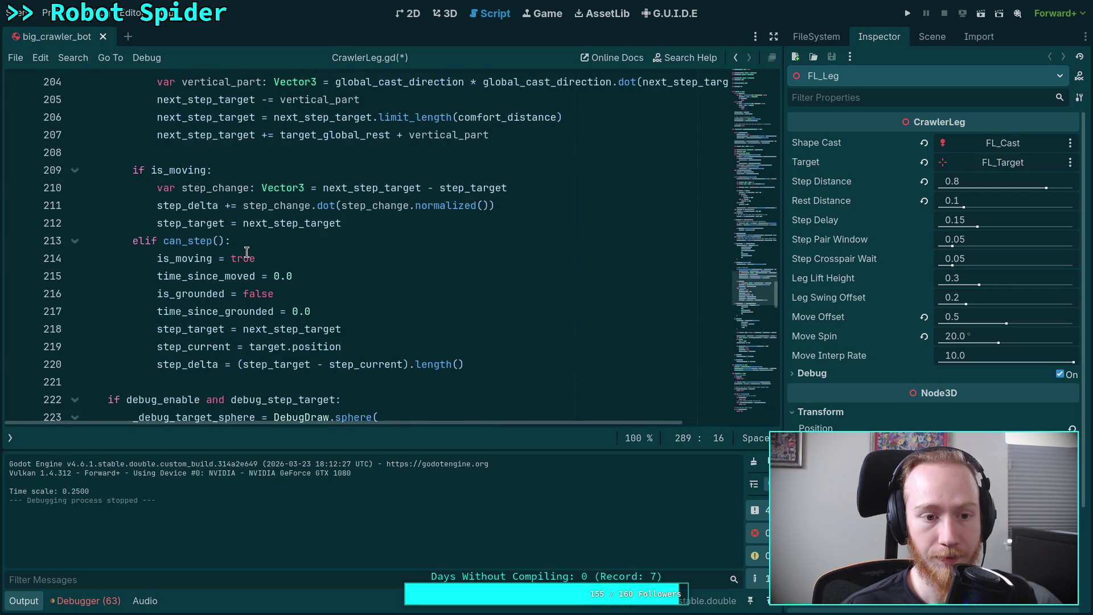
{"action": "scroll", "coordinate": [247, 252], "scroll_direction": "up", "scroll_amount": 2}
{"action": "double_click", "coordinate": [219, 205]}
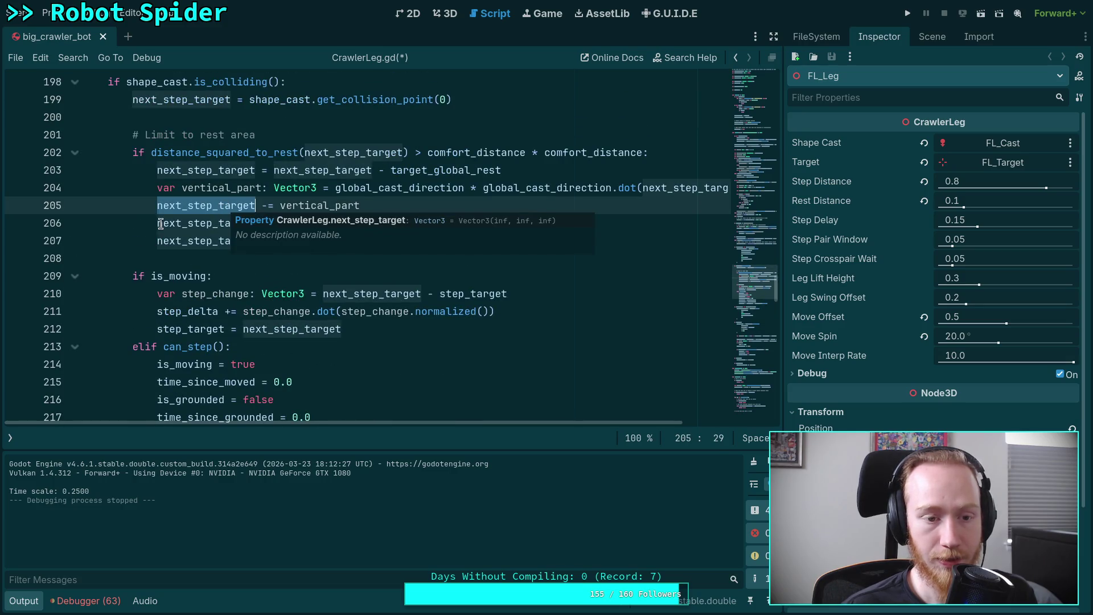
{"action": "scroll", "coordinate": [148, 228], "scroll_direction": "up", "scroll_amount": 1}
{"action": "scroll", "coordinate": [185, 223], "scroll_direction": "down", "scroll_amount": 20}
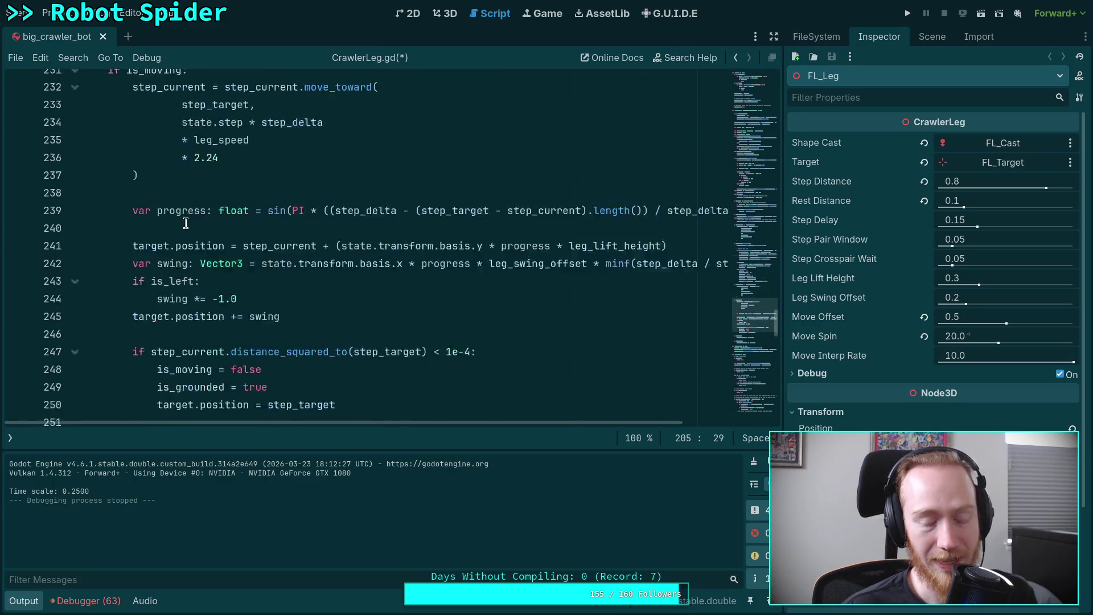
{"action": "scroll", "coordinate": [189, 215], "scroll_direction": "down", "scroll_amount": 12}
{"action": "scroll", "coordinate": [196, 248], "scroll_direction": "up", "scroll_amount": 4}
{"action": "scroll", "coordinate": [196, 249], "scroll_direction": "up", "scroll_amount": 2}
{"action": "scroll", "coordinate": [188, 238], "scroll_direction": "down", "scroll_amount": 2}
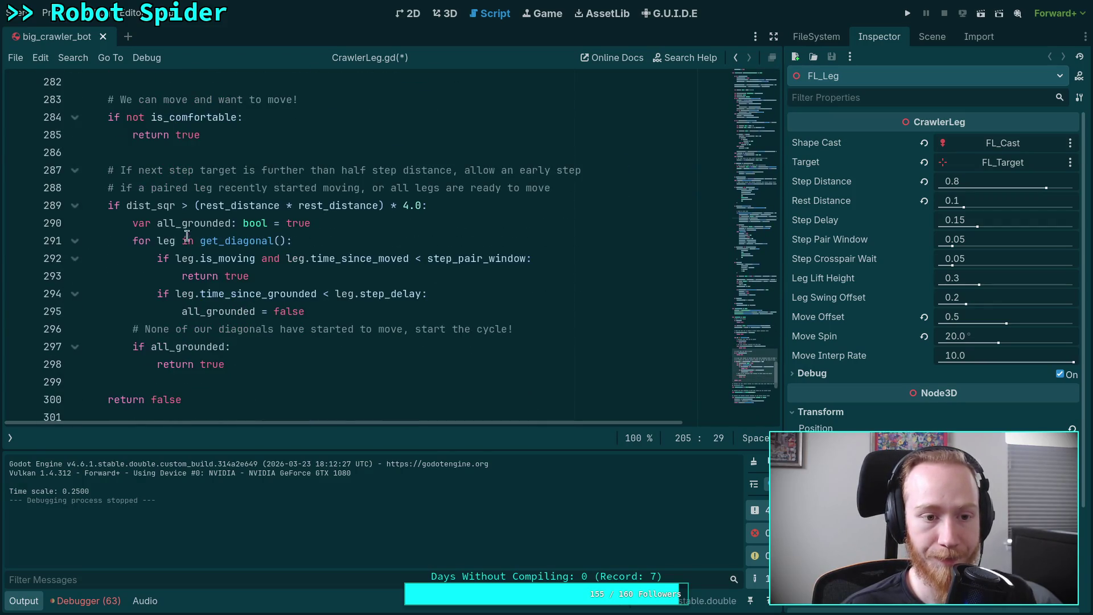
{"action": "scroll", "coordinate": [182, 235], "scroll_direction": "up", "scroll_amount": 1}
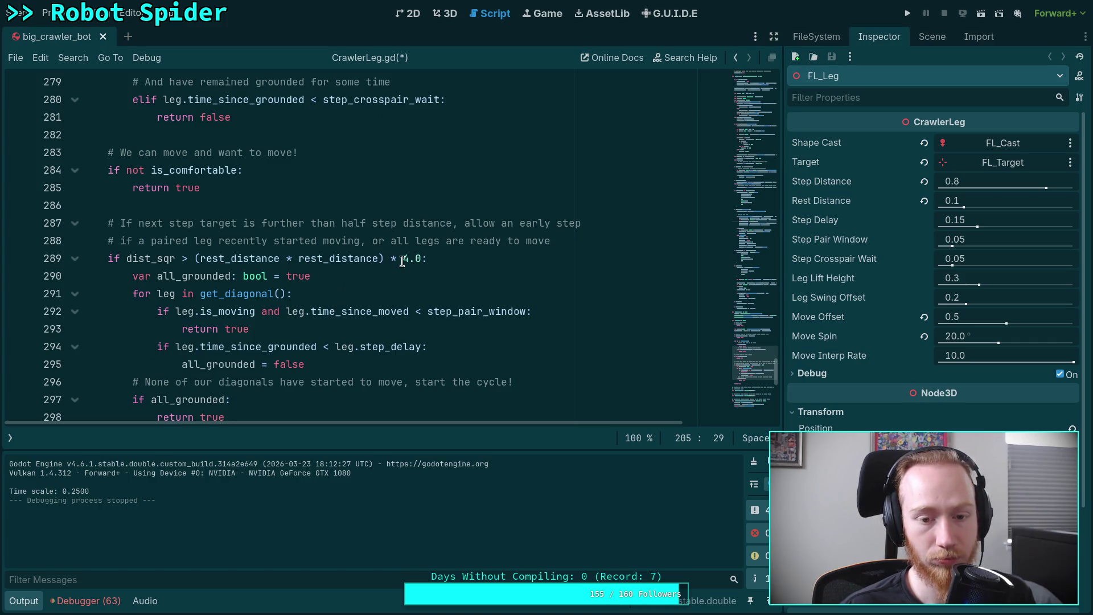
Replace both rest_distance factors on line 289 with step_distance.
{"action": "double_click", "coordinate": [205, 259]}
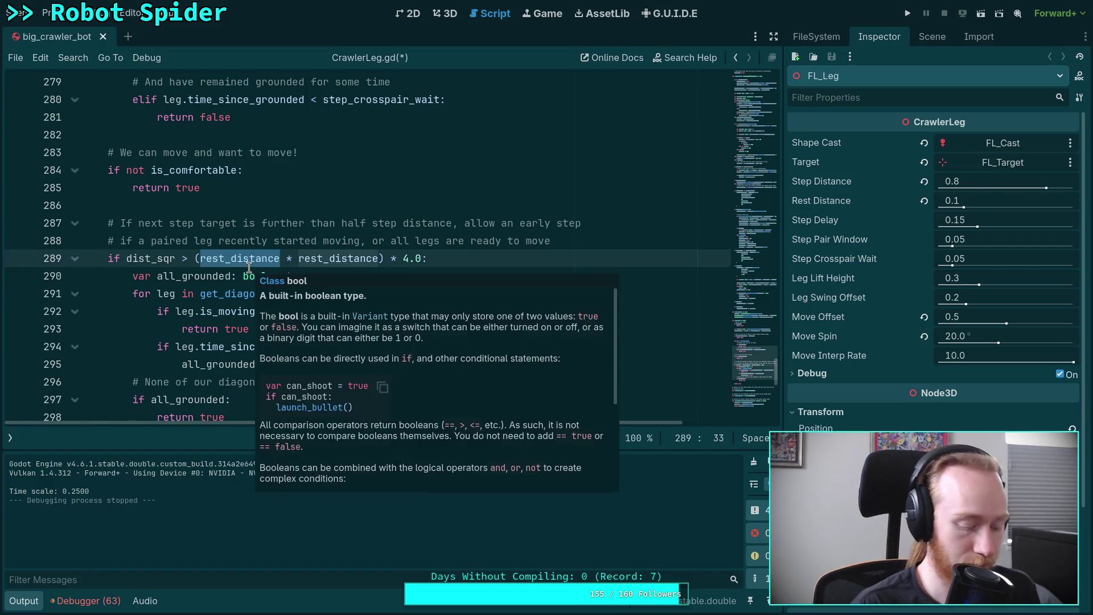
{"action": "type", "text": "step"}
{"action": "key", "text": "Down"}
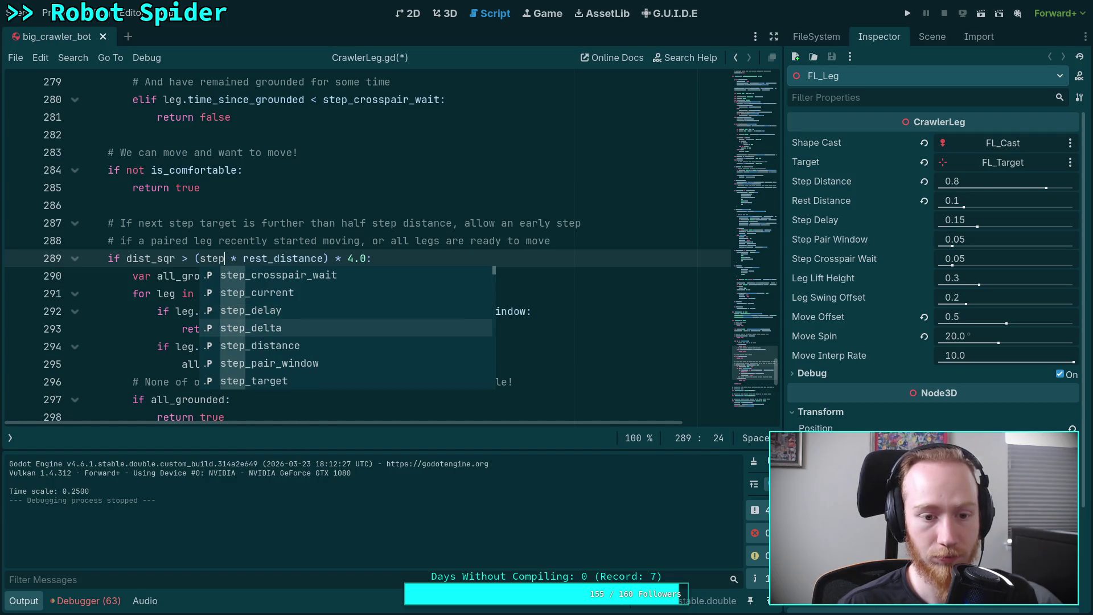
{"action": "key", "text": "Down"}
{"action": "key", "text": "Return"}
{"action": "key", "text": "Right"}
{"action": "key", "text": "Right"}
{"action": "key", "text": "Right"}
{"action": "key", "text": "shift+Right"}
{"action": "key", "text": "shift+Right"}
{"action": "key", "text": "shift+Right"}
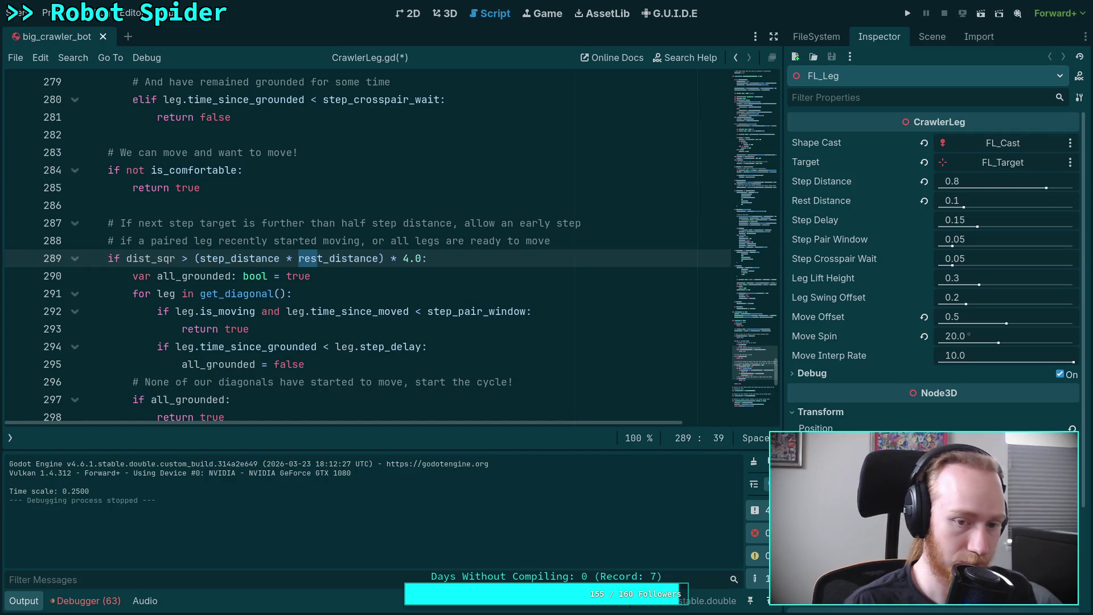
{"action": "key", "text": "shift+Right"}
{"action": "key", "text": "shift+Right"}
{"action": "key", "text": "shift+Right"}
{"action": "type", "text": "step_d"}
Change the 4.0 multiplier to 0.25, save CrawlerLeg.gd, and run the project.
{"action": "left_click", "coordinate": [403, 258]}
{"action": "key", "text": "Delete"}
{"action": "type", "text": "0.25"}
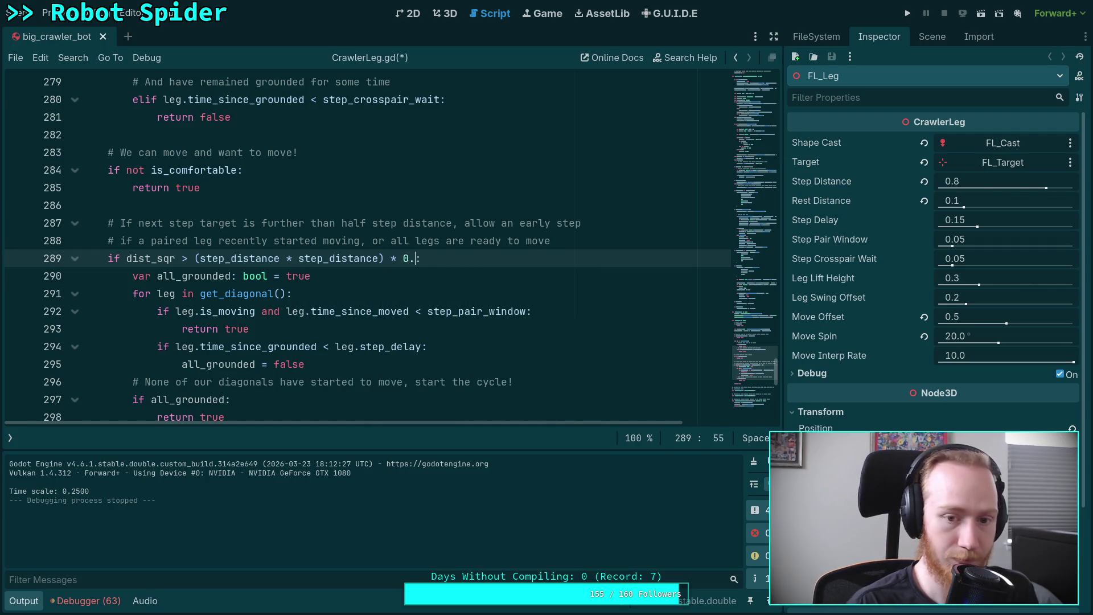
{"action": "key", "text": "ctrl+s"}
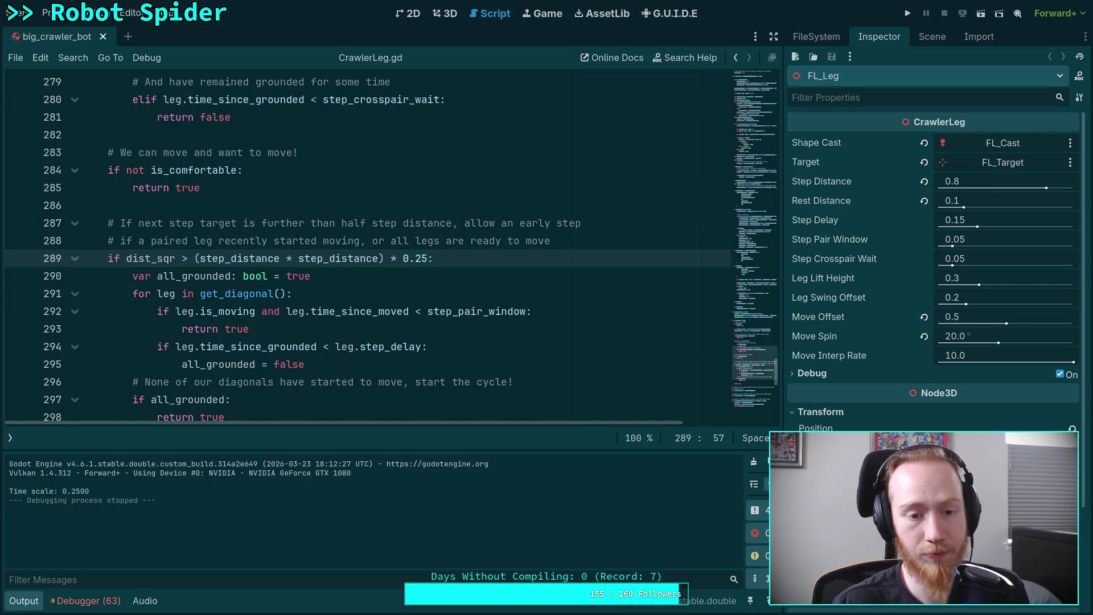
{"action": "left_click", "coordinate": [294, 300]}
{"action": "key", "text": "F5"}
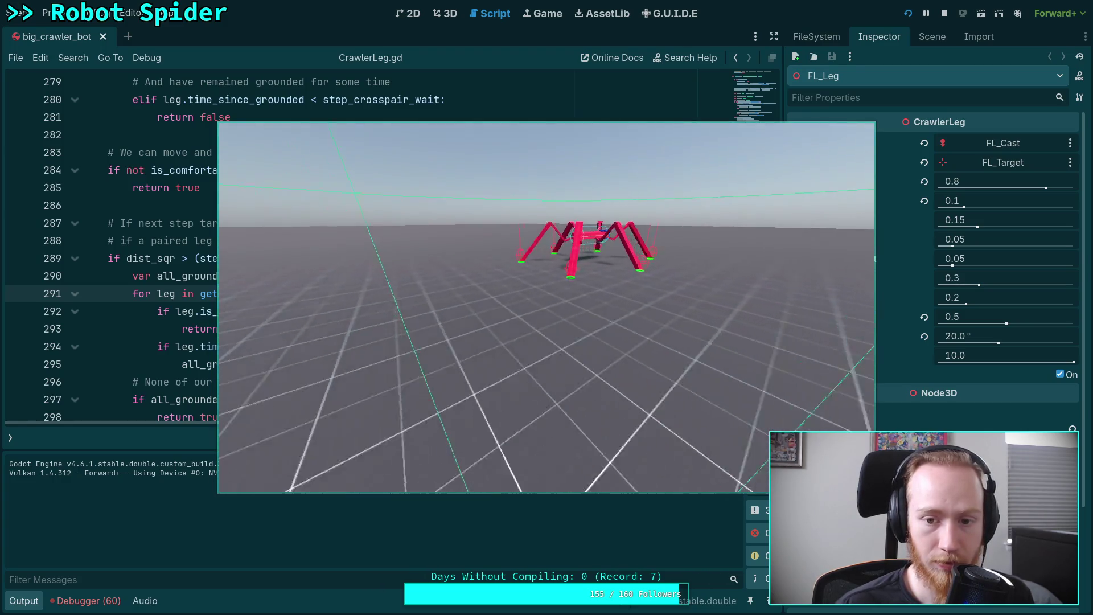
{"action": "key", "text": "minus"}
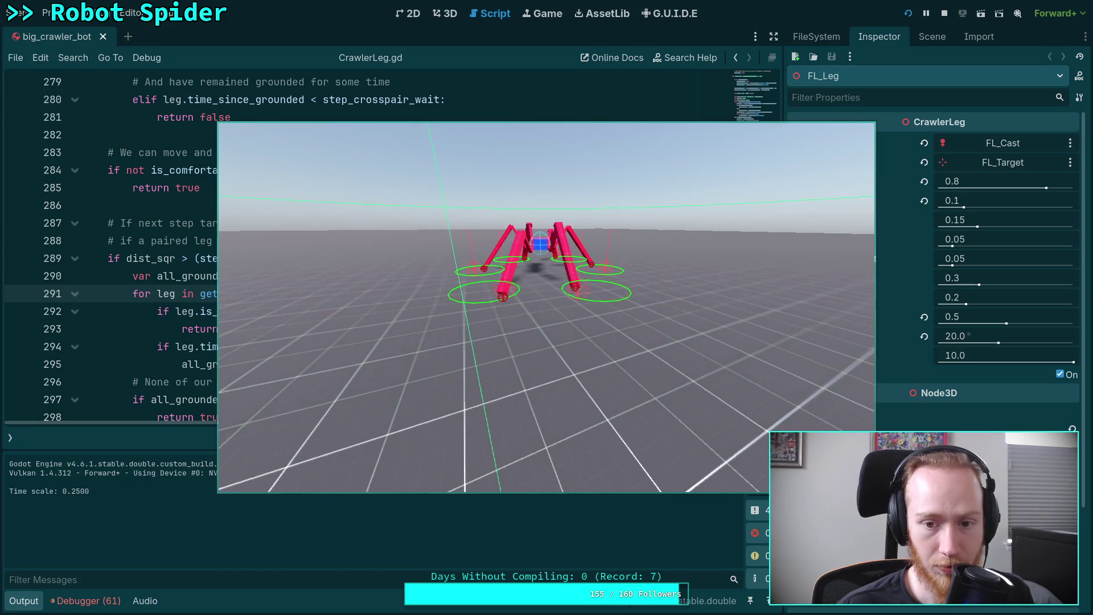
{"action": "key", "text": "F8"}
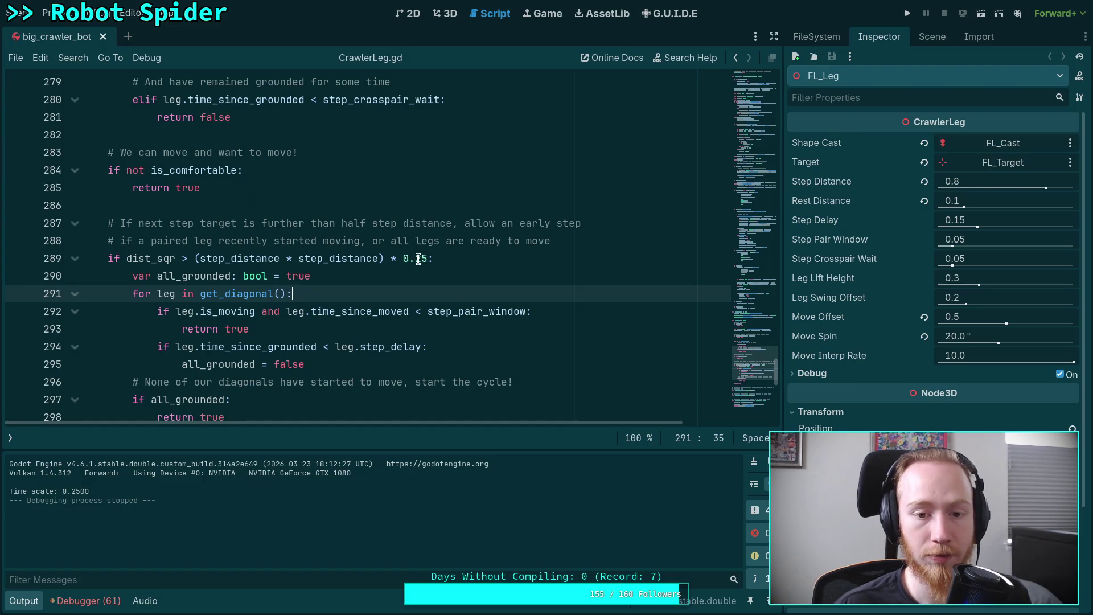
{"action": "double_click", "coordinate": [420, 259]}
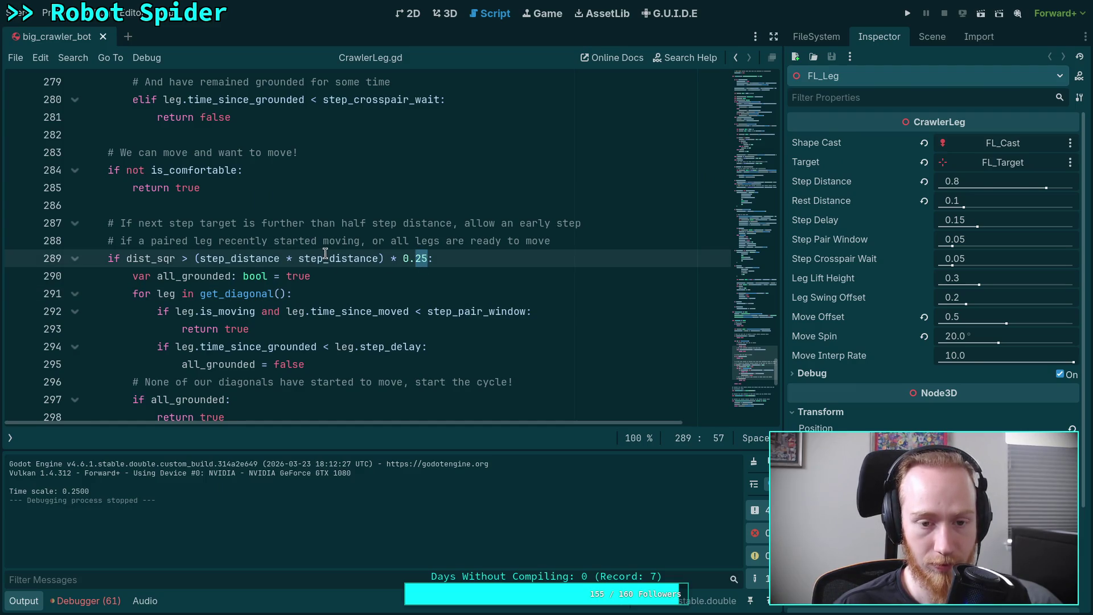
{"action": "scroll", "coordinate": [306, 245], "scroll_direction": "down", "scroll_amount": 1}
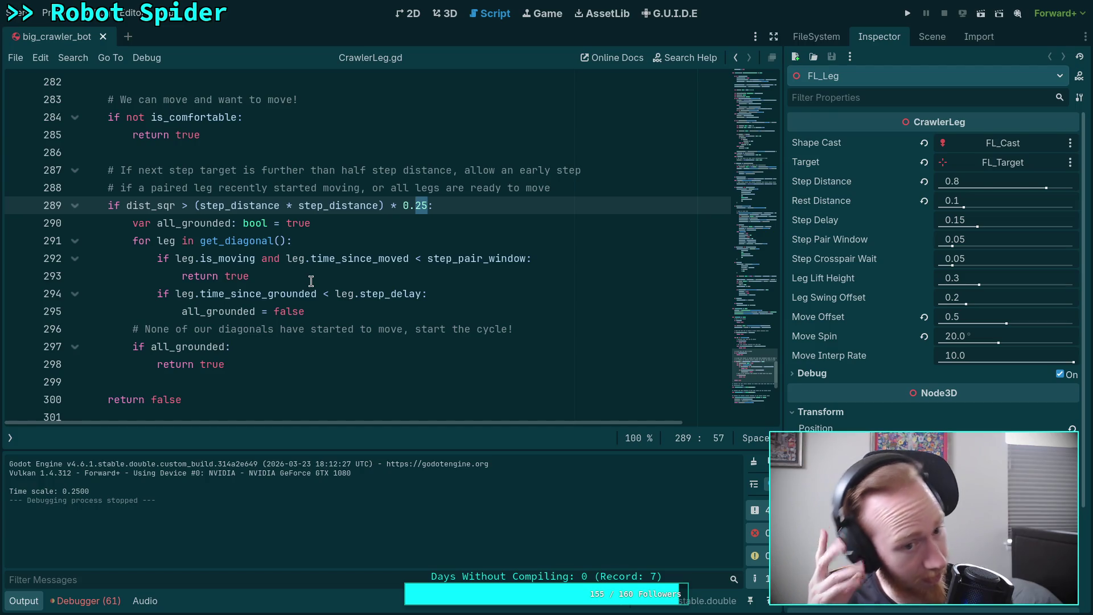
{"action": "left_click", "coordinate": [584, 190]}
{"action": "scroll", "coordinate": [574, 191], "scroll_direction": "up", "scroll_amount": 2}
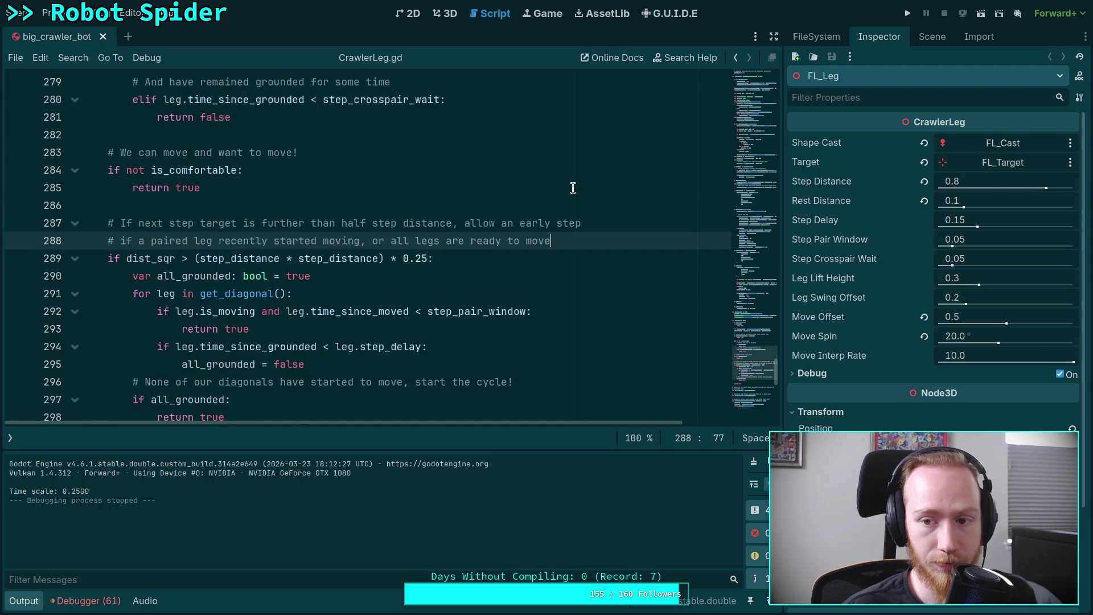
{"action": "scroll", "coordinate": [573, 188], "scroll_direction": "up", "scroll_amount": 11}
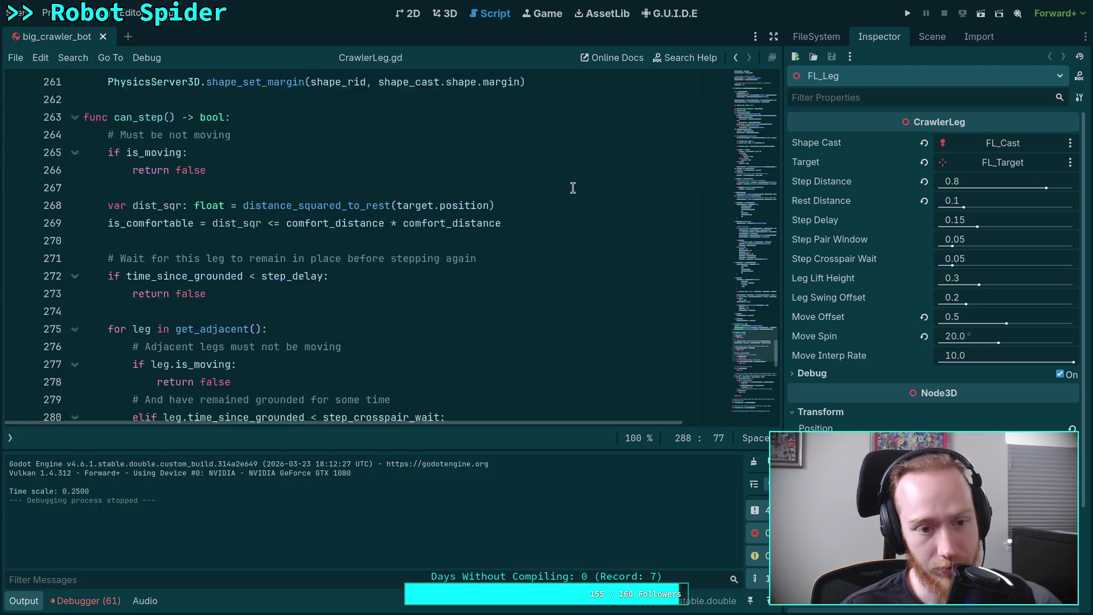
{"action": "left_click", "coordinate": [439, 15]}
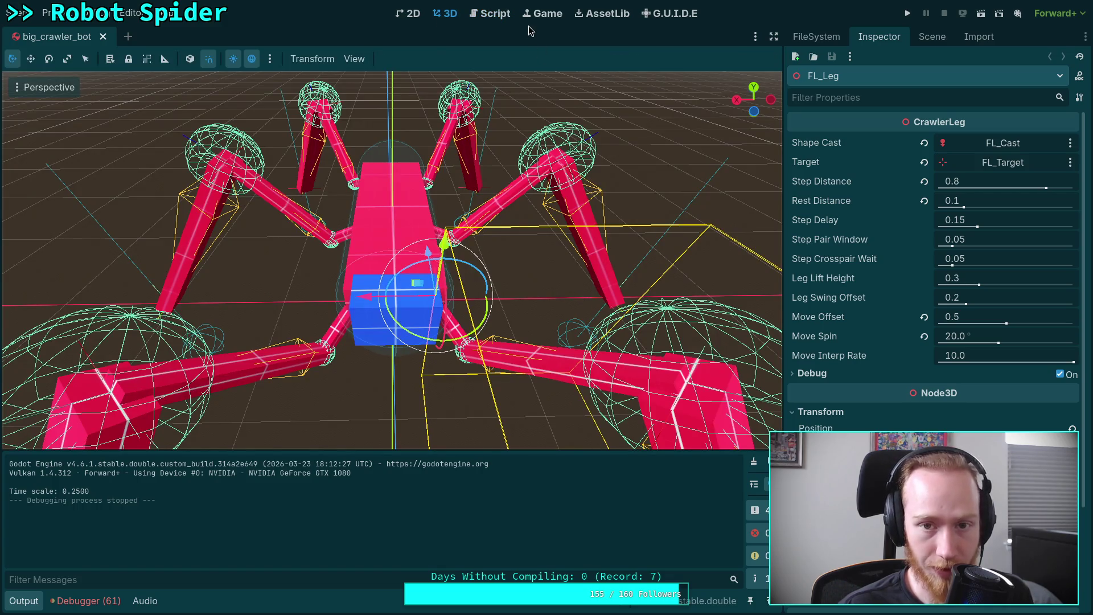
{"action": "left_click", "coordinate": [489, 14]}
{"action": "scroll", "coordinate": [479, 187], "scroll_direction": "down", "scroll_amount": 6}
{"action": "scroll", "coordinate": [480, 186], "scroll_direction": "down", "scroll_amount": 7}
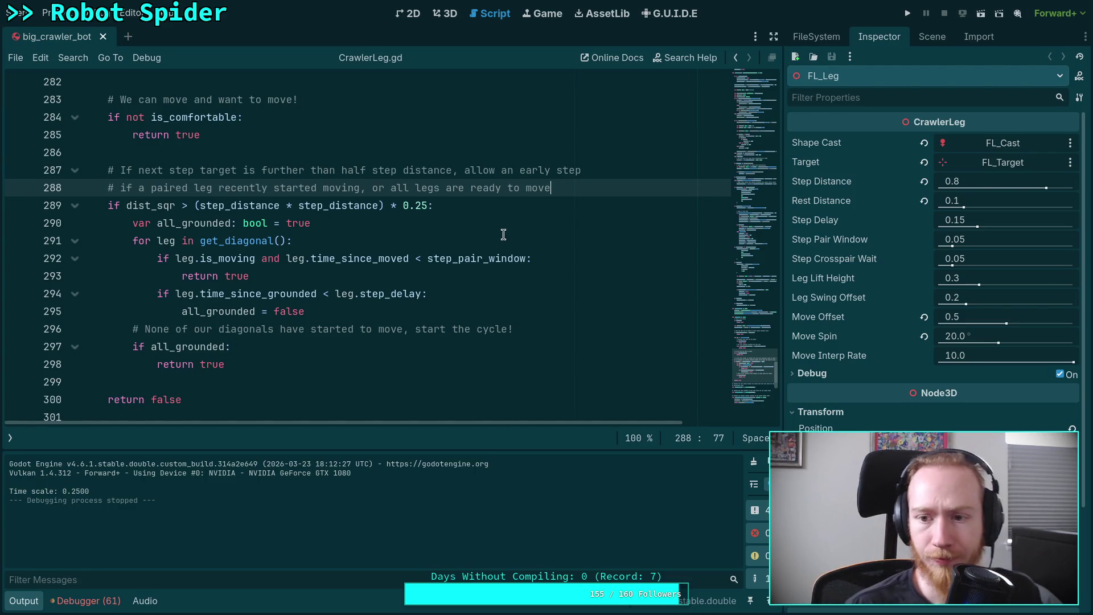
{"action": "left_click_drag", "start_coordinate": [751, 364], "coordinate": [736, 74]}
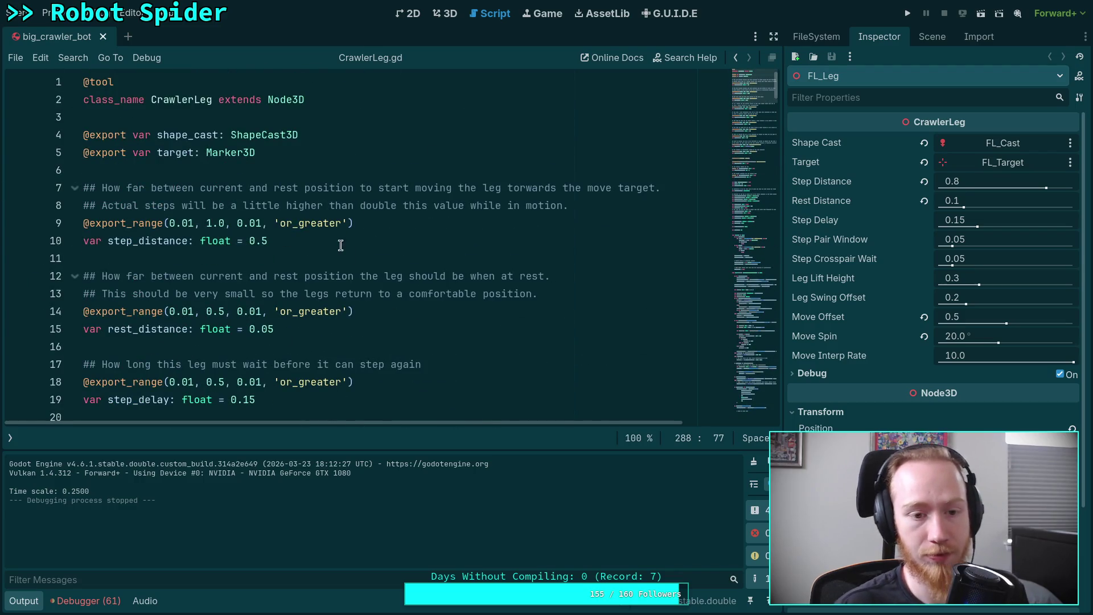
{"action": "left_click", "coordinate": [362, 243]}
{"action": "type", "text": "@export_range"}
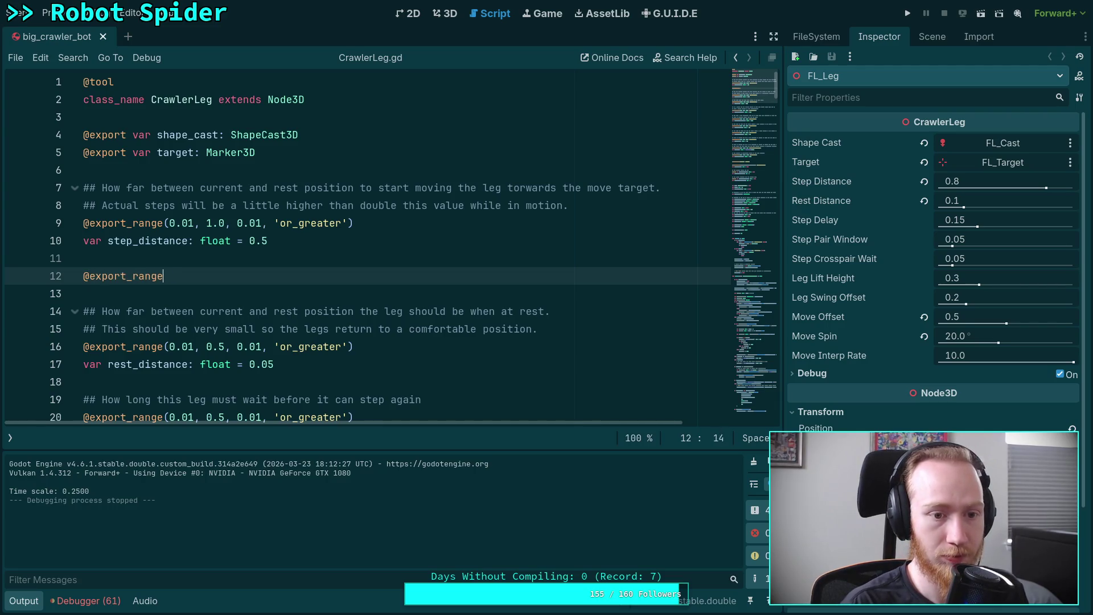
{"action": "type", "text": "(0.0"}
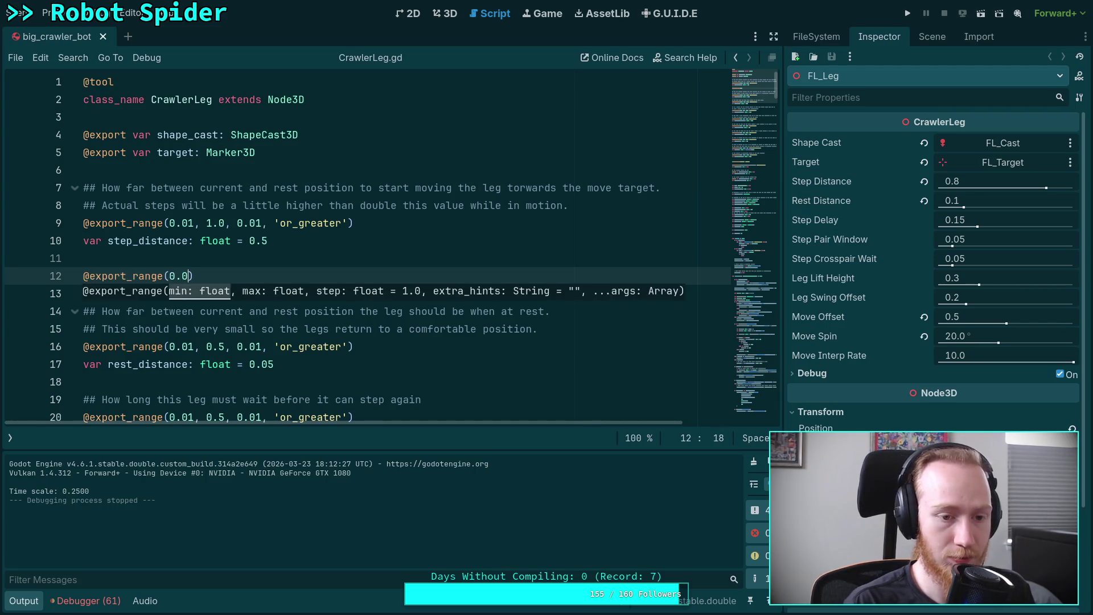
{"action": "type", "text": ", "}
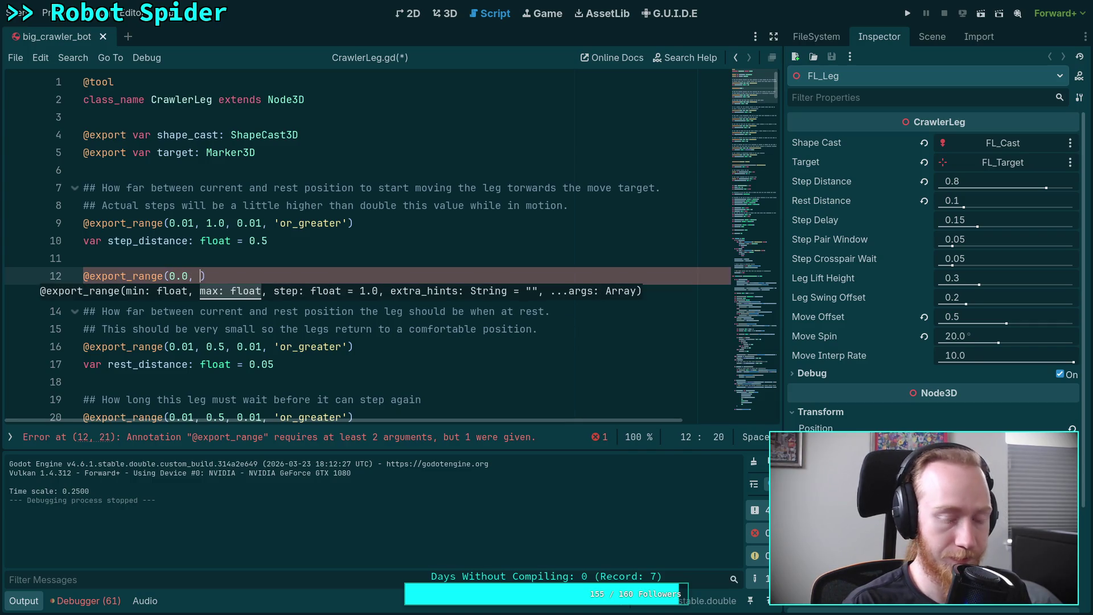
{"action": "type", "text": "0.5, 0.5,"}
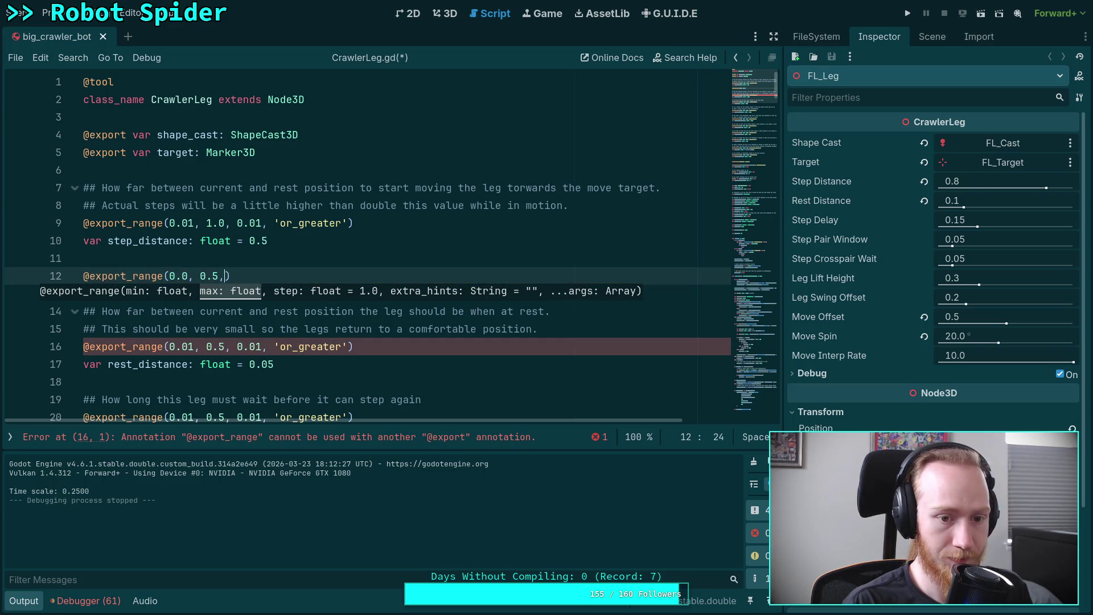
{"action": "type", "text": "01, '"}
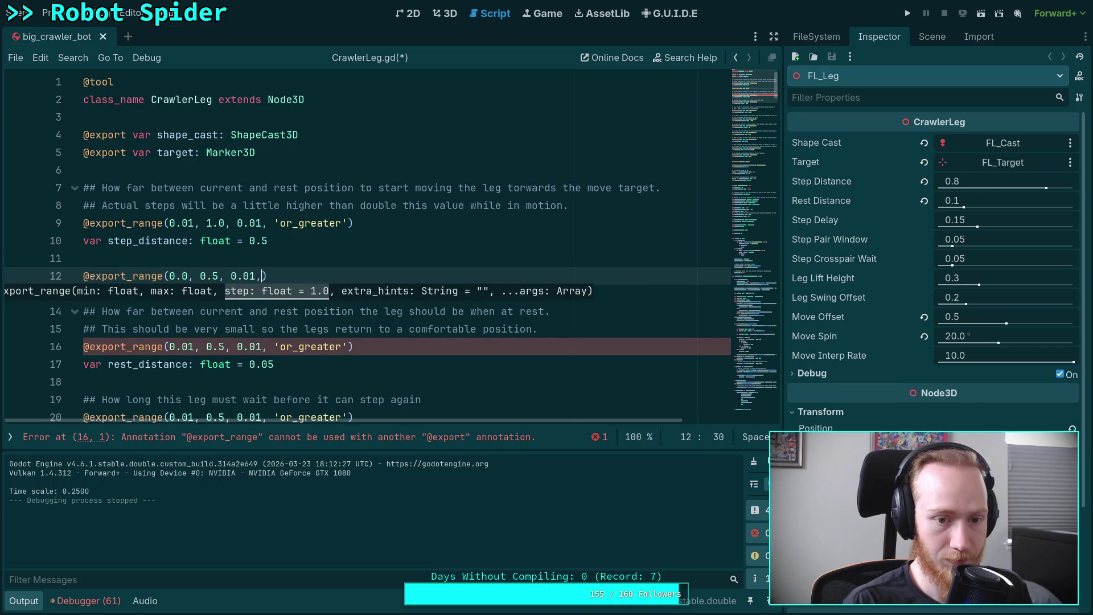
{"action": "type", "text": "o"}
{"action": "key", "text": "Return"}
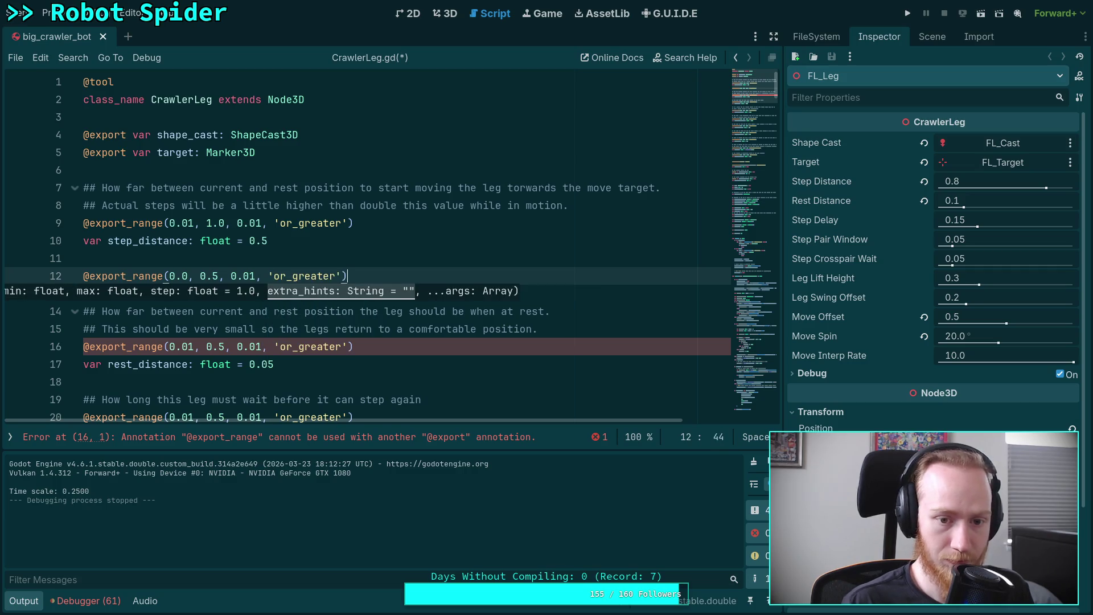
{"action": "key", "text": "End"}
{"action": "key", "text": "Return"}
{"action": "type", "text": "var step"}
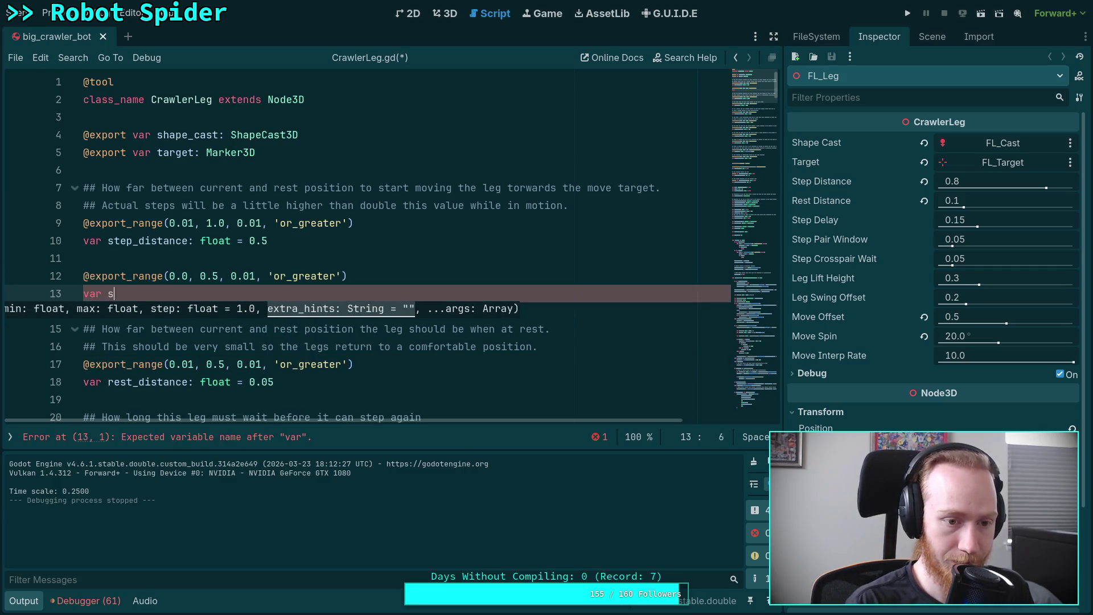
{"action": "type", "text": "_distance"}
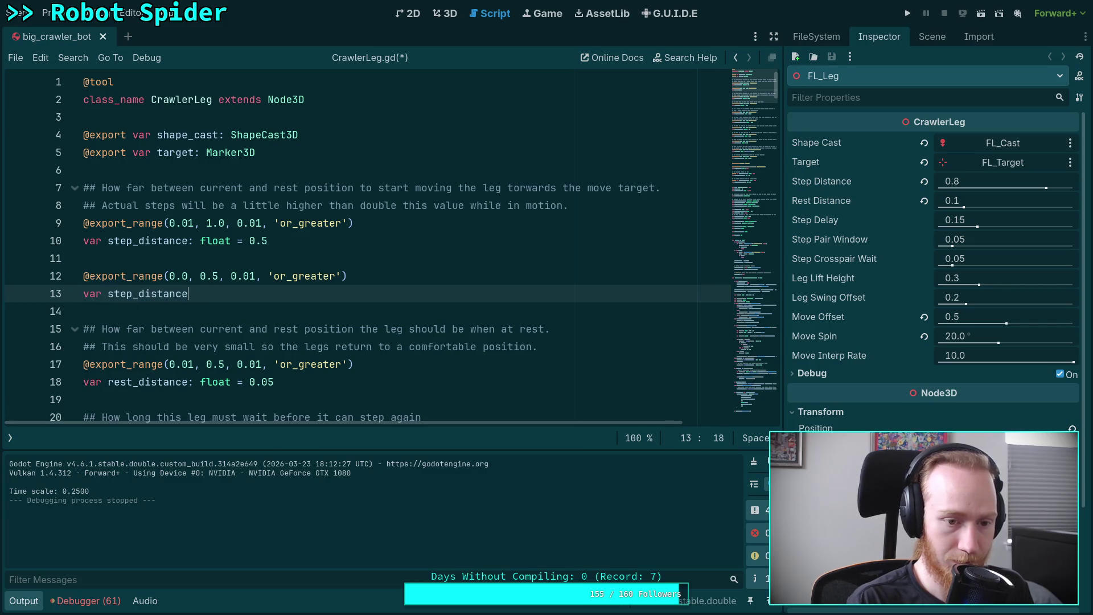
{"action": "key", "text": "BackSpace"}
{"action": "key", "text": "BackSpace"}
{"action": "key", "text": "BackSpace"}
{"action": "type", "text": "earl"}
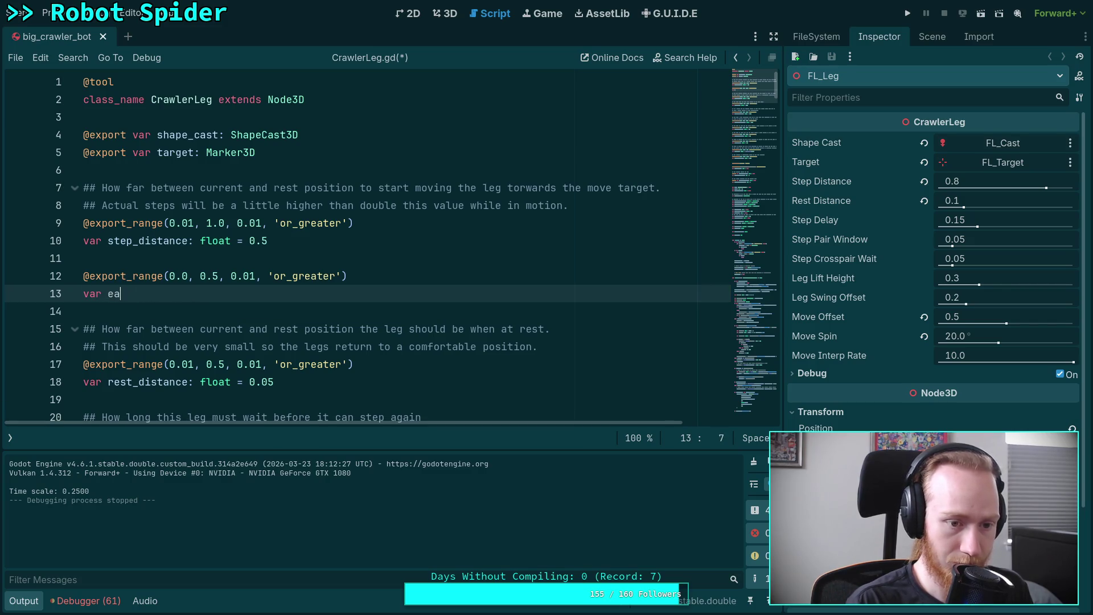
{"action": "type", "text": "y_step_distanc"}
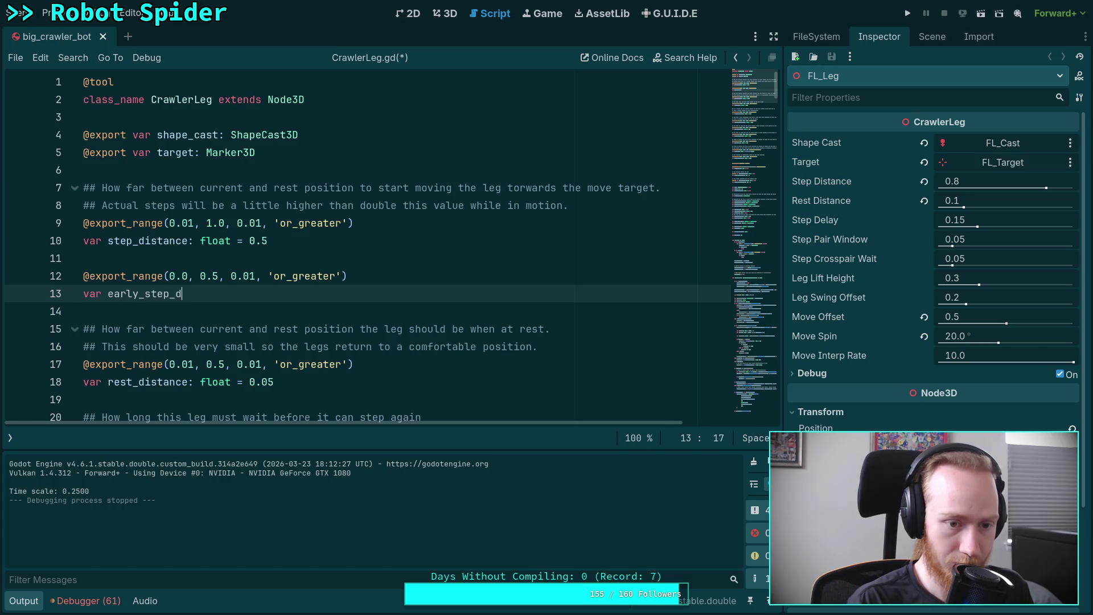
{"action": "type", "text": "e: float = "}
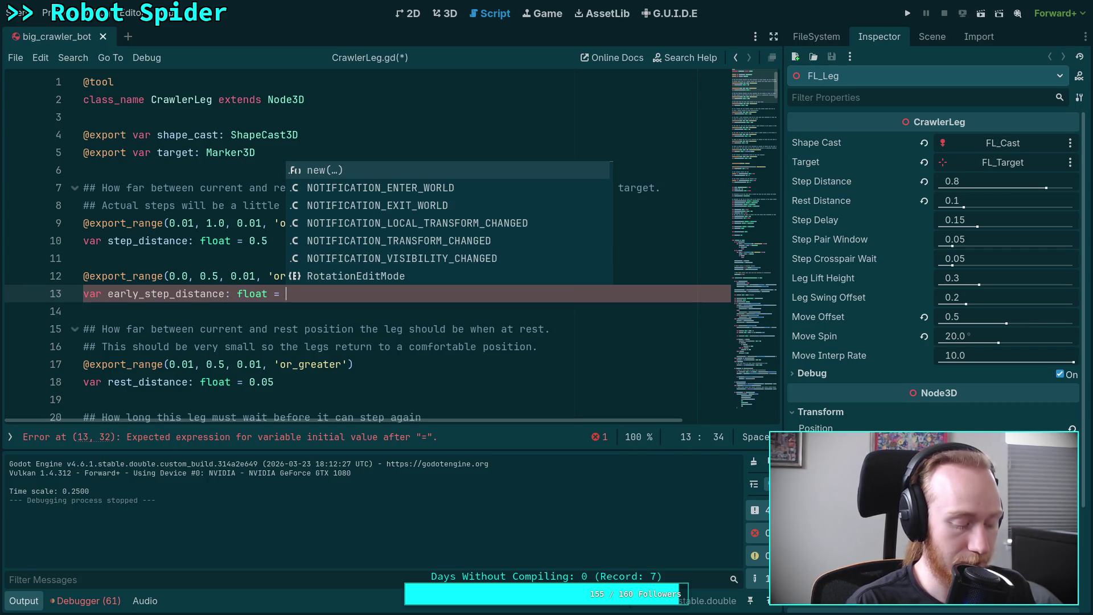
{"action": "type", "text": "0."}
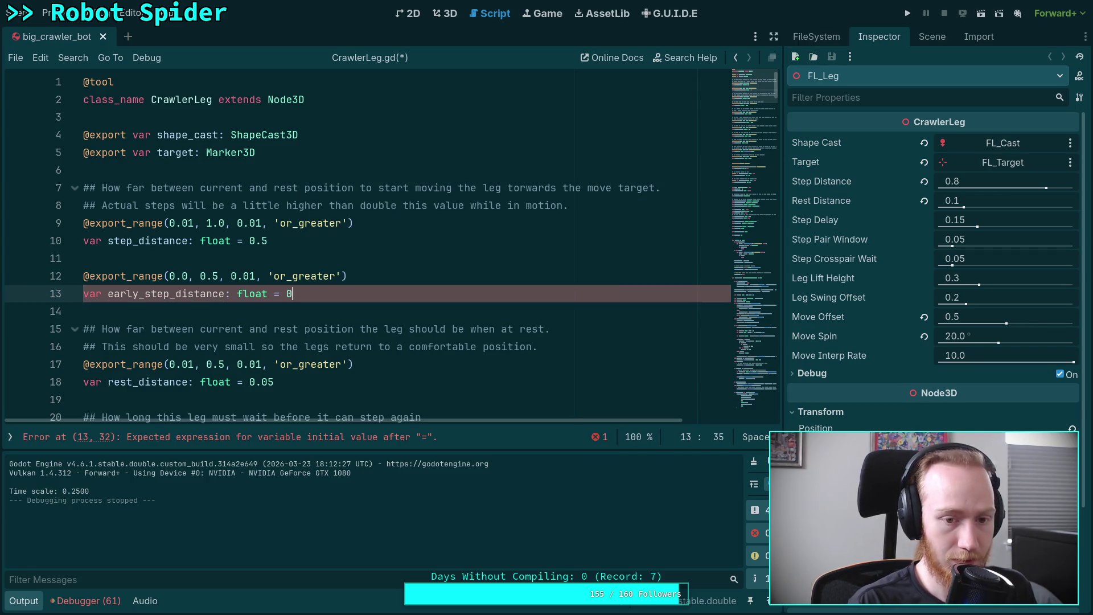
{"action": "type", "text": "15"}
{"action": "key", "text": "Up"}
{"action": "key", "text": "Up"}
{"action": "key", "text": "Return"}
Write a two-line ## comment: when paired legs can step or recently began one, use this minimum early-step distance.
{"action": "type", "text": "## "}
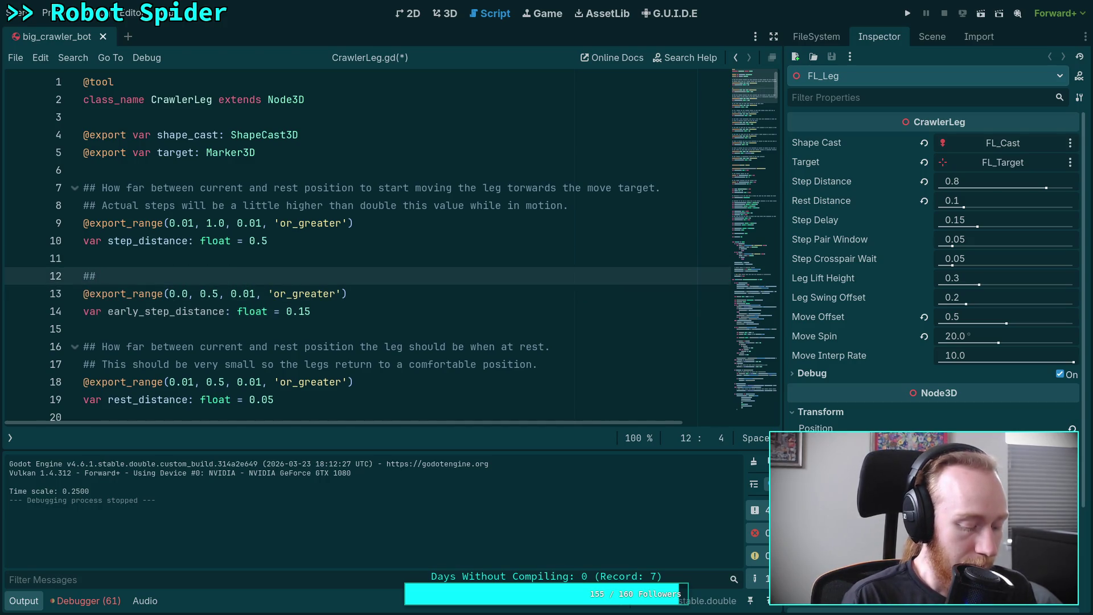
{"action": "type", "text": "If all paired "}
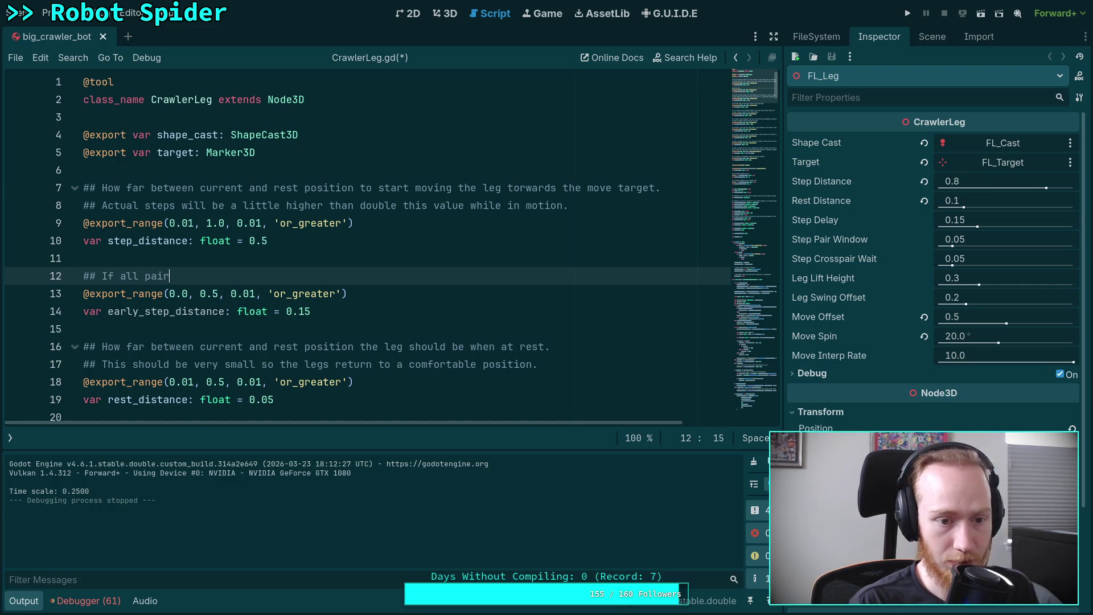
{"action": "type", "text": "legs are able to move"}
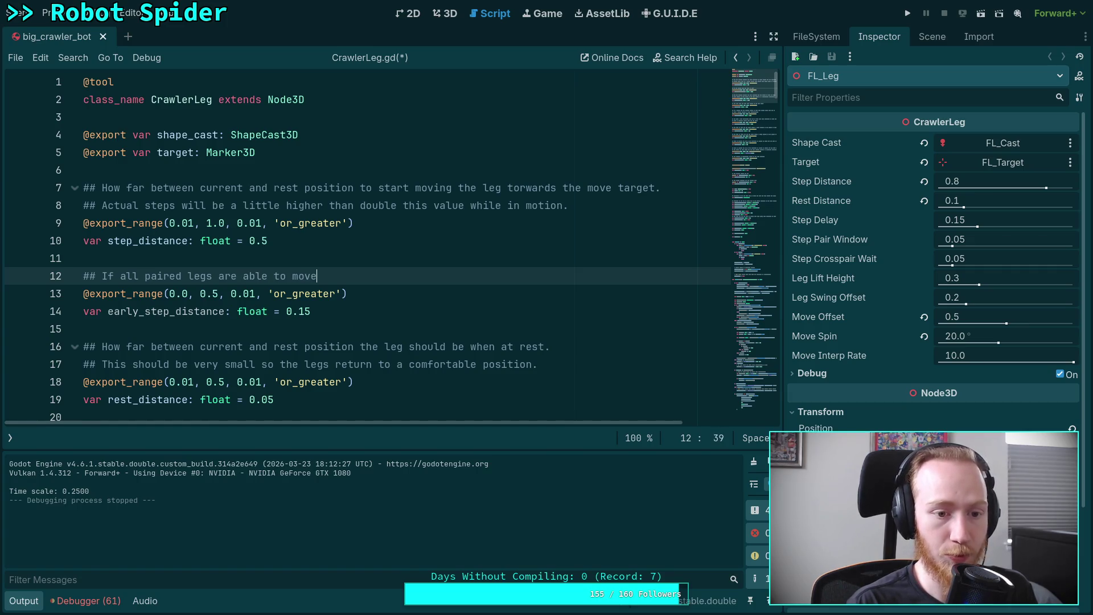
{"action": "key", "text": "BackSpace"}
{"action": "key", "text": "BackSpace"}
{"action": "key", "text": "BackSpace"}
{"action": "type", "text": "step,"}
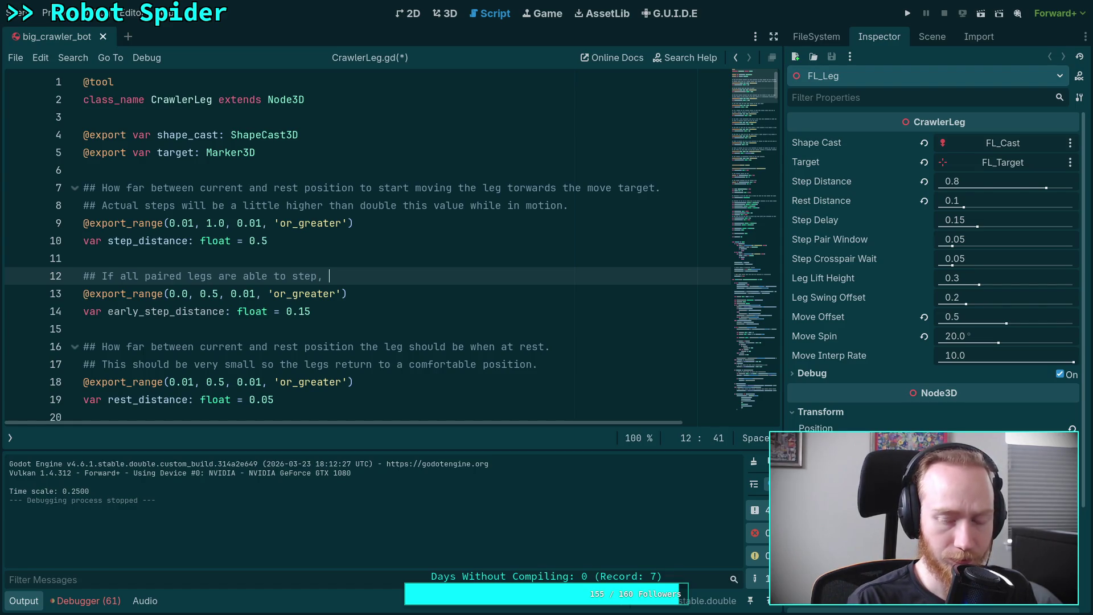
{"action": "type", "text": "step"}
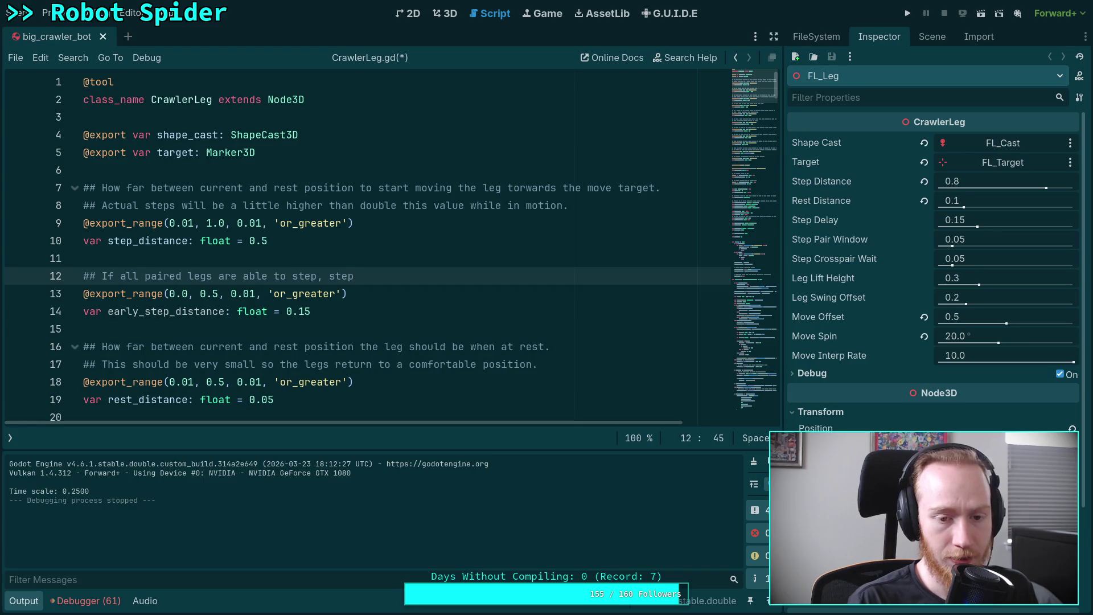
{"action": "type", "text": "all"}
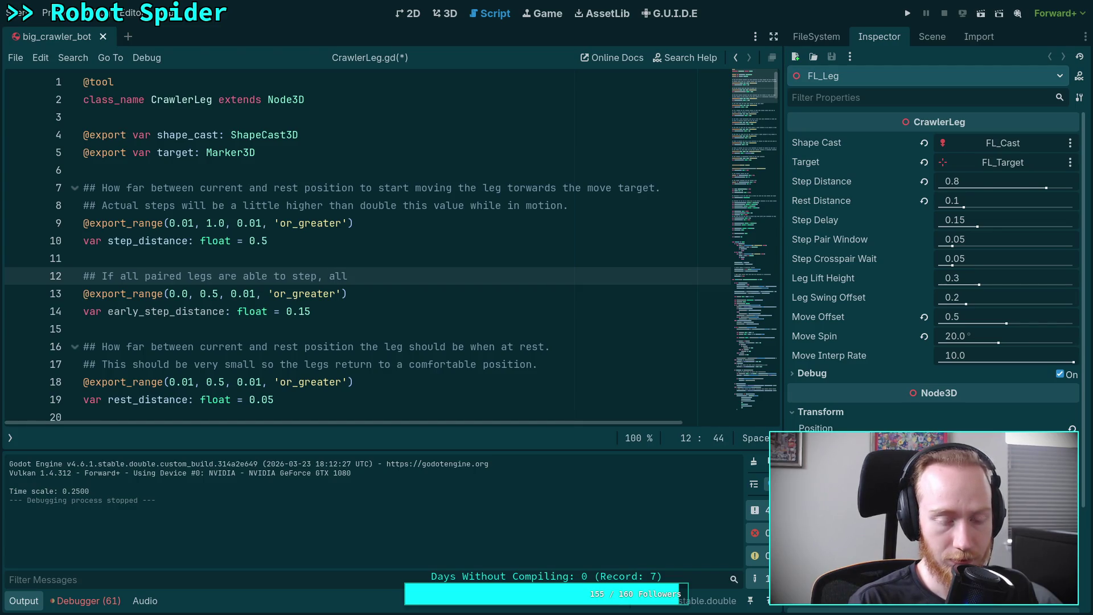
{"action": "type", "text": "recently"}
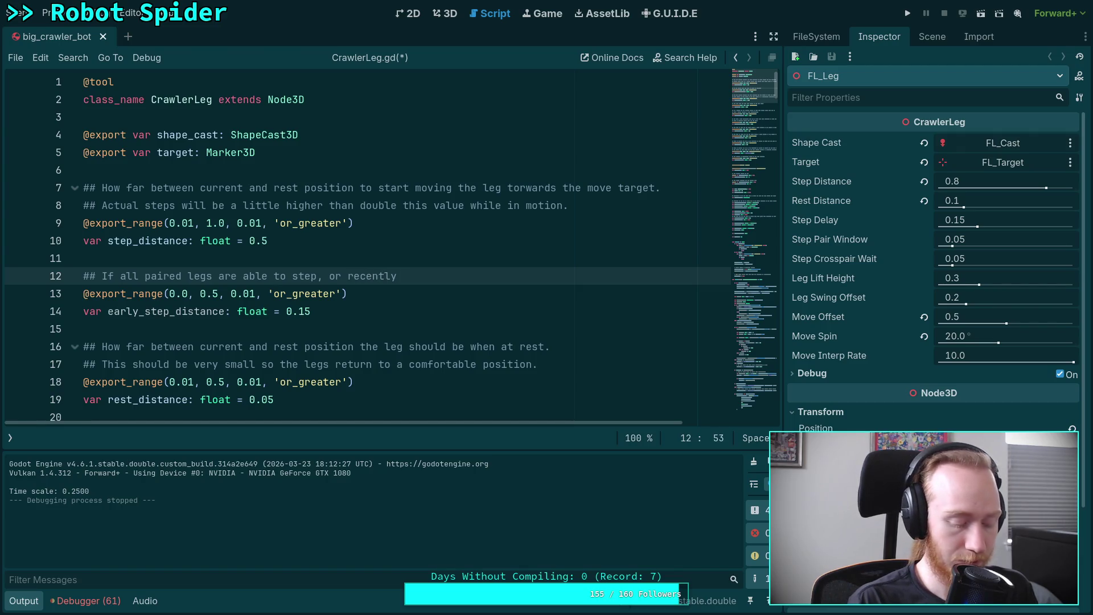
{"action": "type", "text": "began a steo"}
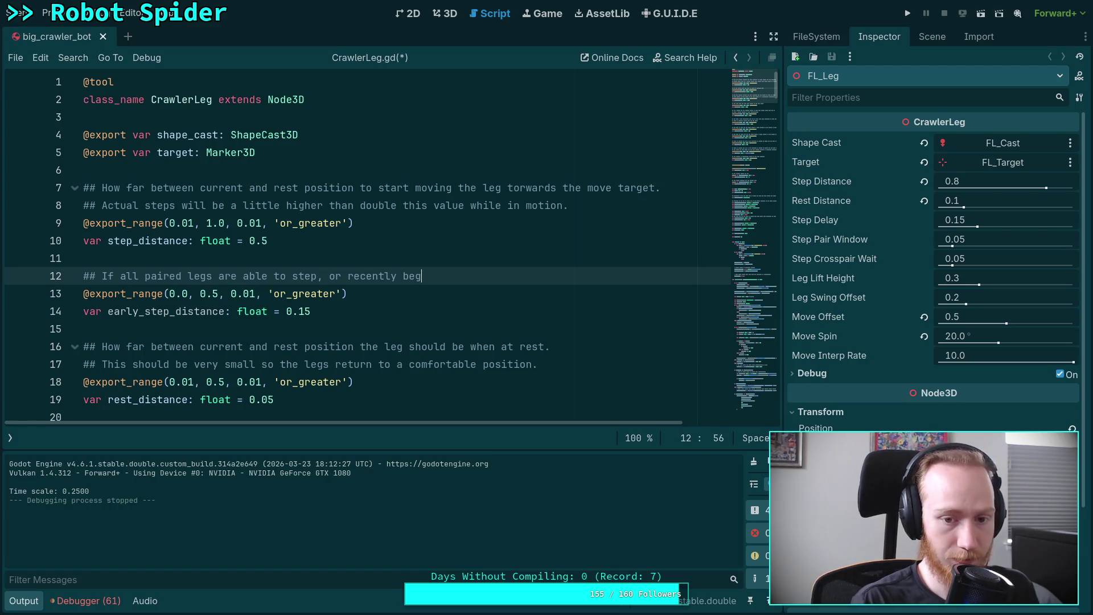
{"action": "key", "text": "BackSpace"}
{"action": "type", "text": "p, u"}
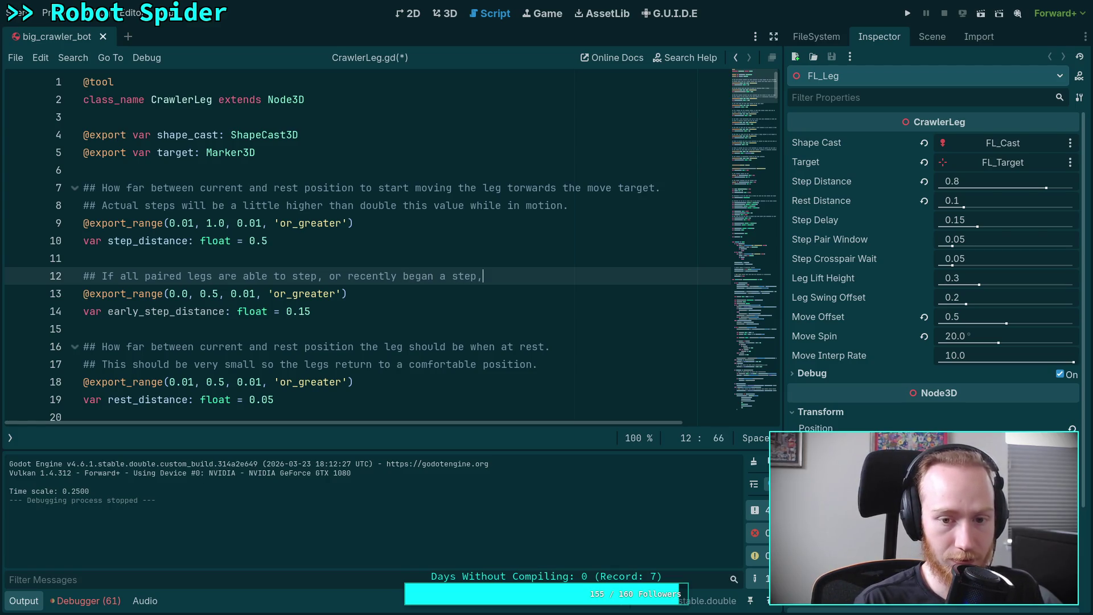
{"action": "type", "text": "se this distance "}
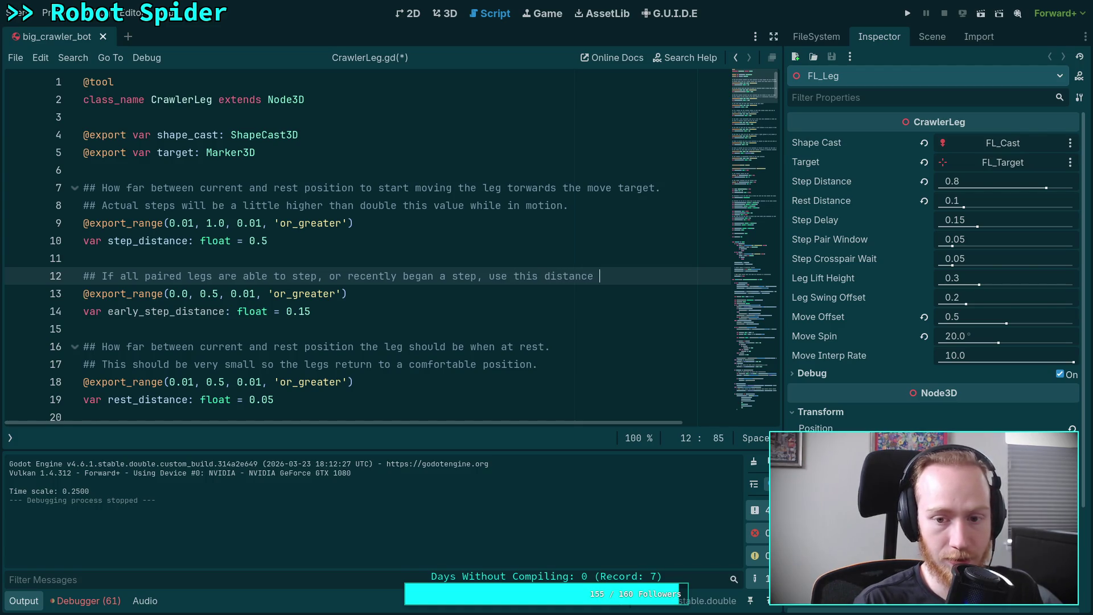
{"action": "type", "text": "as a"}
{"action": "key", "text": "Return"}
{"action": "type", "text": "## minimumm "}
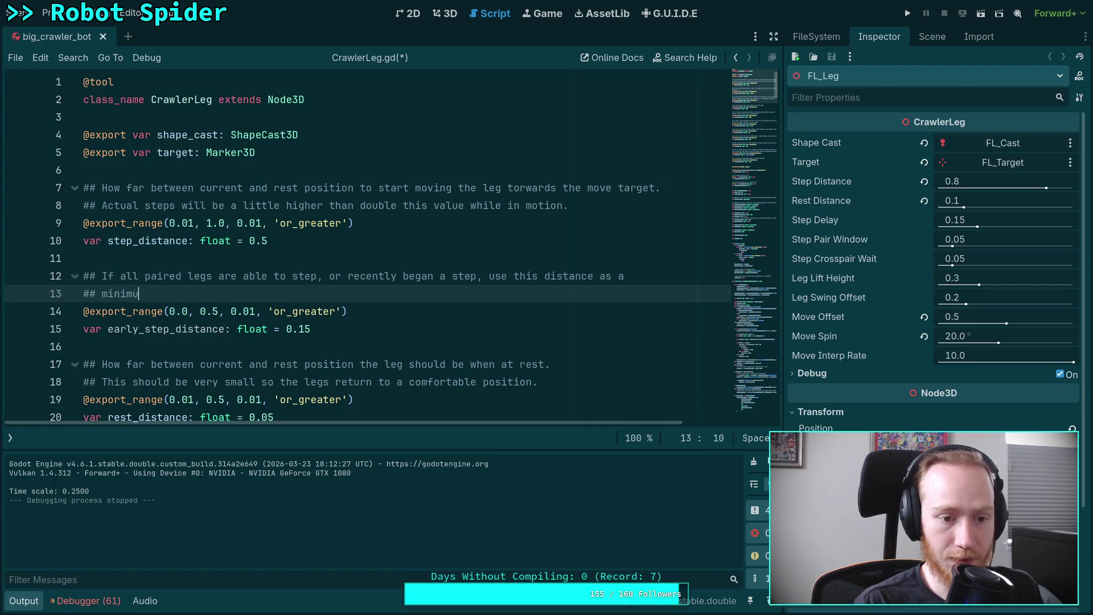
{"action": "type", "text": "ea"}
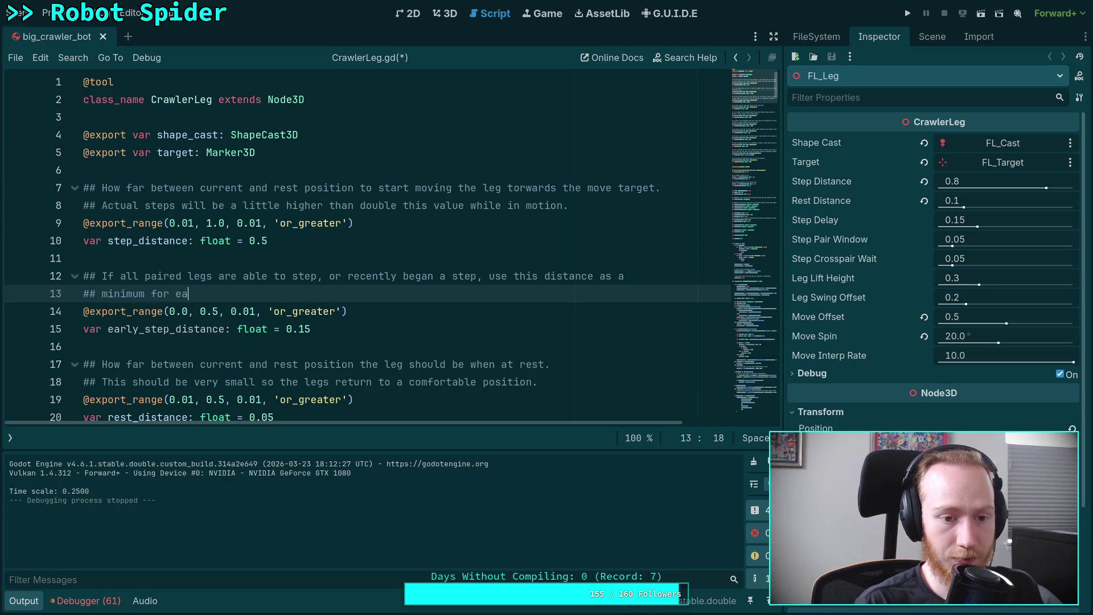
{"action": "type", "text": "steps."}
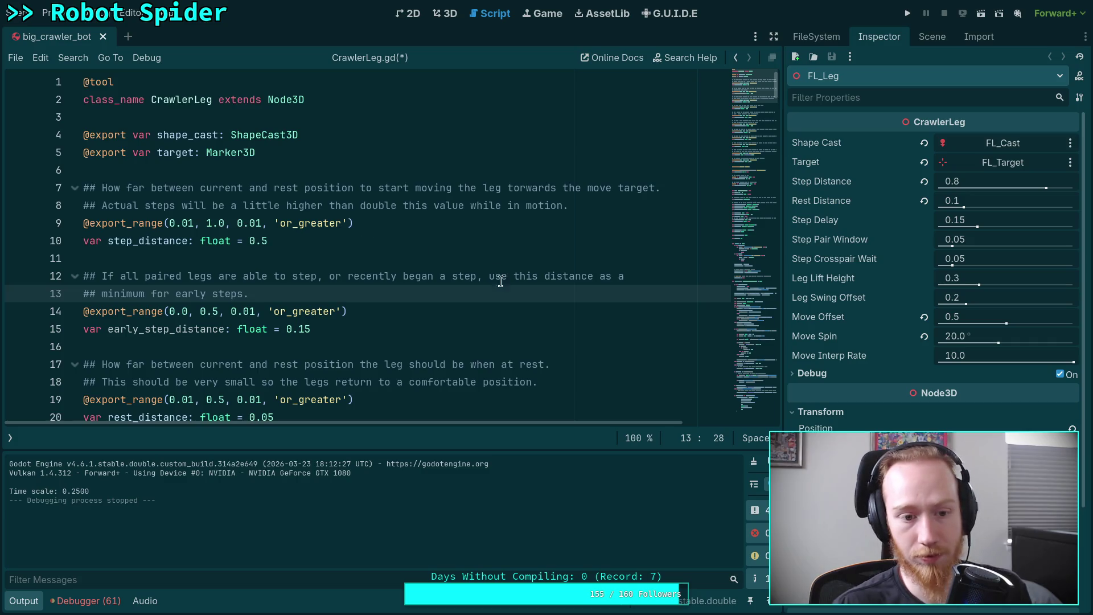
{"action": "scroll", "coordinate": [500, 276], "scroll_direction": "down", "scroll_amount": 15}
Rewrite the check's factors as early_step_distance * early_step_distance and drop the * 0.25.
{"action": "left_click_drag", "start_coordinate": [737, 136], "coordinate": [760, 391]}
{"action": "scroll", "coordinate": [449, 293], "scroll_direction": "up", "scroll_amount": 5}
{"action": "scroll", "coordinate": [435, 293], "scroll_direction": "down", "scroll_amount": 2}
{"action": "scroll", "coordinate": [432, 293], "scroll_direction": "up", "scroll_amount": 4}
{"action": "left_click", "coordinate": [201, 289]}
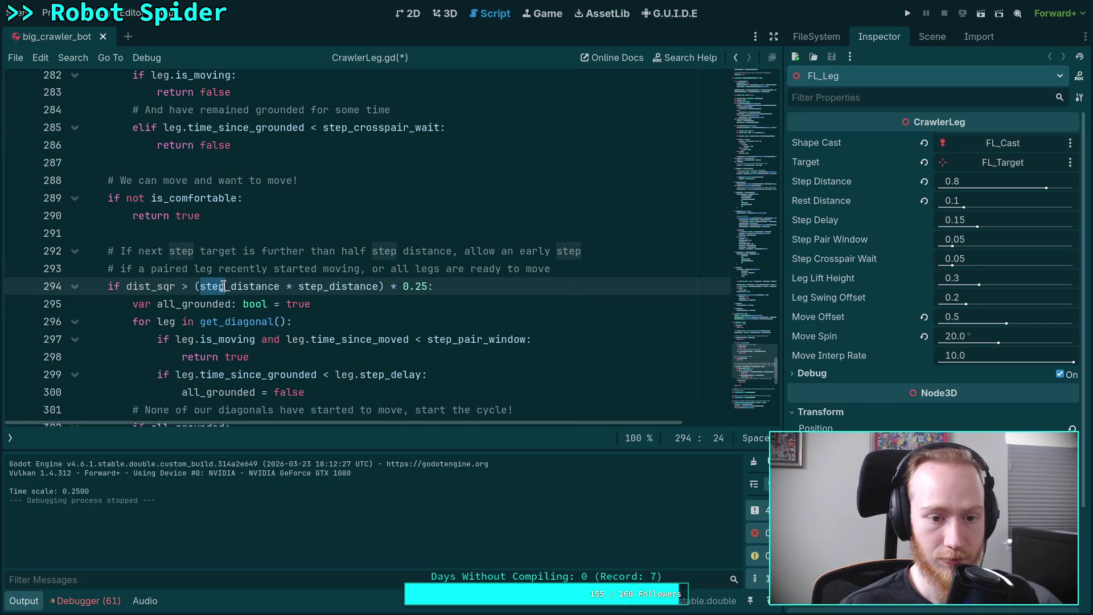
{"action": "type", "text": "early_"}
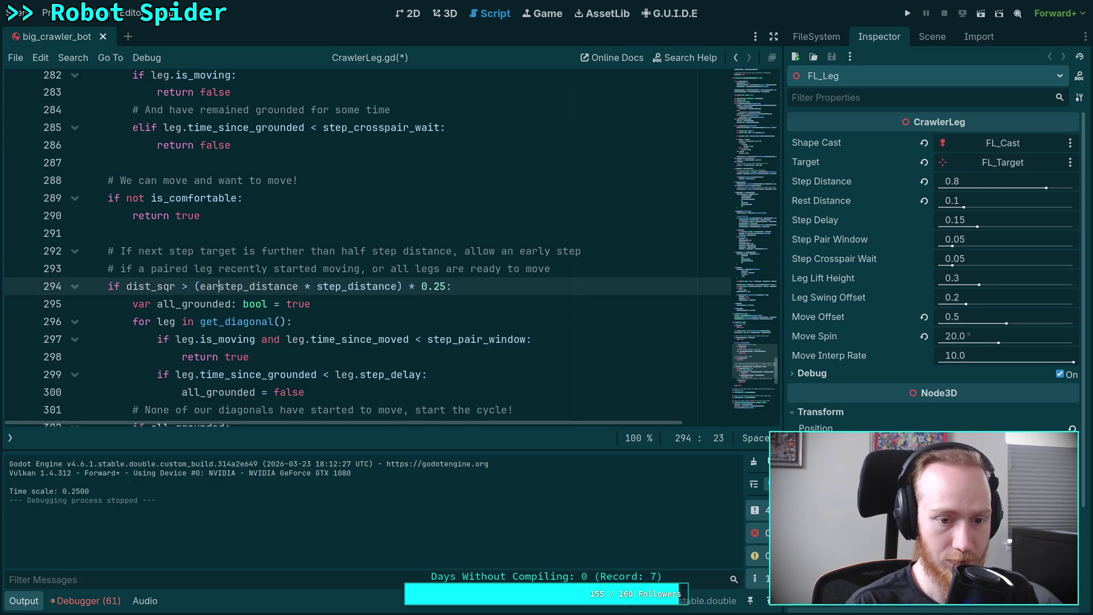
{"action": "left_click", "coordinate": [336, 286]}
{"action": "type", "text": "early_"}
{"action": "left_click_drag", "start_coordinate": [502, 286], "coordinate": [459, 287]}
{"action": "key", "text": "BackSpace"}
{"action": "key", "text": "BackSpace"}
{"action": "left_click", "coordinate": [199, 287]}
Remove the leftover parenthesis, change 'half' to 'early' in the comment, and make the comparison >=.
{"action": "key", "text": "BackSpace"}
{"action": "left_click", "coordinate": [230, 270]}
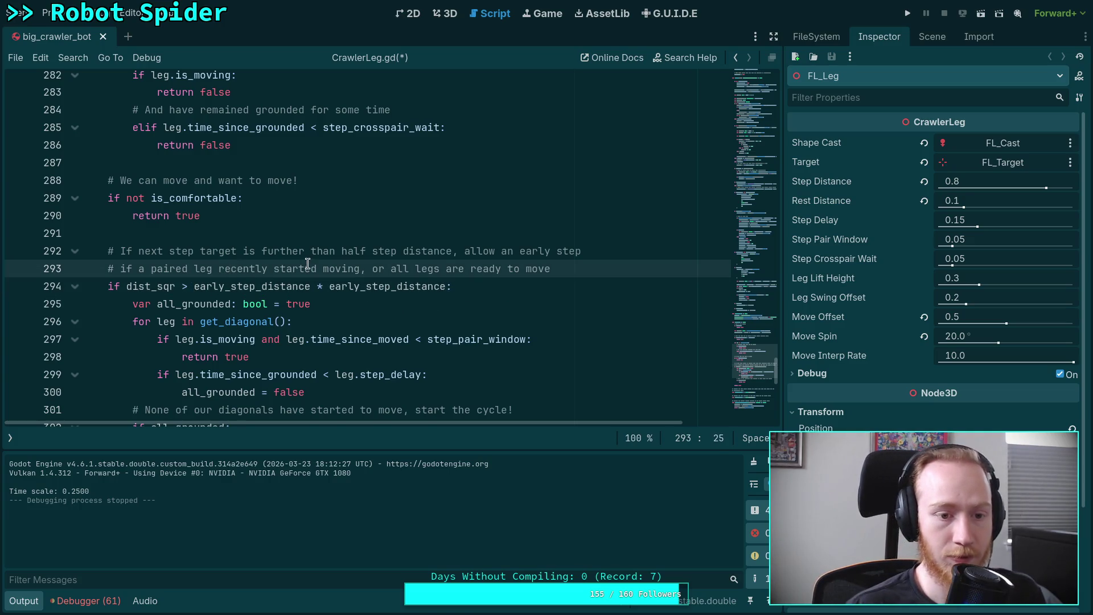
{"action": "left_click_drag", "start_coordinate": [347, 250], "coordinate": [365, 250]}
{"action": "key", "text": "BackSpace"}
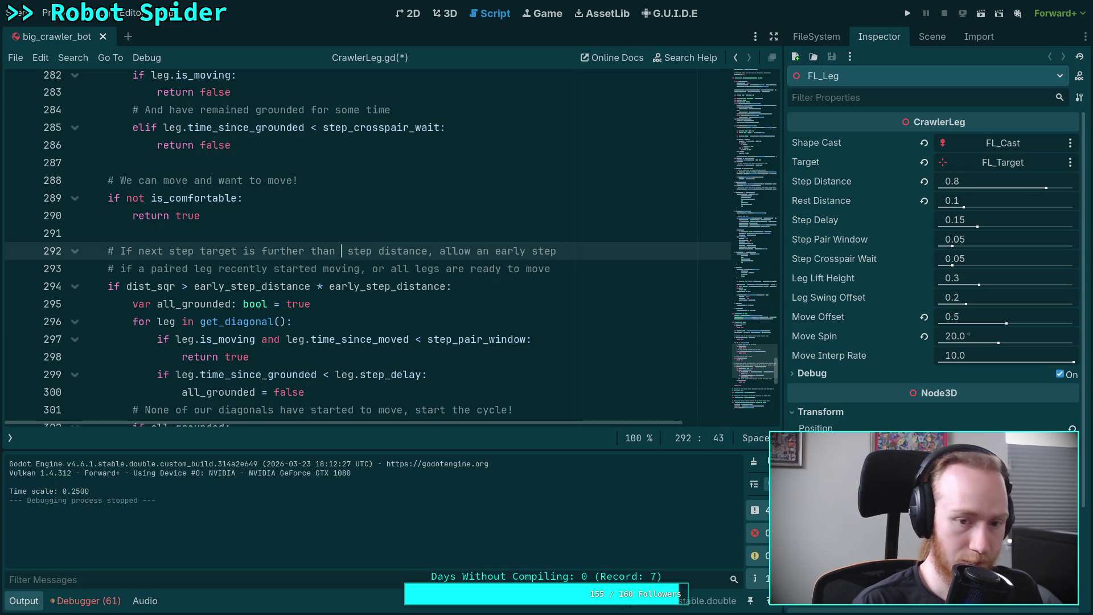
{"action": "type", "text": "early"}
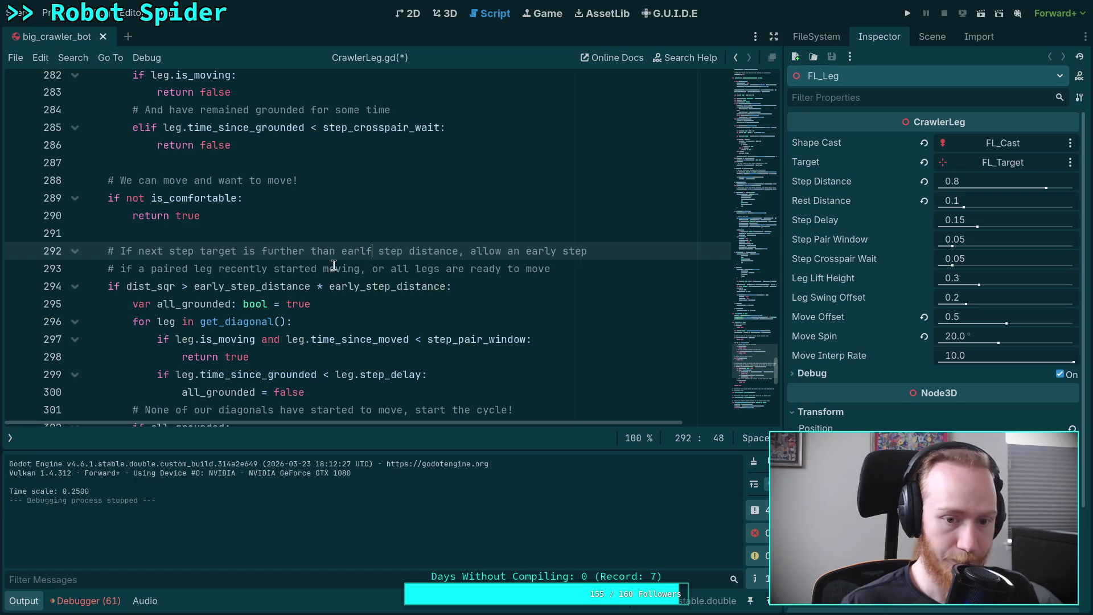
{"action": "left_click", "coordinate": [189, 286]}
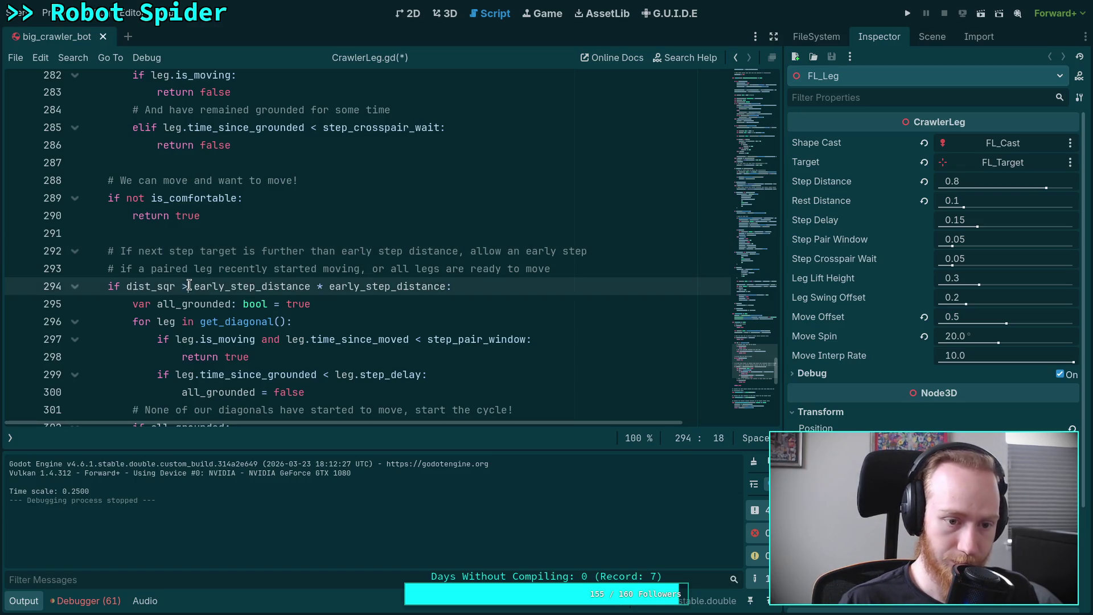
{"action": "type", "text": "="}
Select the all_grounded declaration and the diagonal leg loop.
{"action": "left_click", "coordinate": [383, 340]}
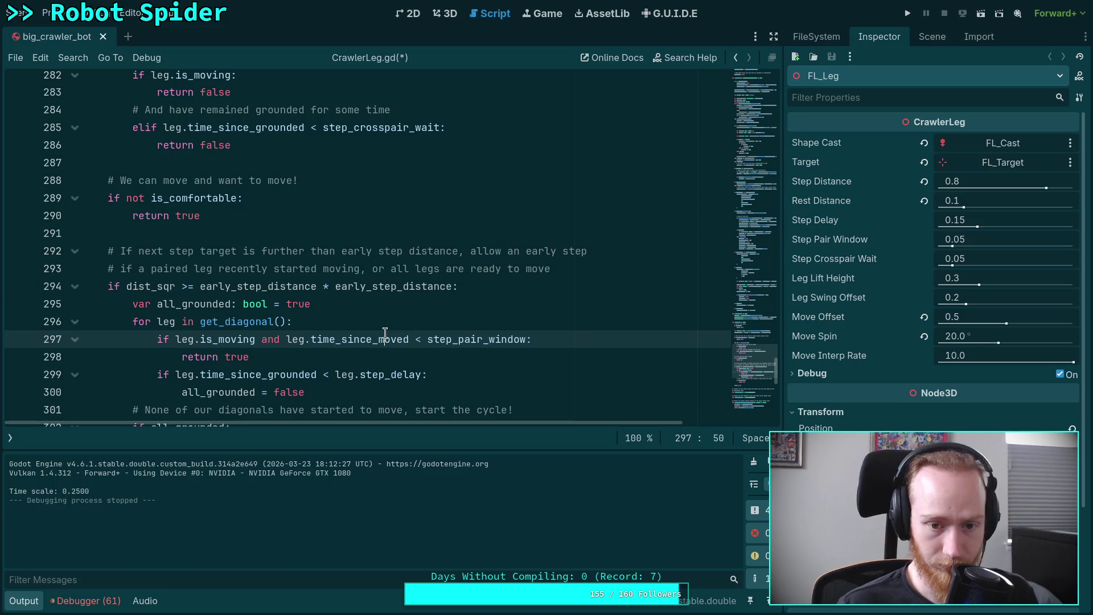
{"action": "scroll", "coordinate": [385, 329], "scroll_direction": "down", "scroll_amount": 1}
{"action": "mouse_move", "coordinate": [382, 322]}
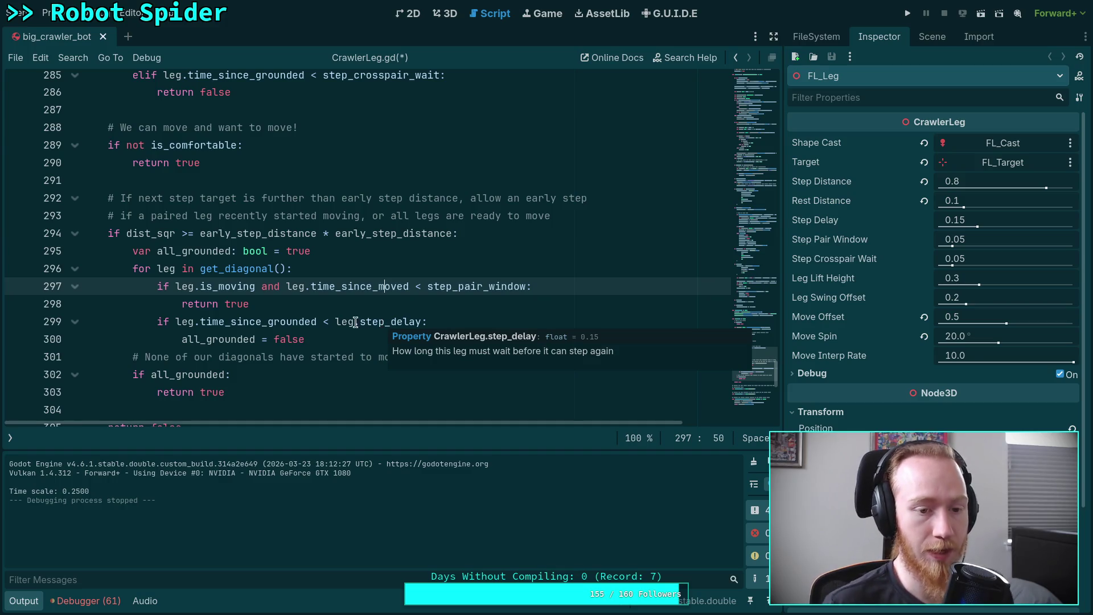
{"action": "left_click_drag", "start_coordinate": [196, 252], "coordinate": [212, 340]}
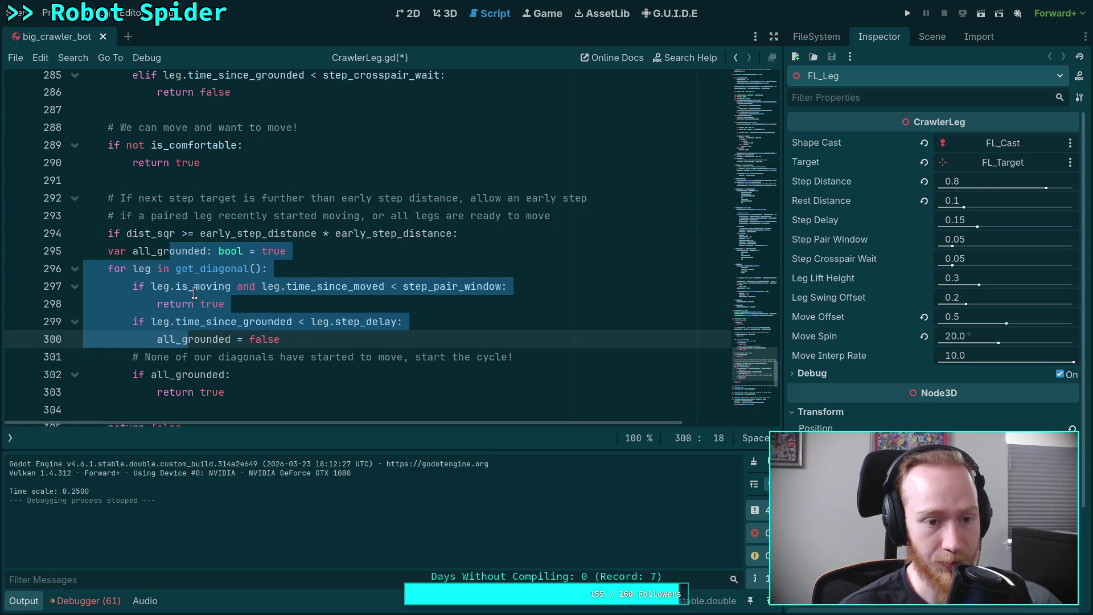
Dedent the diagonal loop, move the dist_sqr condition below it, and join it onto the all_grounded if with 'and'.
{"action": "key", "text": "shift+Tab"}
{"action": "left_click", "coordinate": [186, 234]}
{"action": "key", "text": "alt+Down"}
{"action": "key", "text": "alt+Down"}
{"action": "key", "text": "alt+Down"}
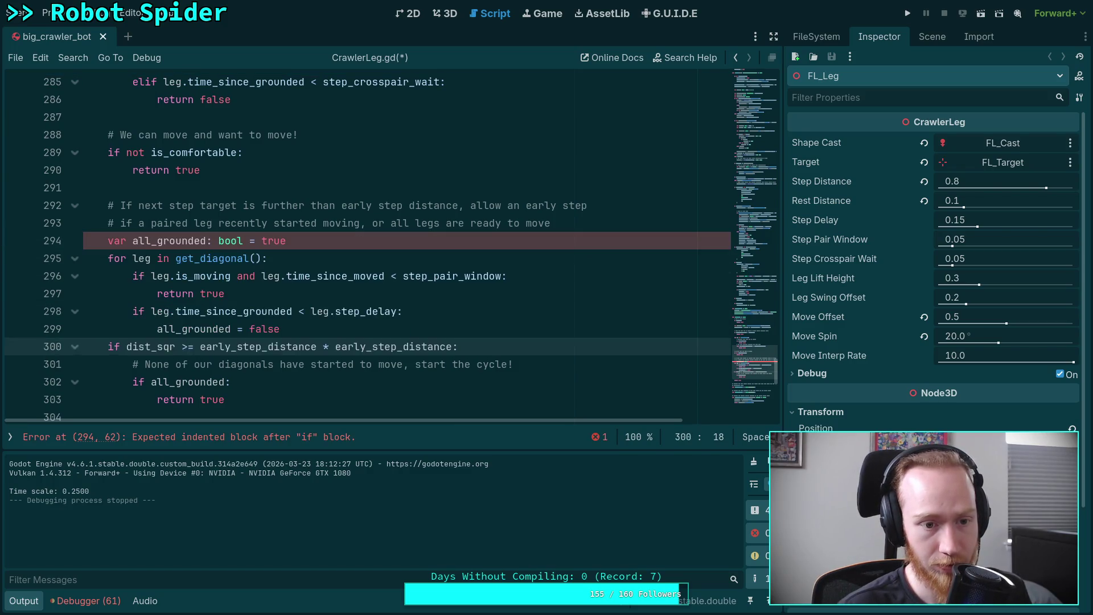
{"action": "left_click", "coordinate": [111, 383]}
{"action": "key", "text": "Tab"}
{"action": "key", "text": "Tab"}
{"action": "scroll", "coordinate": [238, 335], "scroll_direction": "down", "scroll_amount": 1}
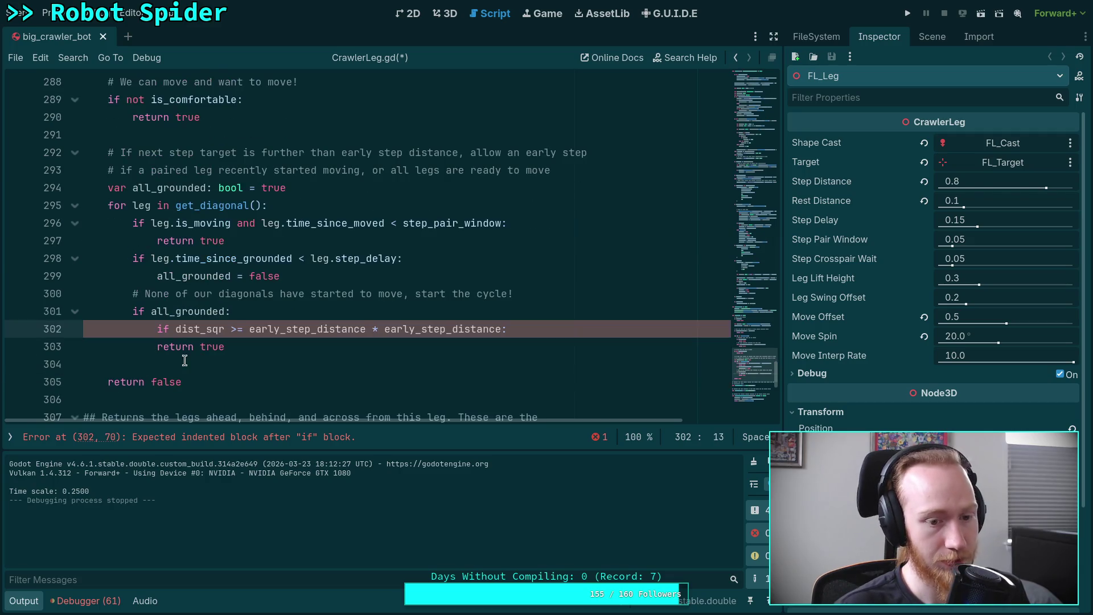
{"action": "left_click", "coordinate": [225, 310]}
{"action": "type", "text": "and"}
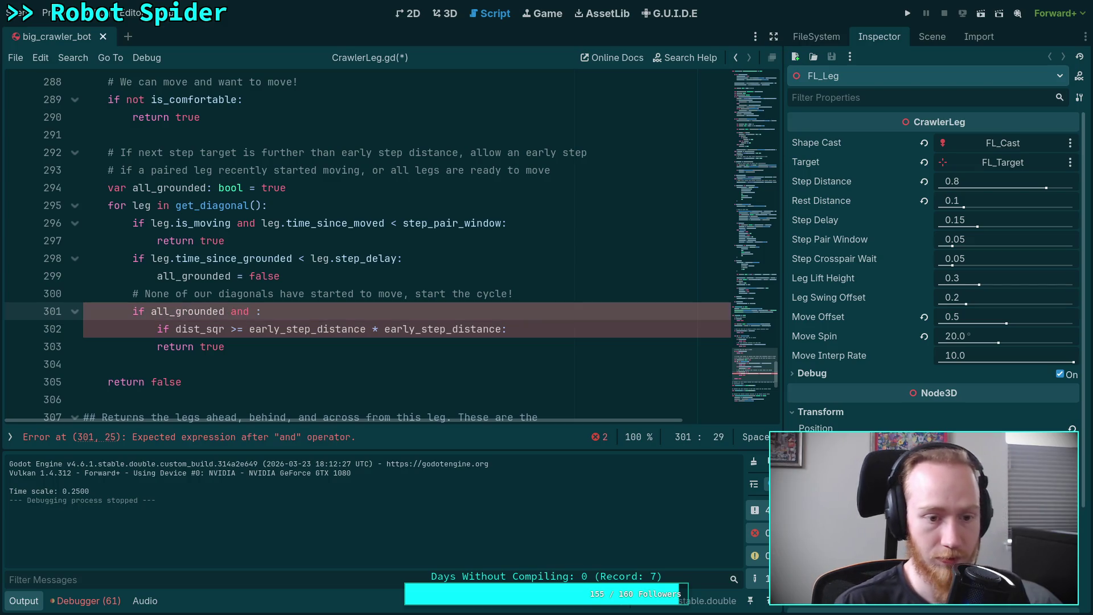
{"action": "left_click", "coordinate": [168, 328]}
{"action": "key", "text": "BackSpace"}
{"action": "key", "text": "BackSpace"}
{"action": "key", "text": "BackSpace"}
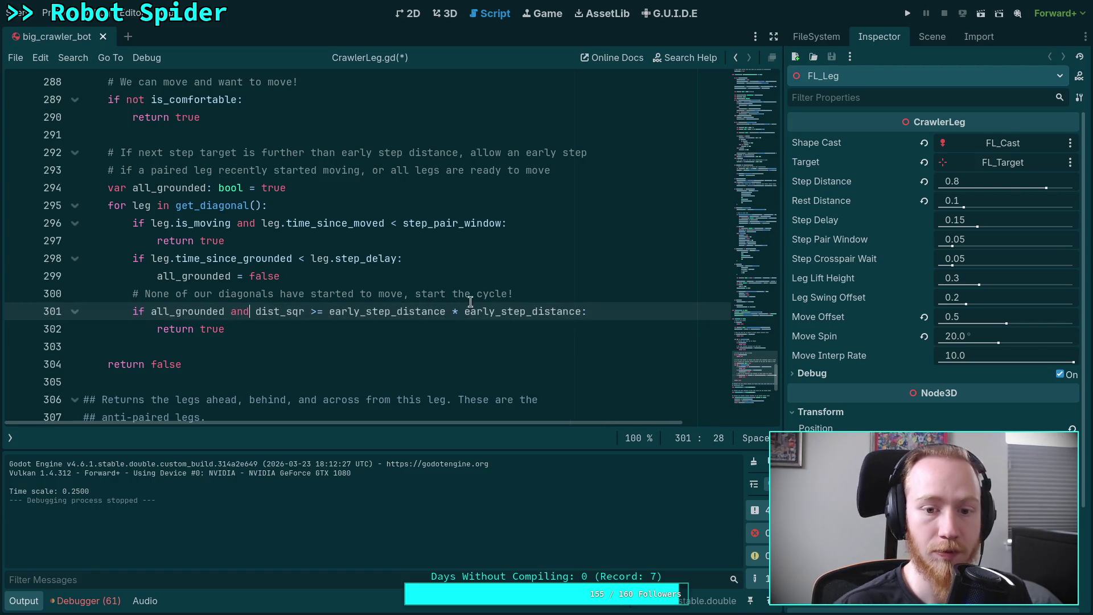
Dedent the start-the-cycle comment and the combined all_grounded condition by one level.
{"action": "left_click", "coordinate": [415, 294]}
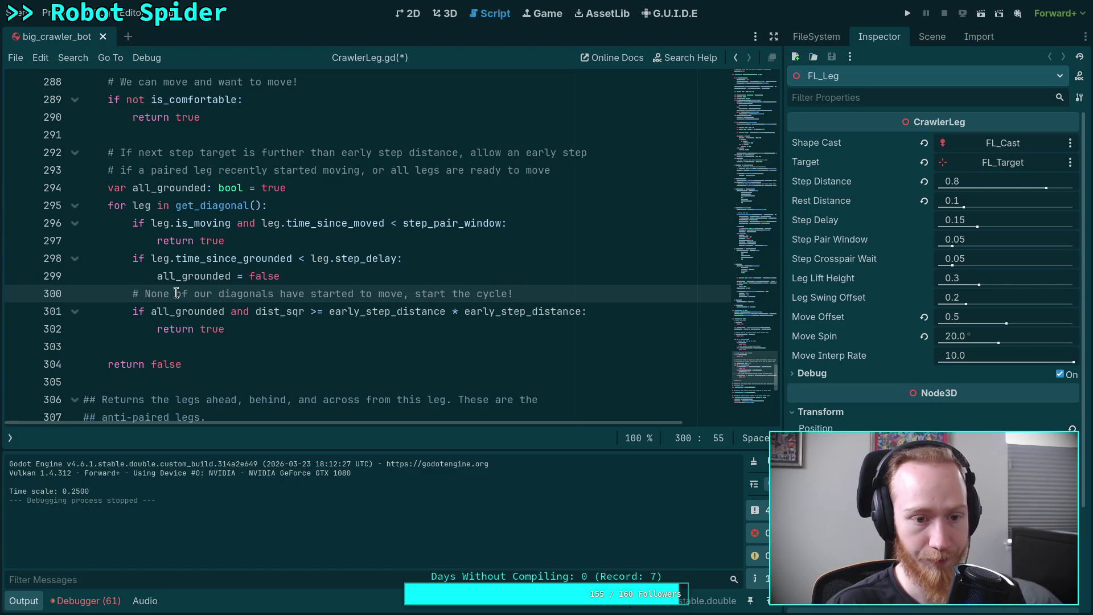
{"action": "left_click_drag", "start_coordinate": [164, 293], "coordinate": [171, 327]}
{"action": "key", "text": "shift+Tab"}
{"action": "left_click", "coordinate": [218, 263]}
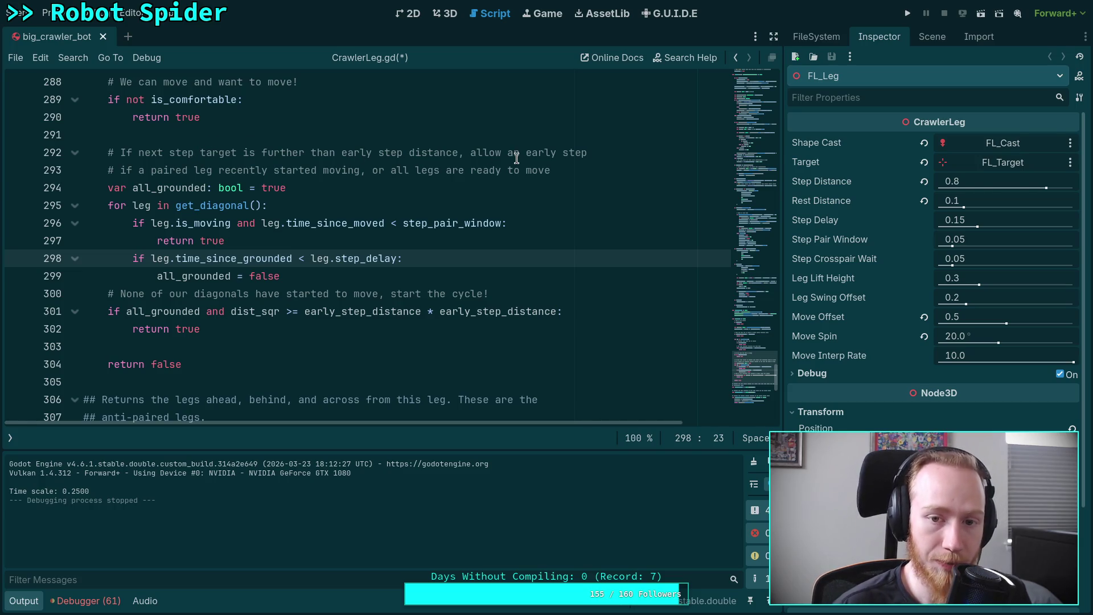
{"action": "left_click_drag", "start_coordinate": [119, 153], "coordinate": [182, 153]}
Delete 'or recently began a step,' from the early_step_distance comment and join its two lines.
{"action": "double_click", "coordinate": [213, 241]}
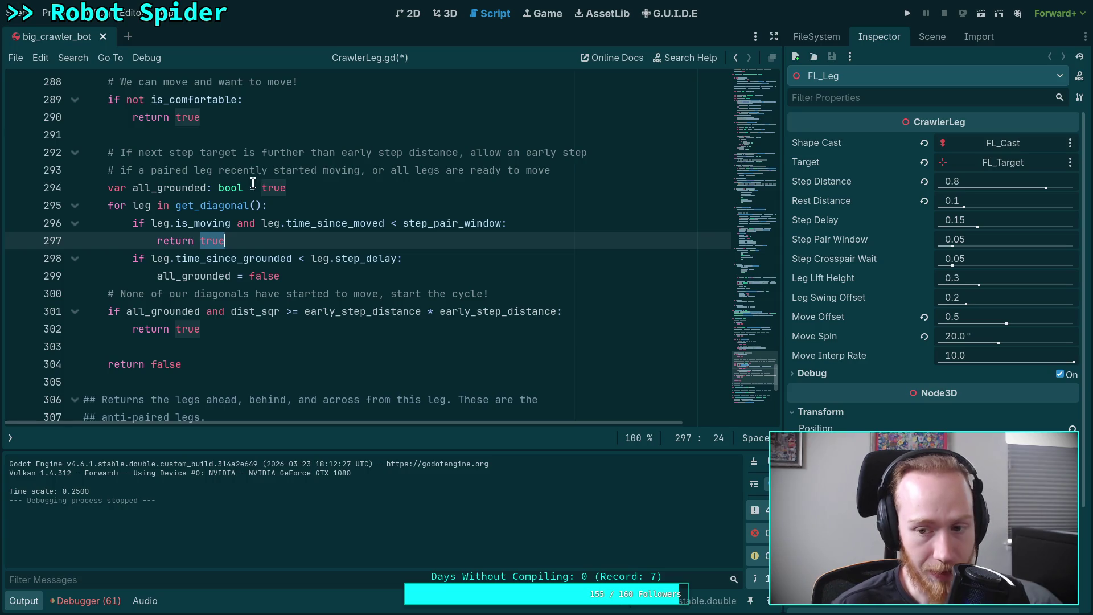
{"action": "left_click_drag", "start_coordinate": [120, 153], "coordinate": [469, 149]}
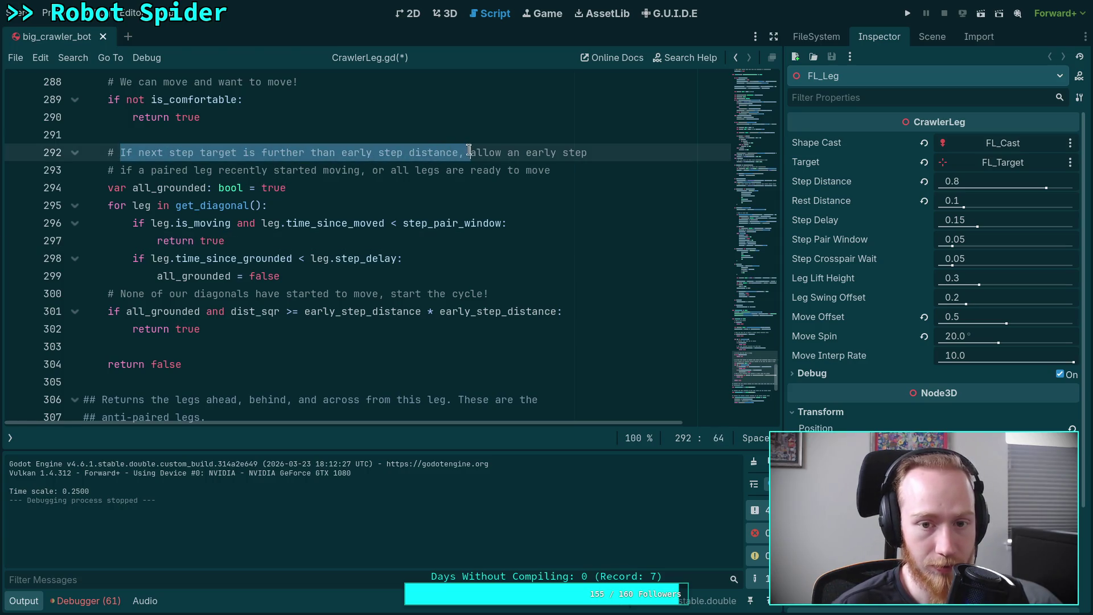
{"action": "mouse_move", "coordinate": [748, 302]}
{"action": "left_mouse_down"}
{"action": "mouse_move", "coordinate": [747, 153]}
{"action": "mouse_move", "coordinate": [778, 92]}
{"action": "left_mouse_up"}
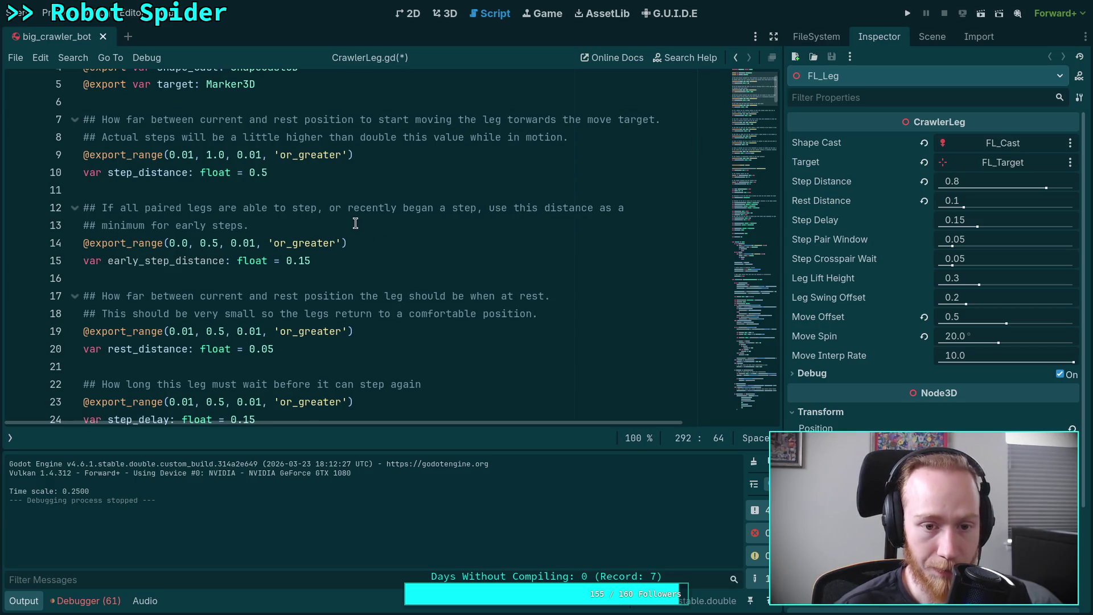
{"action": "left_click_drag", "start_coordinate": [329, 208], "coordinate": [486, 202]}
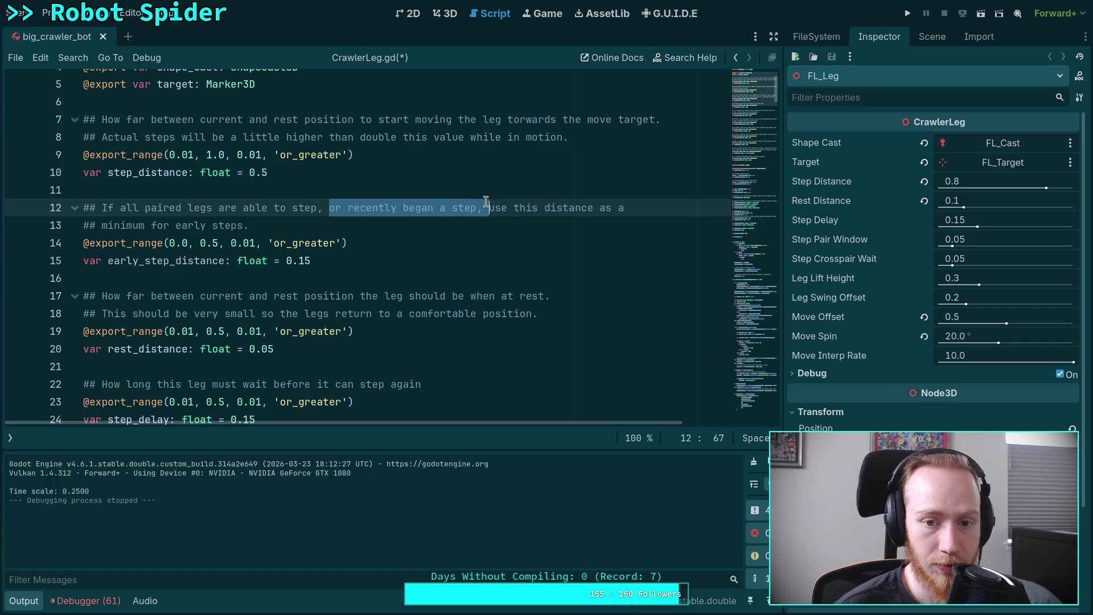
{"action": "key", "text": "BackSpace"}
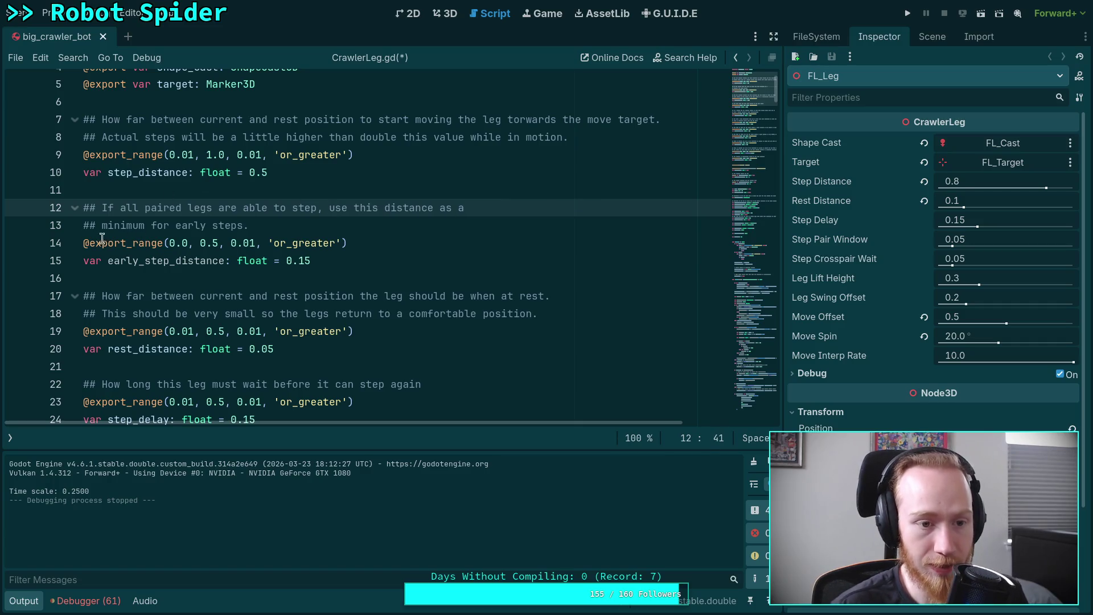
{"action": "left_click", "coordinate": [101, 226]}
{"action": "key", "text": "BackSpace"}
{"action": "key", "text": "BackSpace"}
{"action": "key", "text": "BackSpace"}
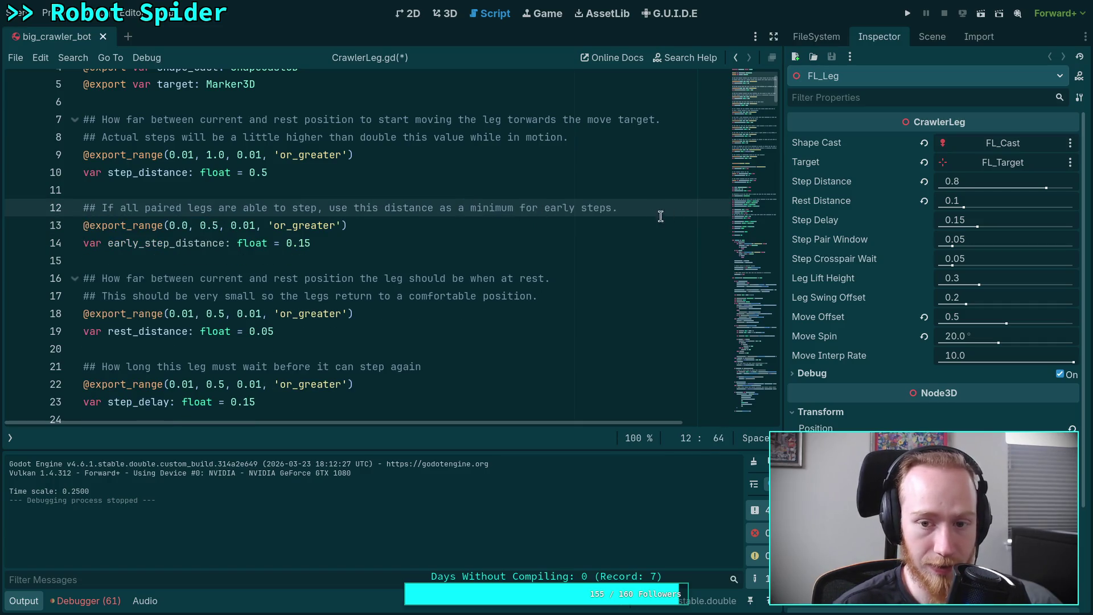
{"action": "left_click", "coordinate": [574, 241]}
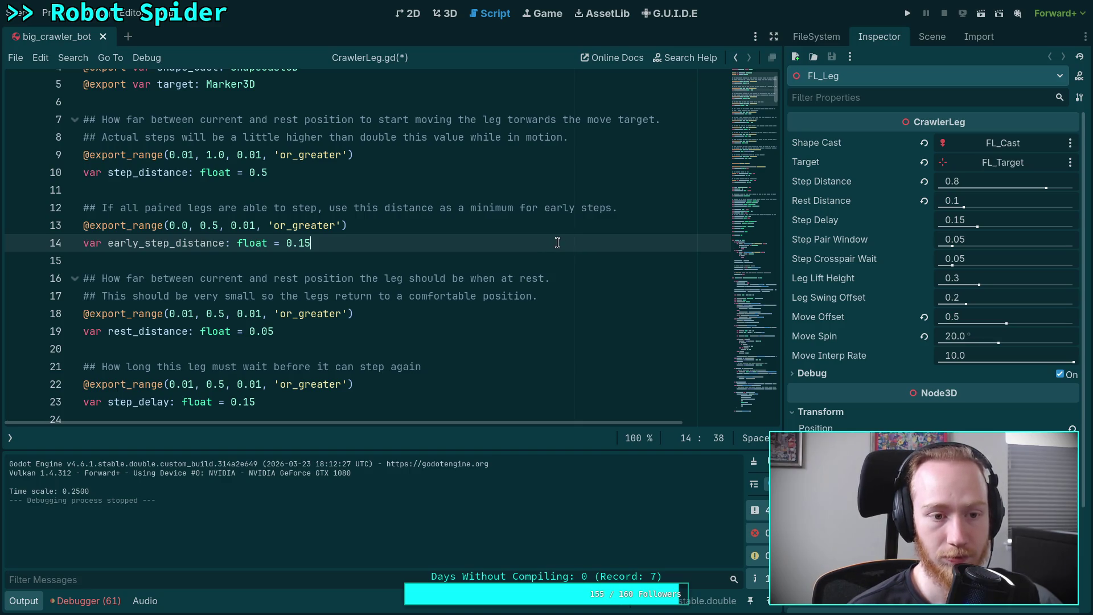
Change 'a little earlier' to 'early' in the step_pair_window comment.
{"action": "scroll", "coordinate": [558, 243], "scroll_direction": "down", "scroll_amount": 6}
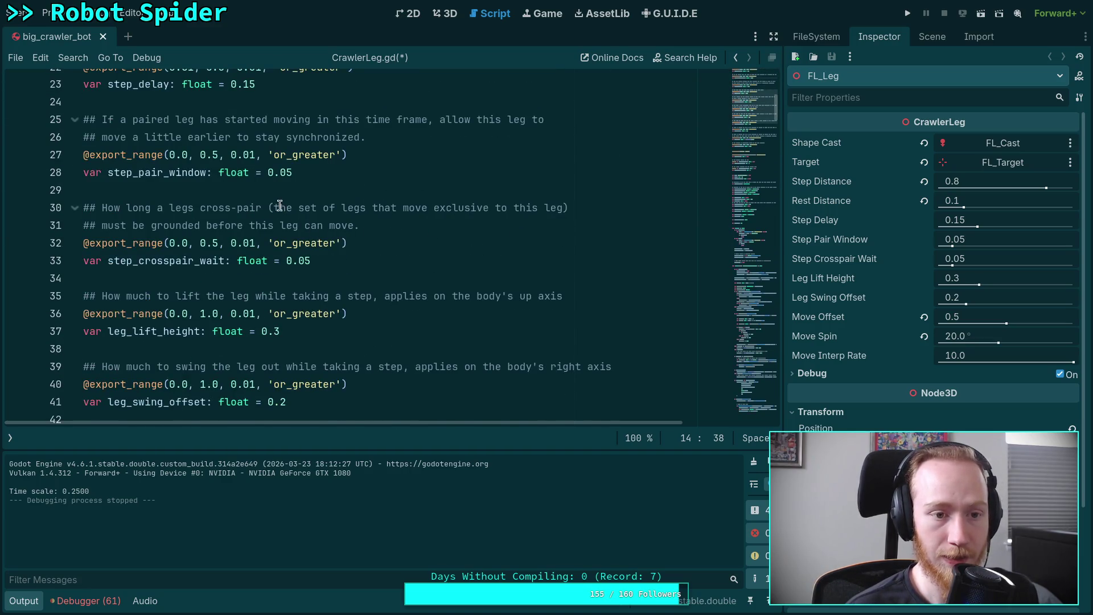
{"action": "scroll", "coordinate": [284, 208], "scroll_direction": "up", "scroll_amount": 1}
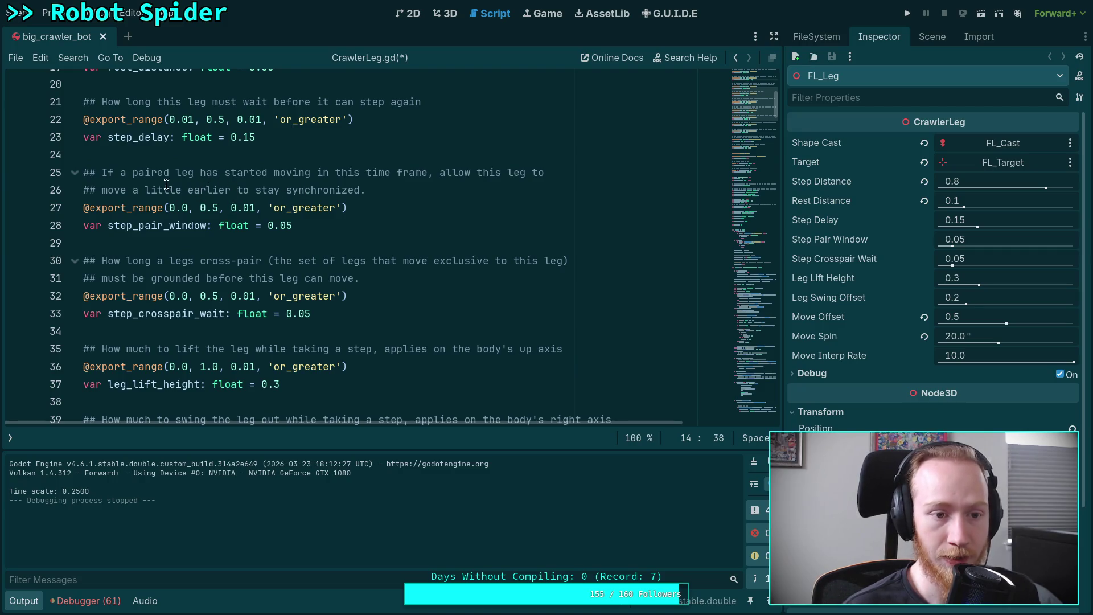
{"action": "left_click", "coordinate": [376, 190]}
{"action": "left_click_drag", "start_coordinate": [133, 191], "coordinate": [188, 188]}
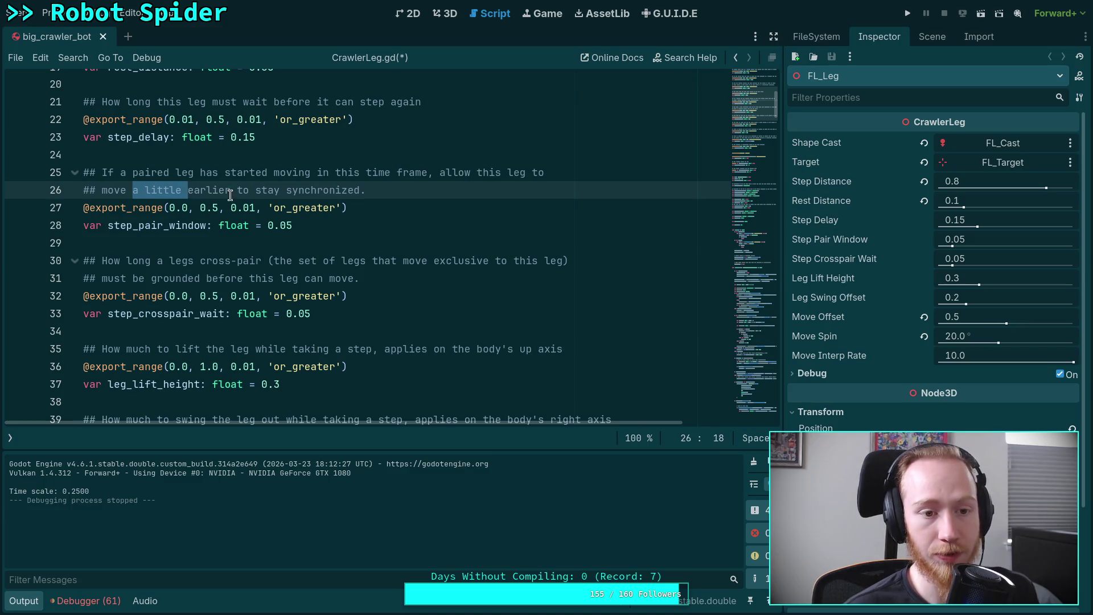
{"action": "key", "text": "BackSpace"}
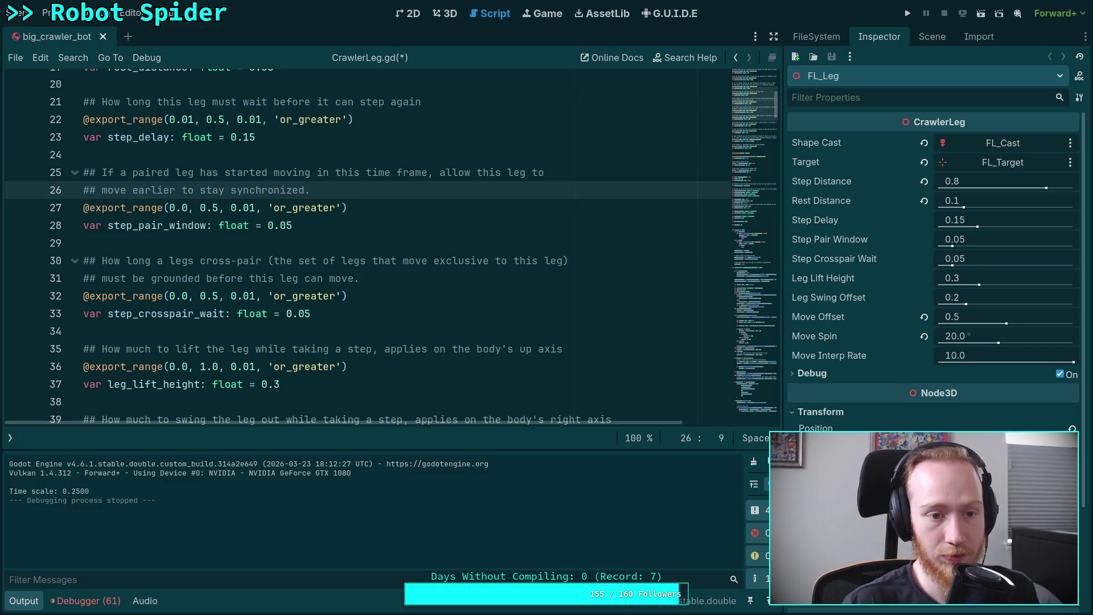
{"action": "key", "text": "ctrl+Delete"}
{"action": "type", "text": "rlf"}
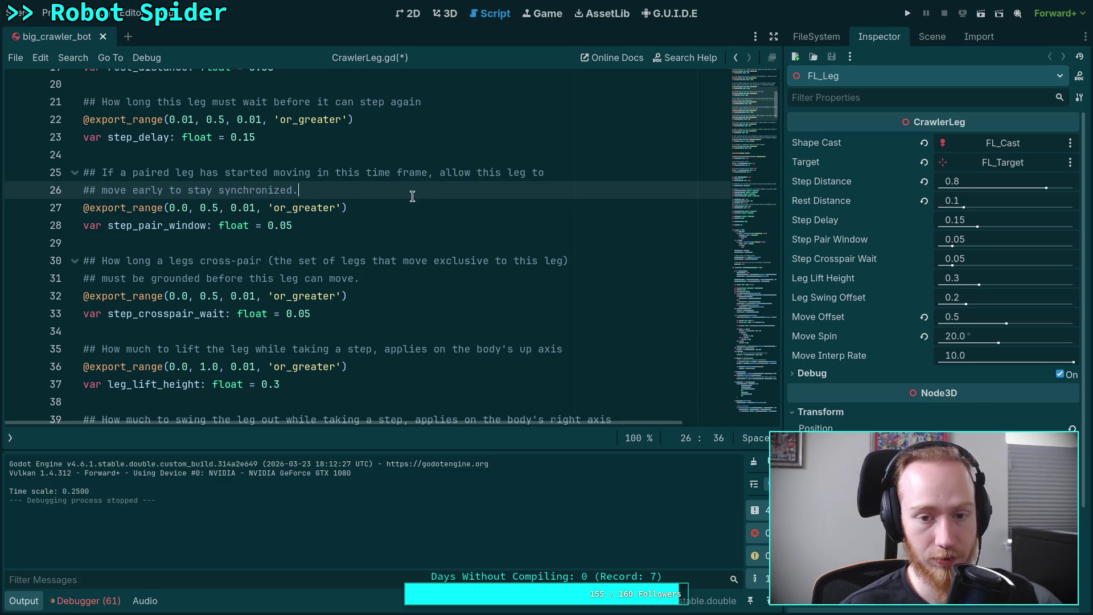
{"action": "left_click", "coordinate": [501, 207]}
{"action": "scroll", "coordinate": [626, 199], "scroll_direction": "down", "scroll_amount": 4}
{"action": "mouse_move", "coordinate": [750, 105]}
{"action": "left_mouse_down"}
{"action": "mouse_move", "coordinate": [755, 380]}
{"action": "mouse_move", "coordinate": [767, 364]}
{"action": "left_mouse_up"}
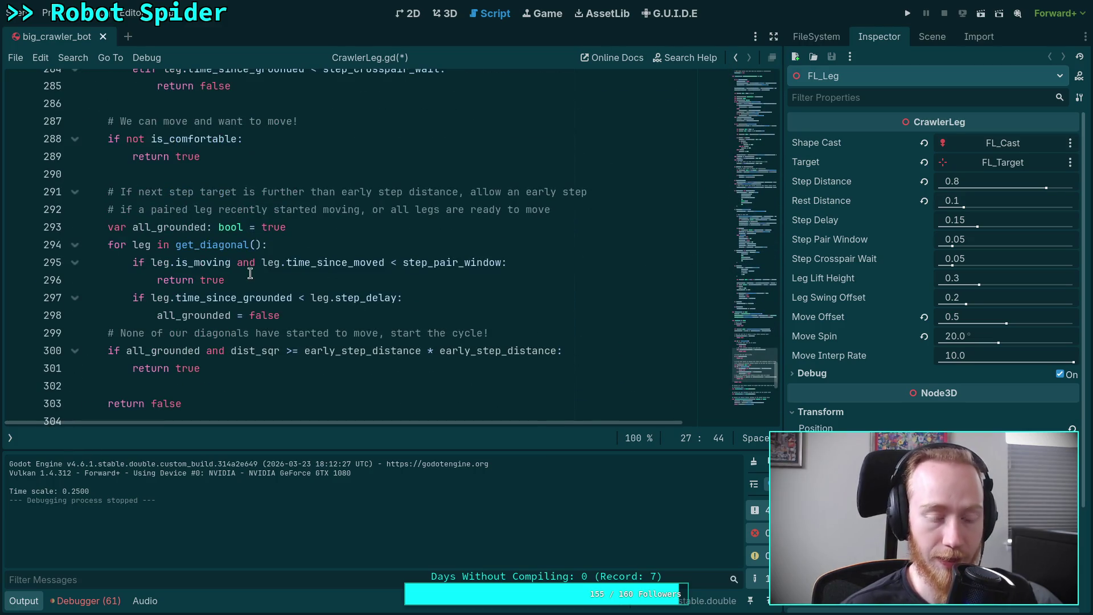
Review the paired-leg, step_delay and early_step_distance conditions, then save CrawlerLeg.gd.
{"action": "left_click", "coordinate": [283, 245]}
{"action": "left_click", "coordinate": [374, 320]}
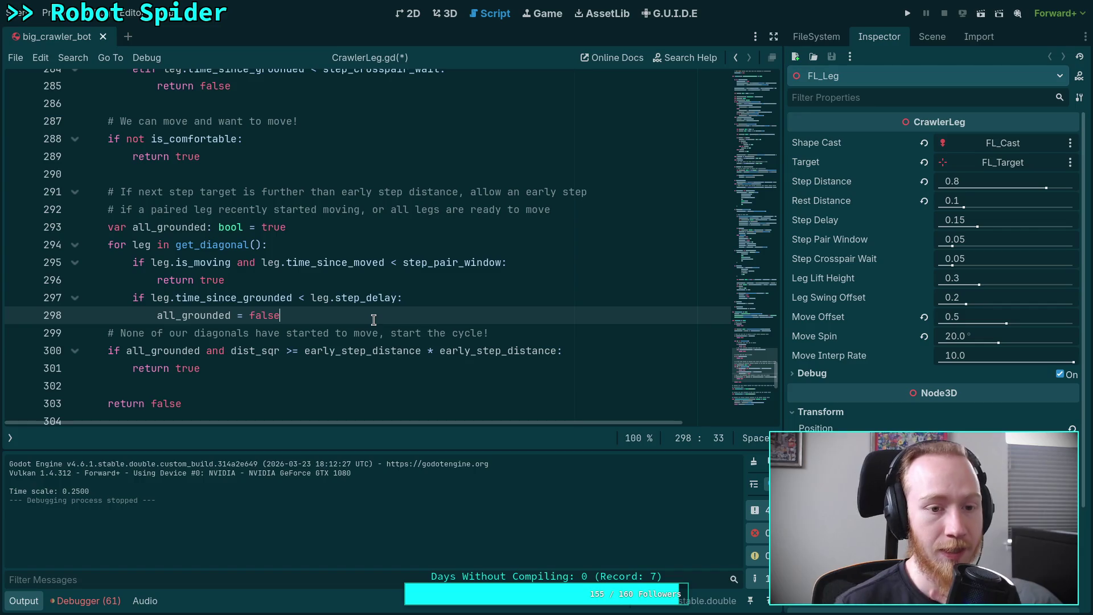
{"action": "double_click", "coordinate": [170, 264]}
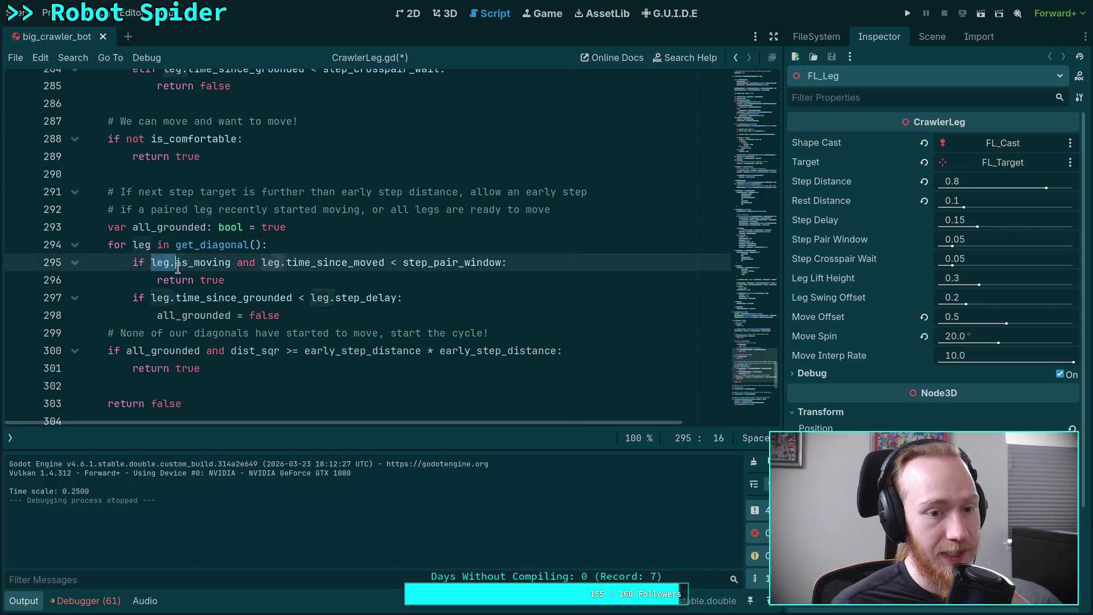
{"action": "left_click_drag", "start_coordinate": [170, 267], "coordinate": [239, 280]}
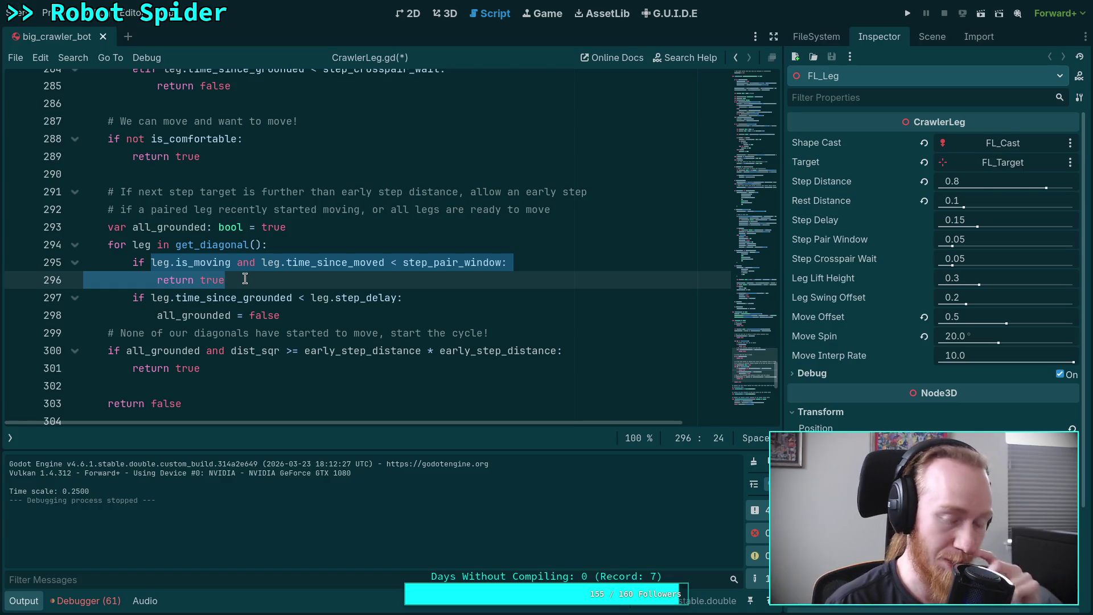
{"action": "left_click_drag", "start_coordinate": [285, 315], "coordinate": [133, 297]}
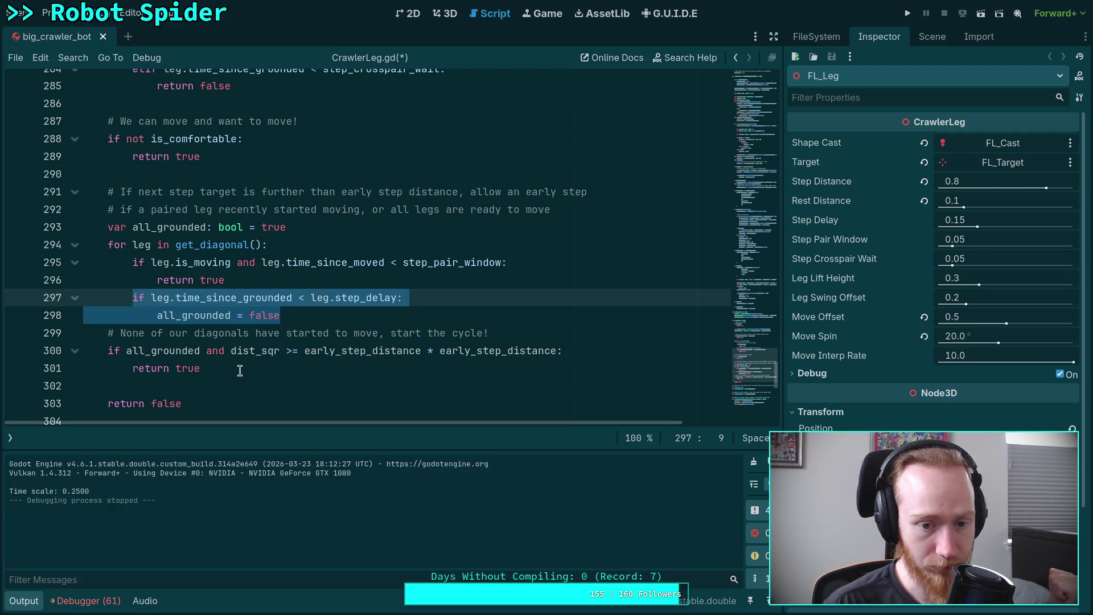
{"action": "left_click_drag", "start_coordinate": [227, 350], "coordinate": [595, 347]}
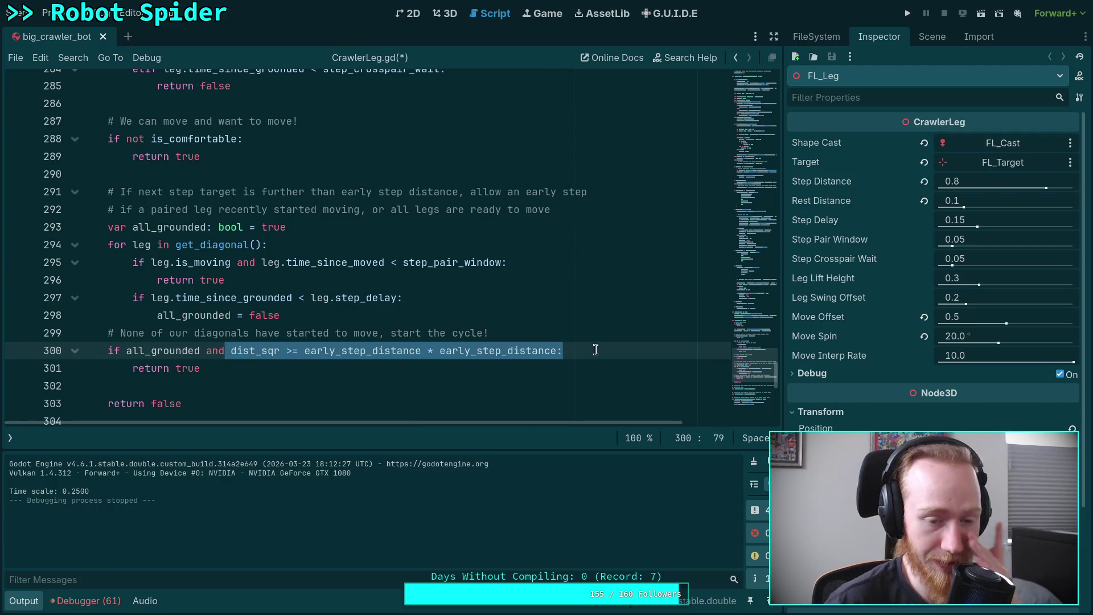
{"action": "left_click", "coordinate": [413, 368]}
{"action": "key", "text": "ctrl+s"}
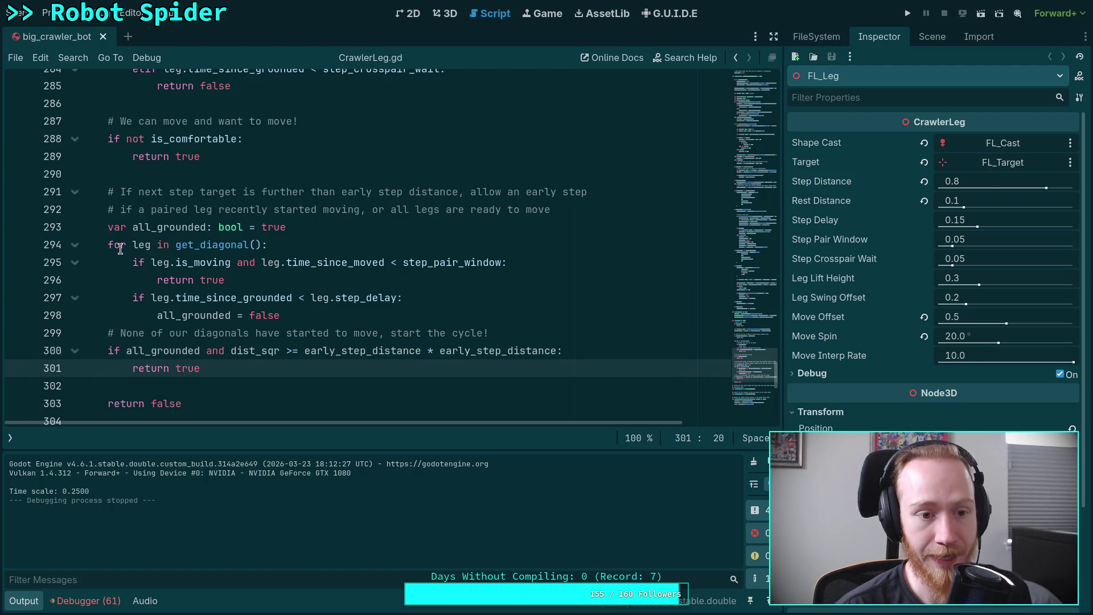